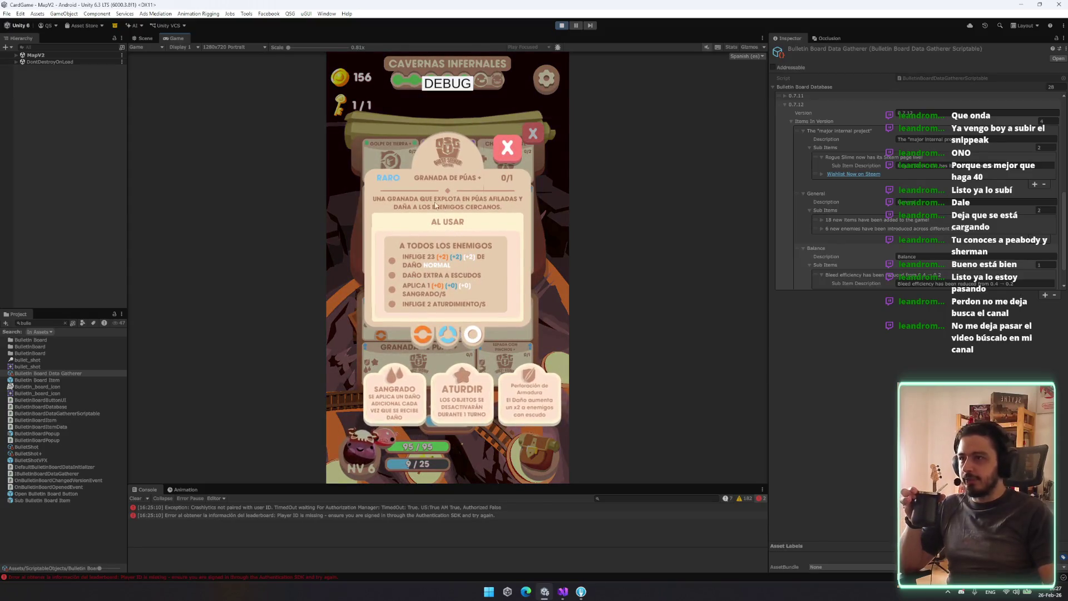
Close the Granada de Púas and Espada con Pinchos card details, then the inventory
left_click(507, 148)
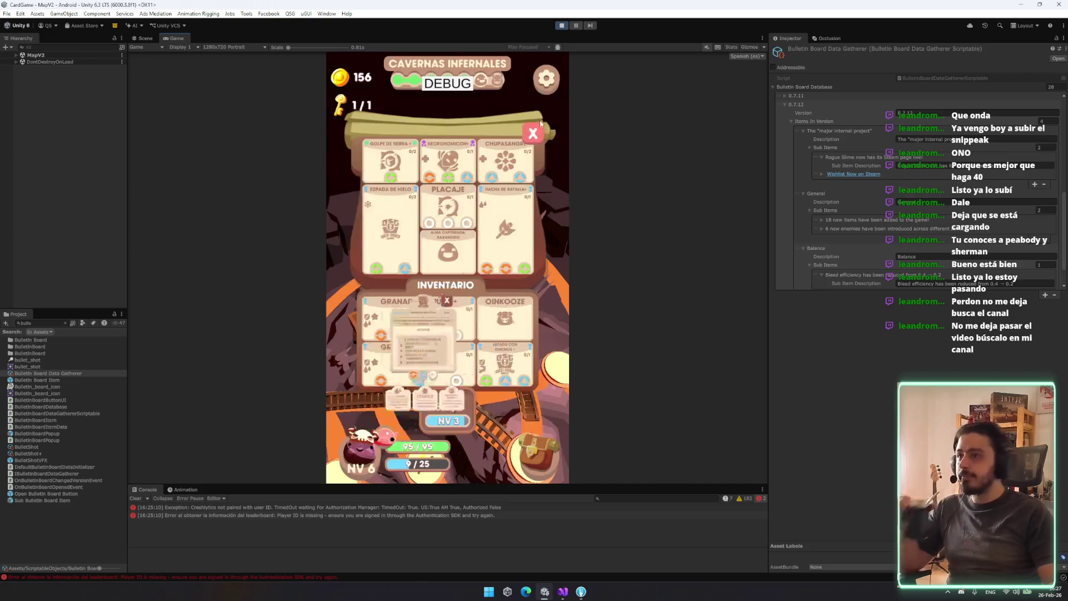
left_click(498, 362)
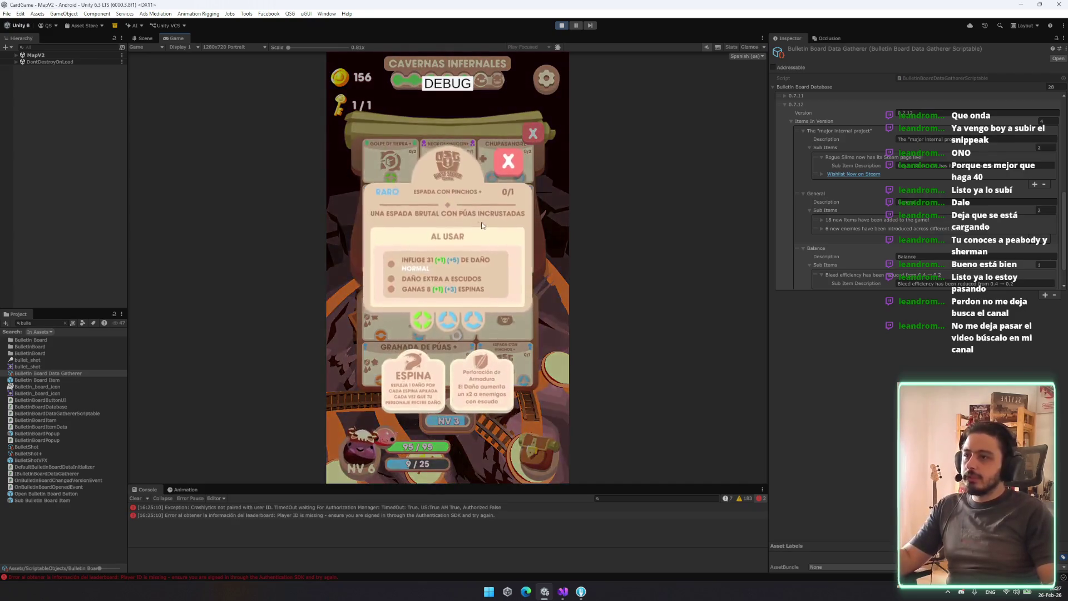
left_click(508, 161)
left_click(533, 133)
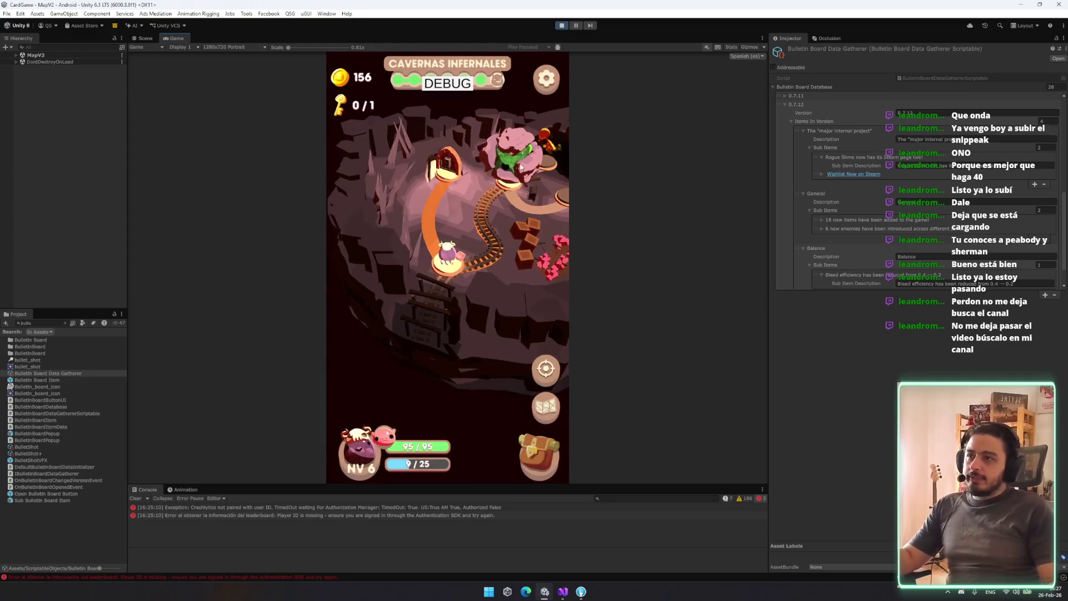
Open the Guardianpedroso encounter, inspect its Terremoto+ card and begin fighting with Granada de Púas
left_click(510, 208)
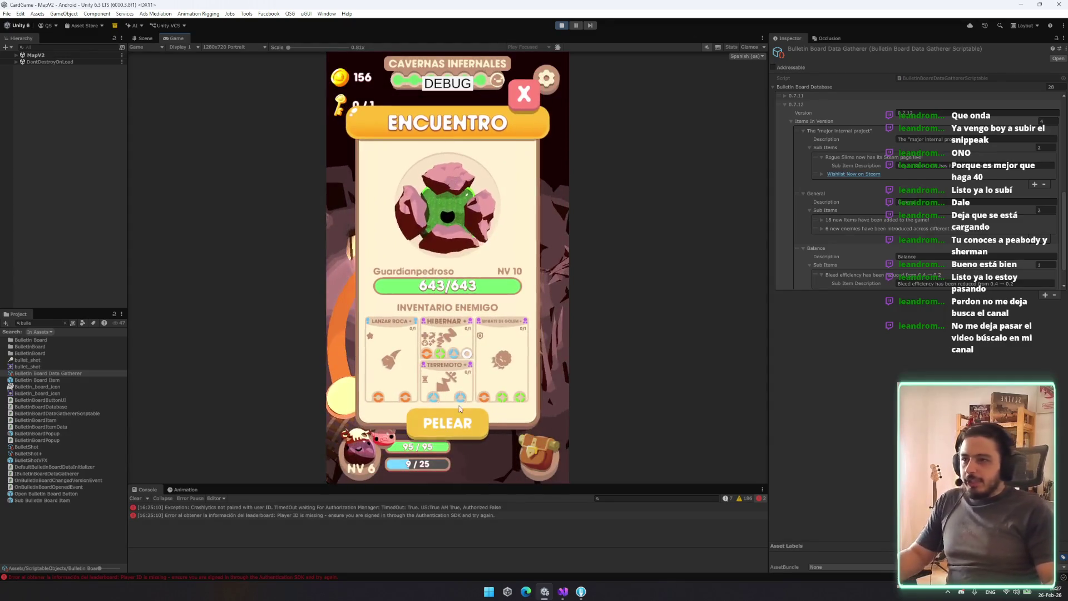
left_click(444, 377)
left_click(516, 449)
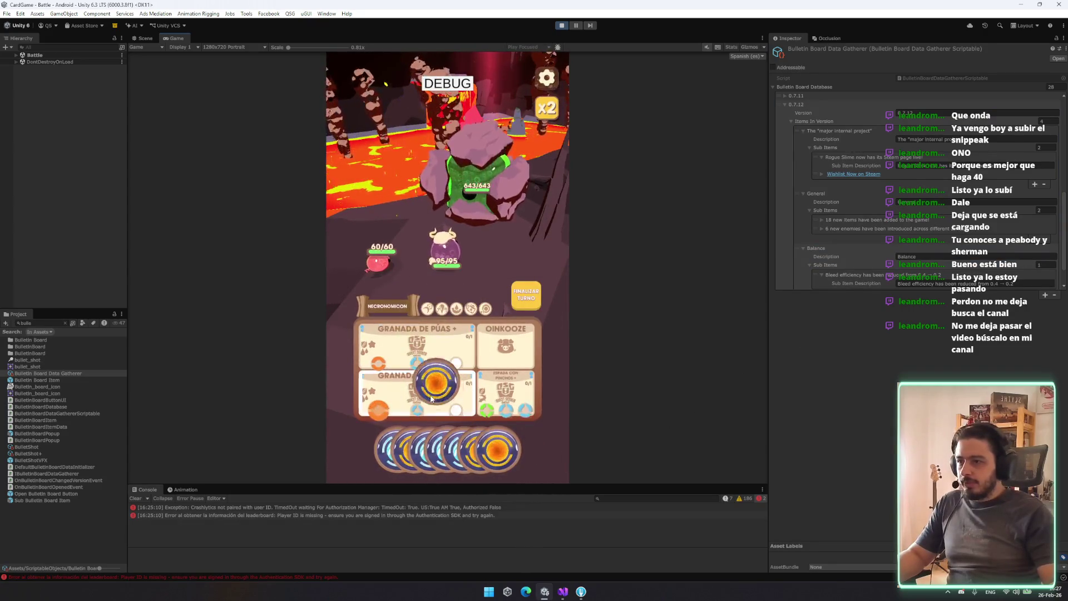
left_click(437, 439)
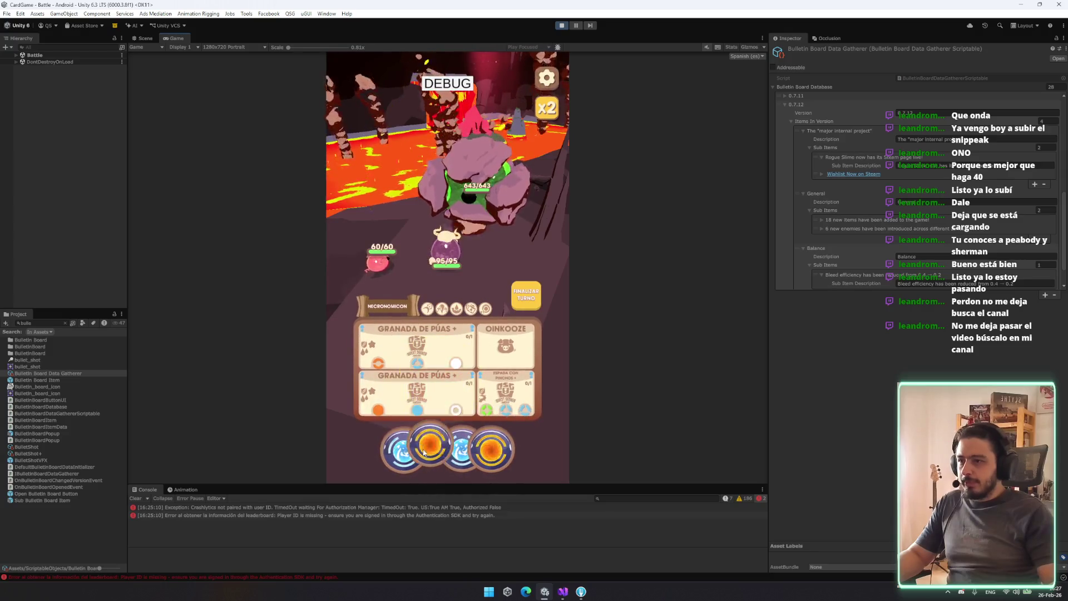
Play the remaining cards in hand and end the turn
left_click(445, 426)
left_click(475, 451)
left_click(448, 437)
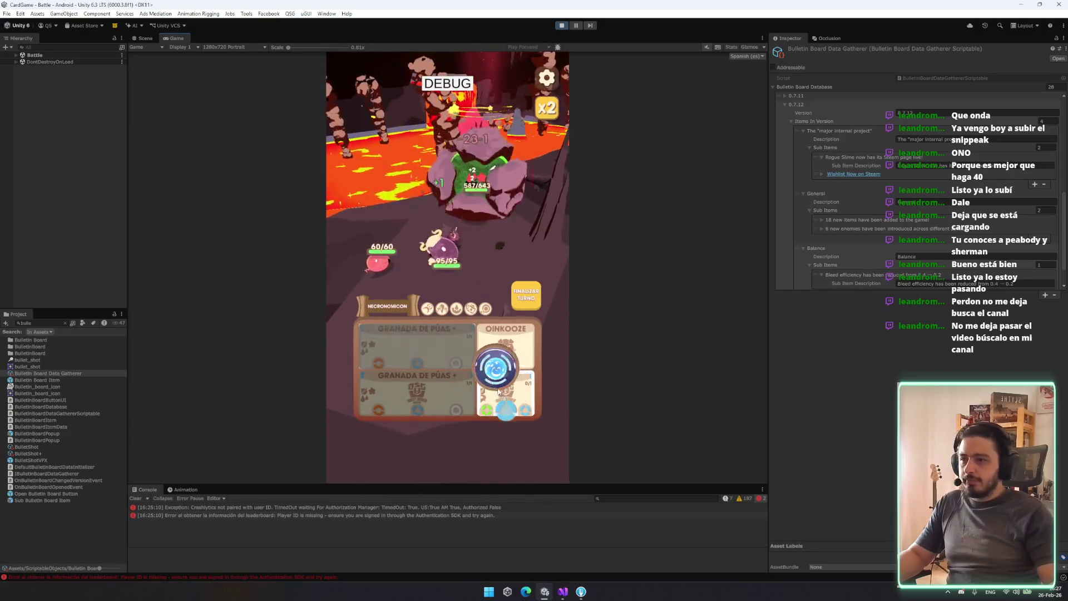
left_click(527, 303)
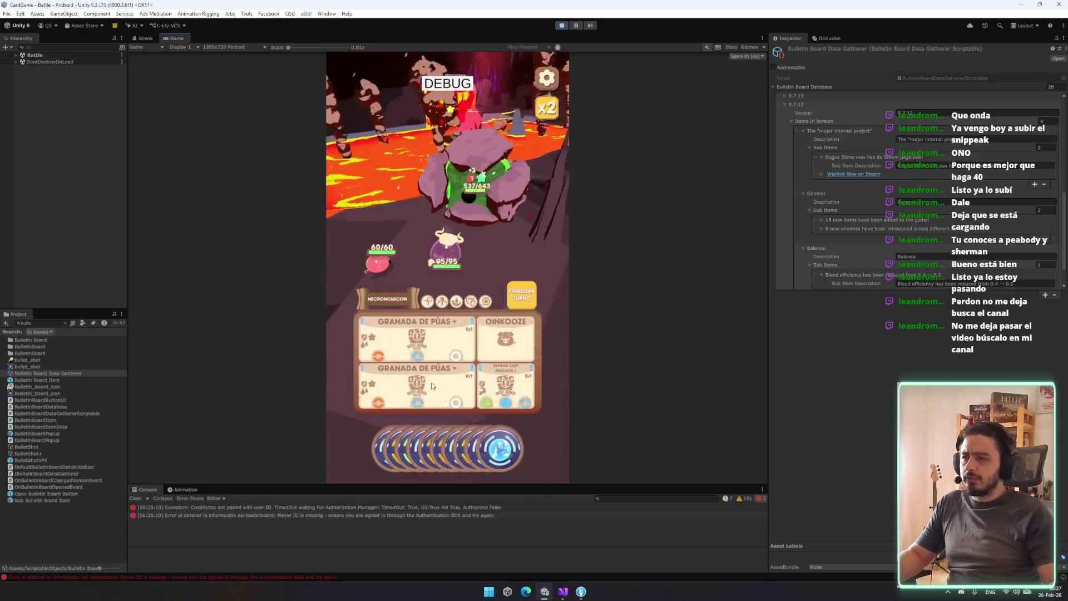
Review the Granada de Púas card details and the Necronomicon effect
left_click(398, 383)
left_click(351, 352)
left_click(409, 341)
left_click(353, 349)
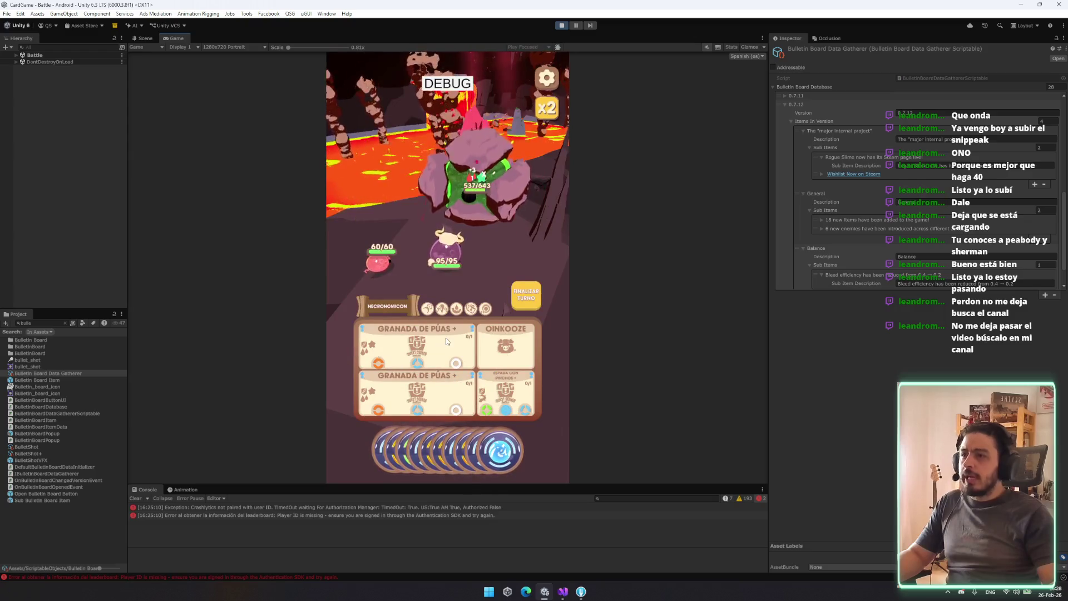
left_click(472, 309)
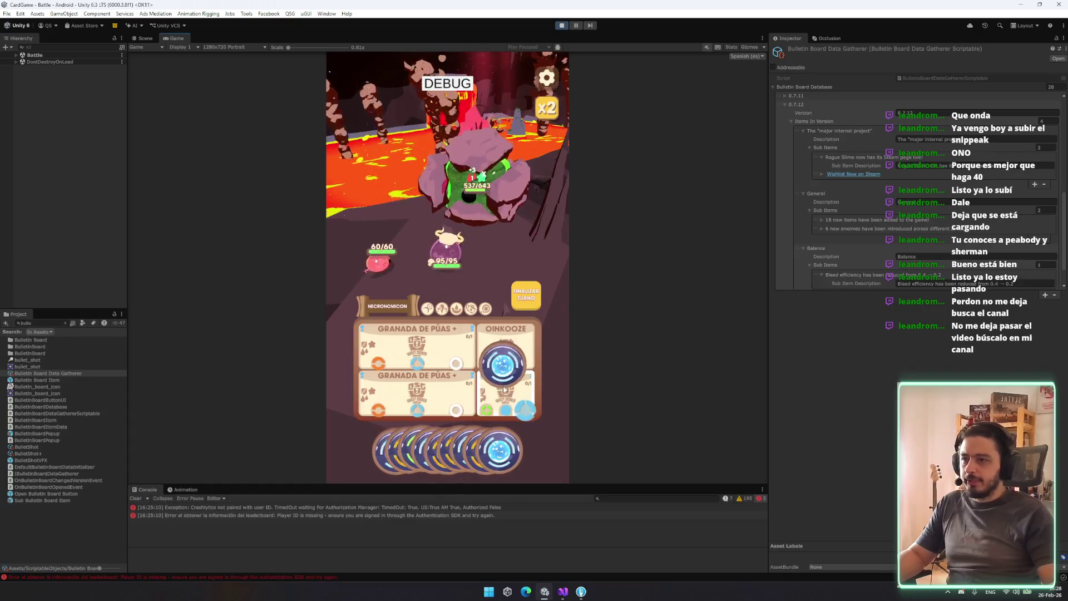
Slot blue orbs into the Granada de Púas cards, end the turn, and switch to the browser
mouse_move(414, 449)
left_mouse_down()
mouse_move(441, 386)
mouse_move(484, 423)
mouse_move(492, 397)
left_mouse_up()
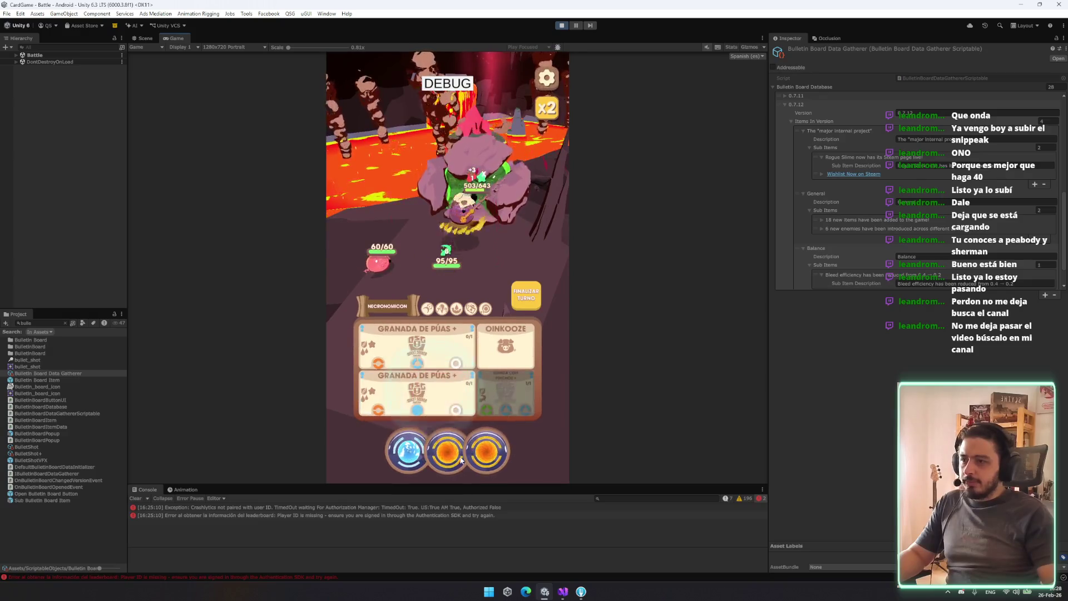
left_click_drag(420, 444, 423, 390)
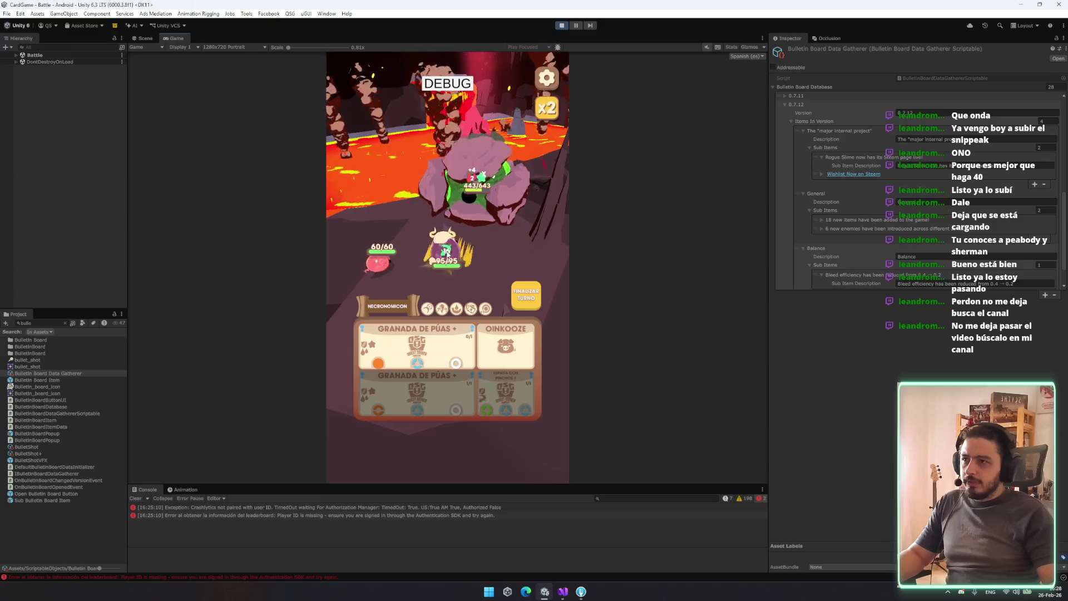
left_click(526, 294)
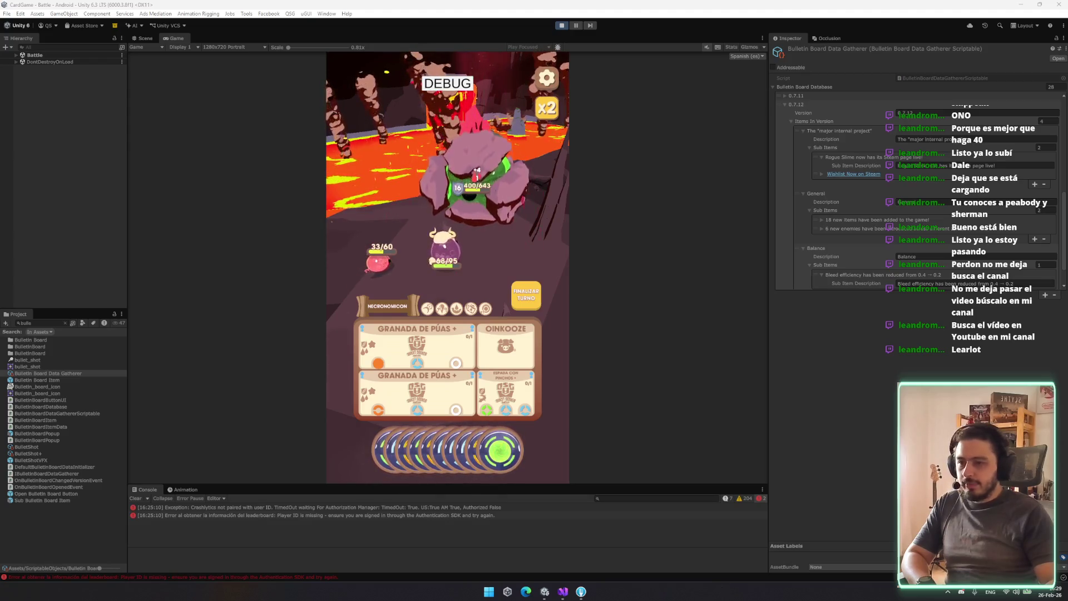
key("alt+Tab")
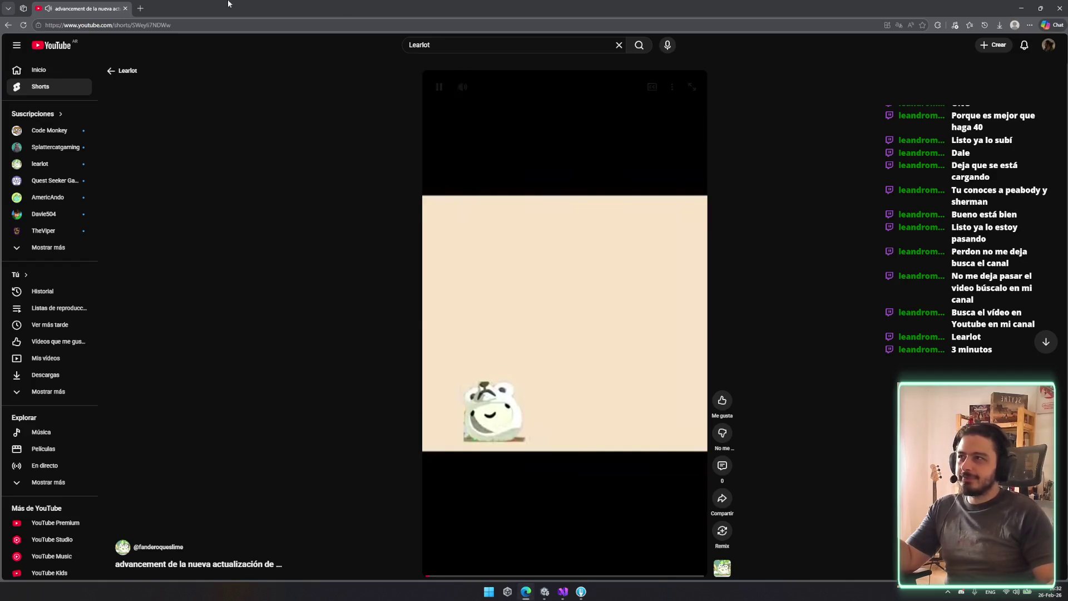
key("alt+Tab")
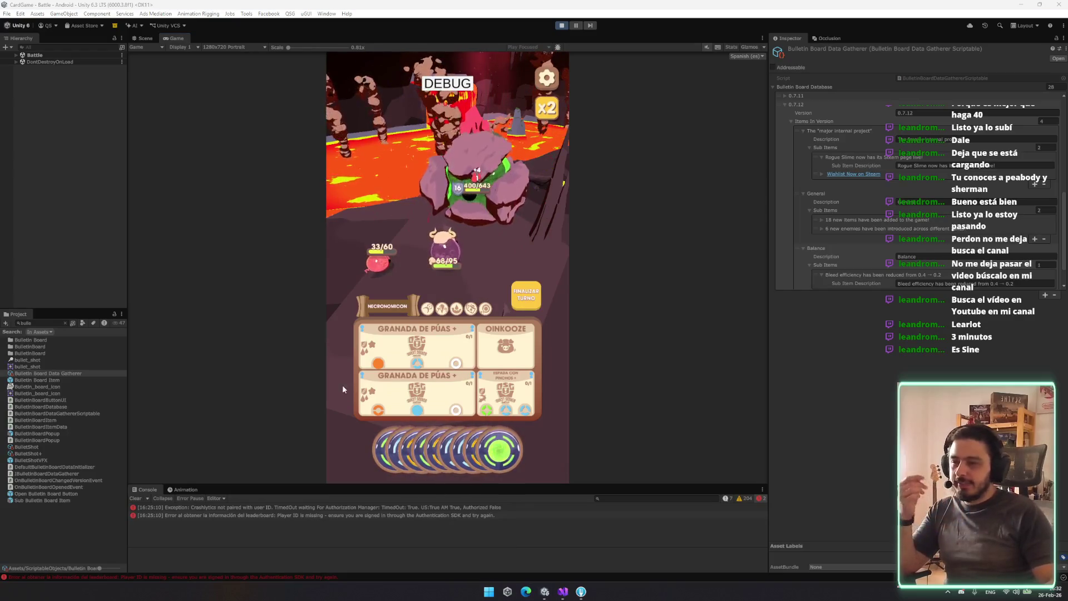
Place dice on the Espada and Espada con Pinchos cards across two turns
left_click_drag(455, 448, 425, 330)
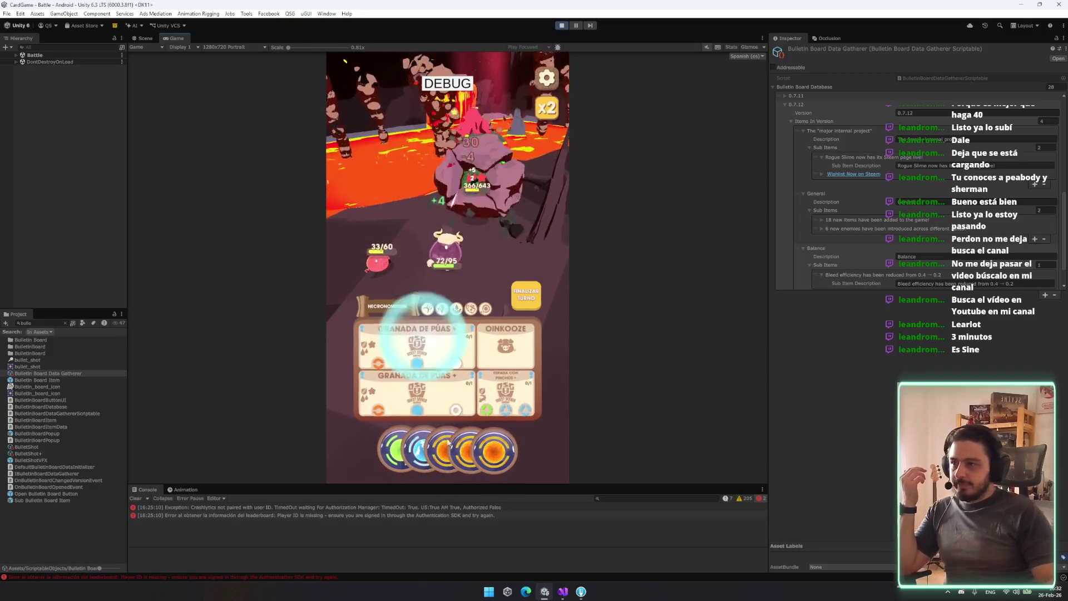
left_click_drag(446, 448, 504, 394)
left_click(526, 296)
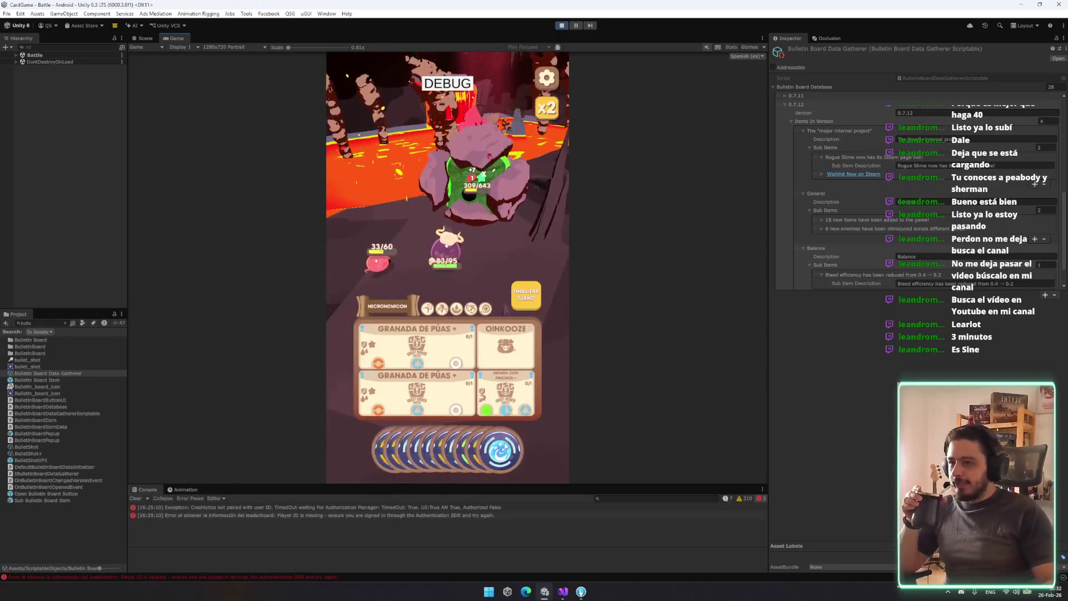
left_click_drag(515, 436, 510, 411)
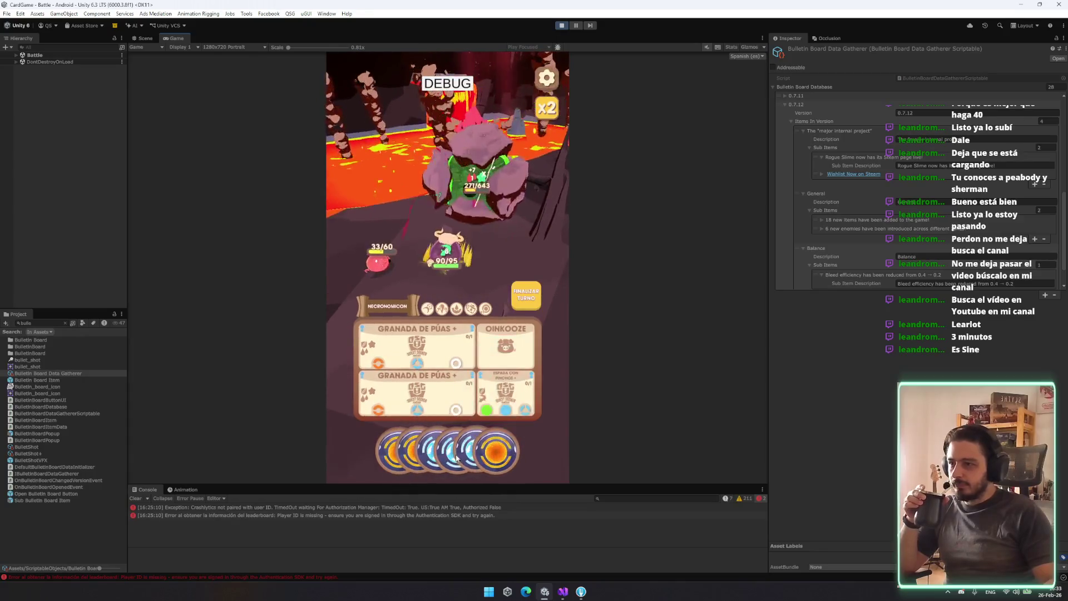
left_click_drag(448, 434, 369, 381)
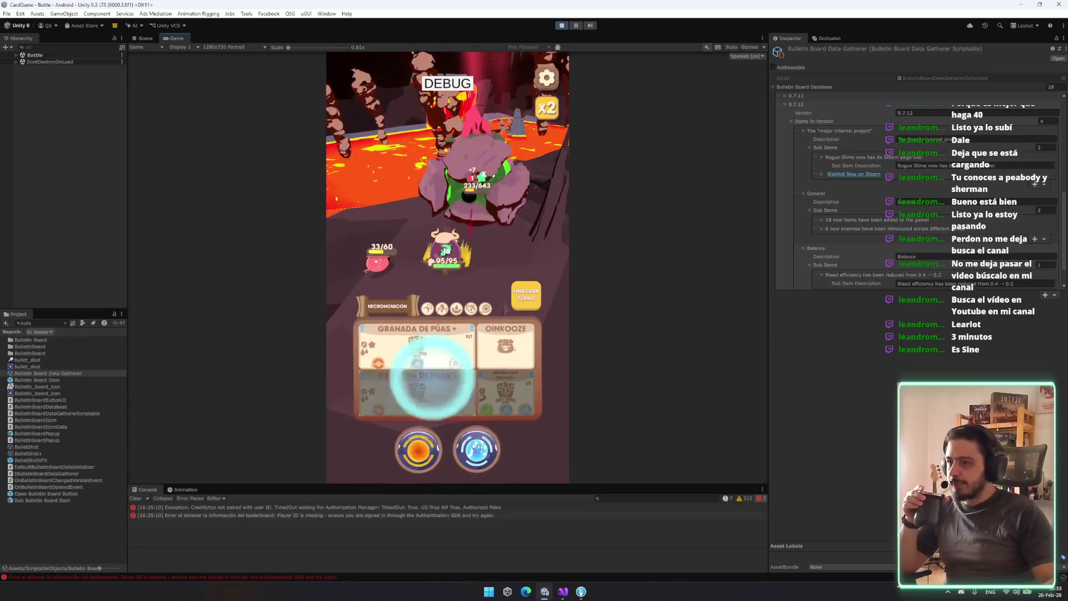
left_click(526, 296)
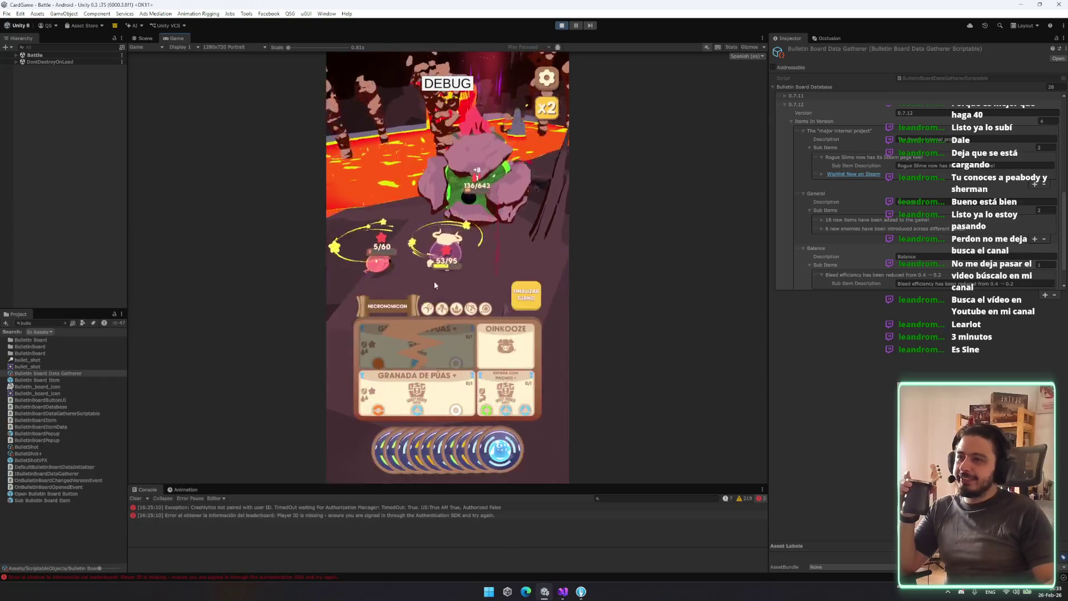
Slot dice into Granada and Espada, then finish the Guardianpedroso with Espada and leave VICTORIA
left_click_drag(498, 450, 449, 396)
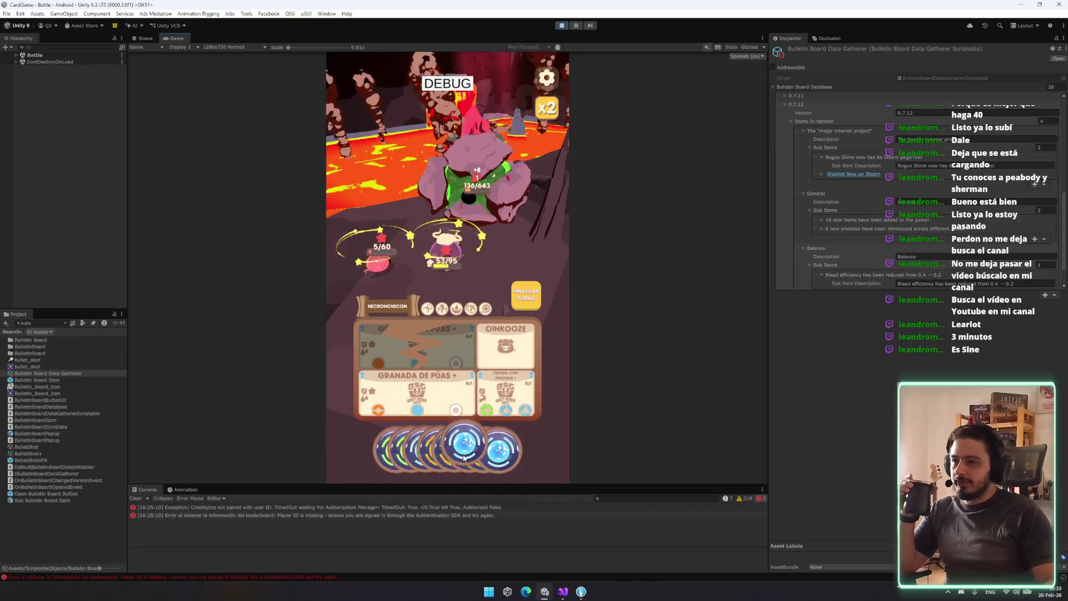
left_click_drag(451, 451, 417, 390)
left_click_drag(496, 461, 506, 390)
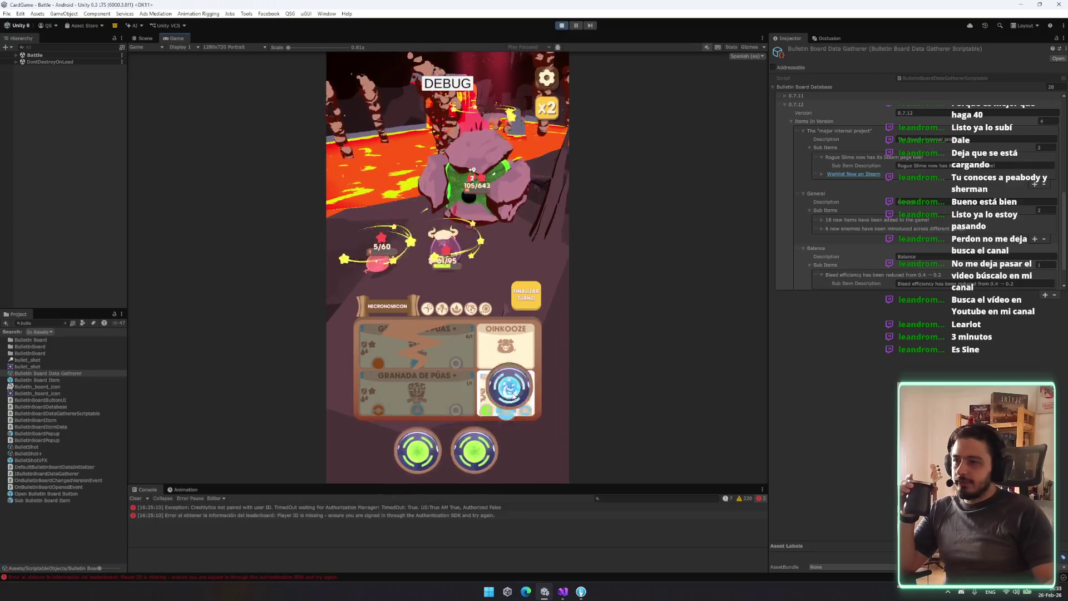
left_click(523, 297)
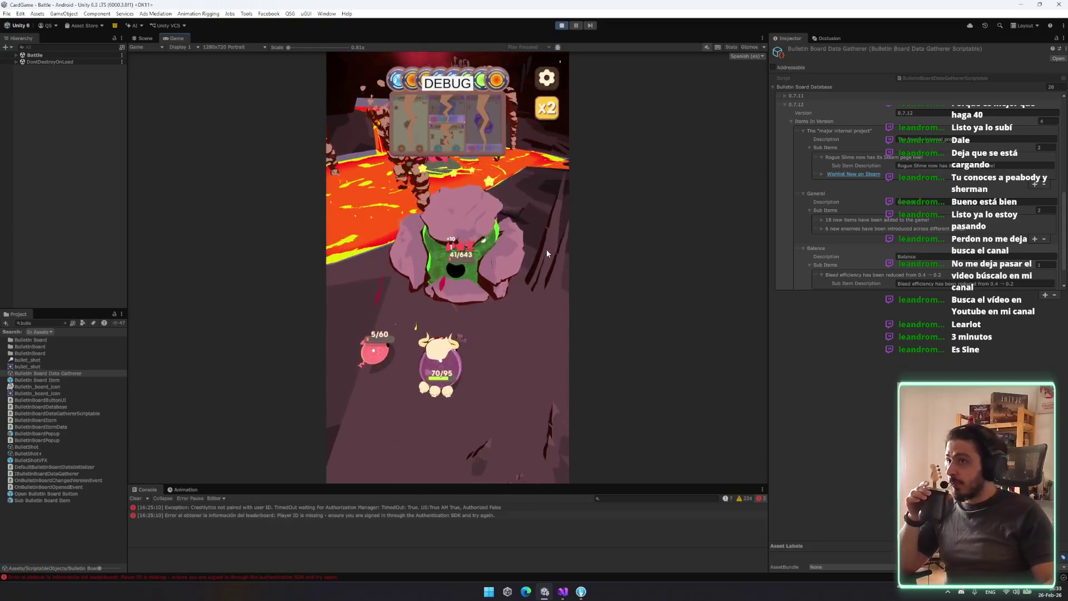
left_click(502, 415)
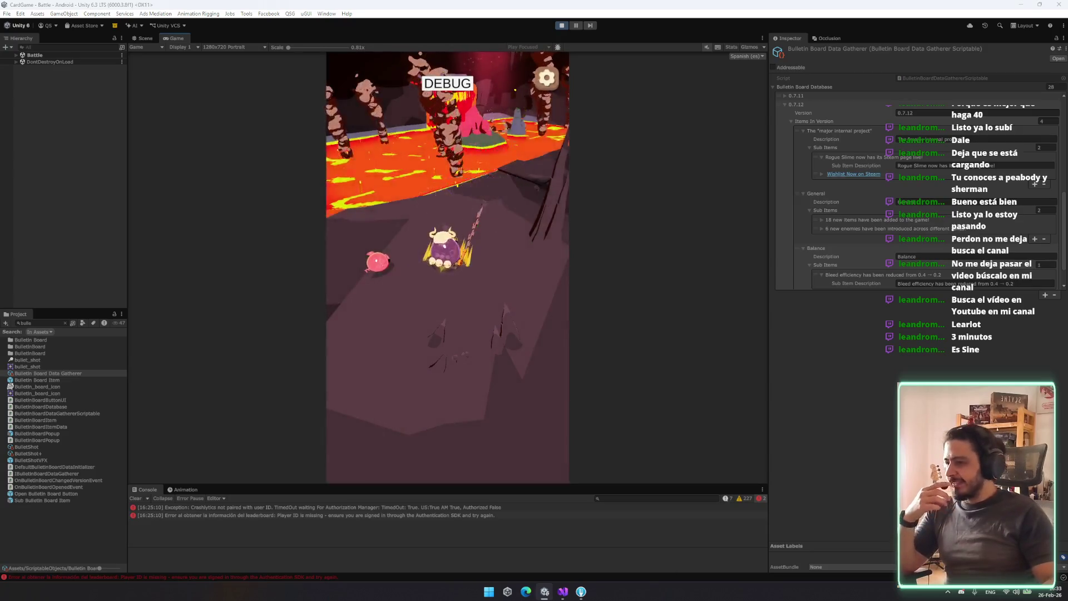
left_click(477, 436)
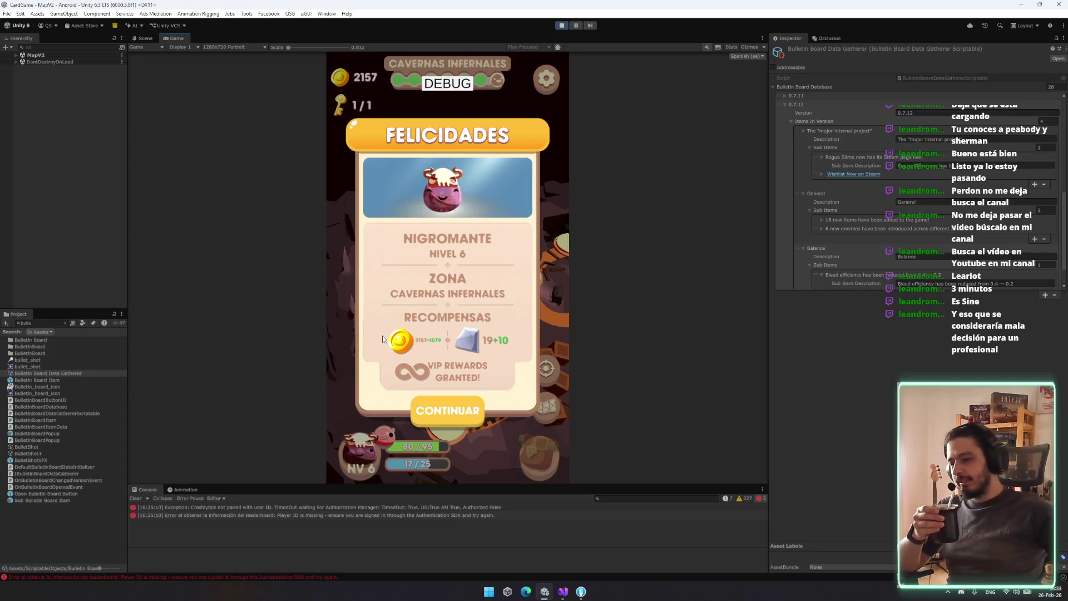
Dismiss the FELICIDADES panel and briefly check slime customization and the ENEMIGOS debug panel
left_click(471, 418)
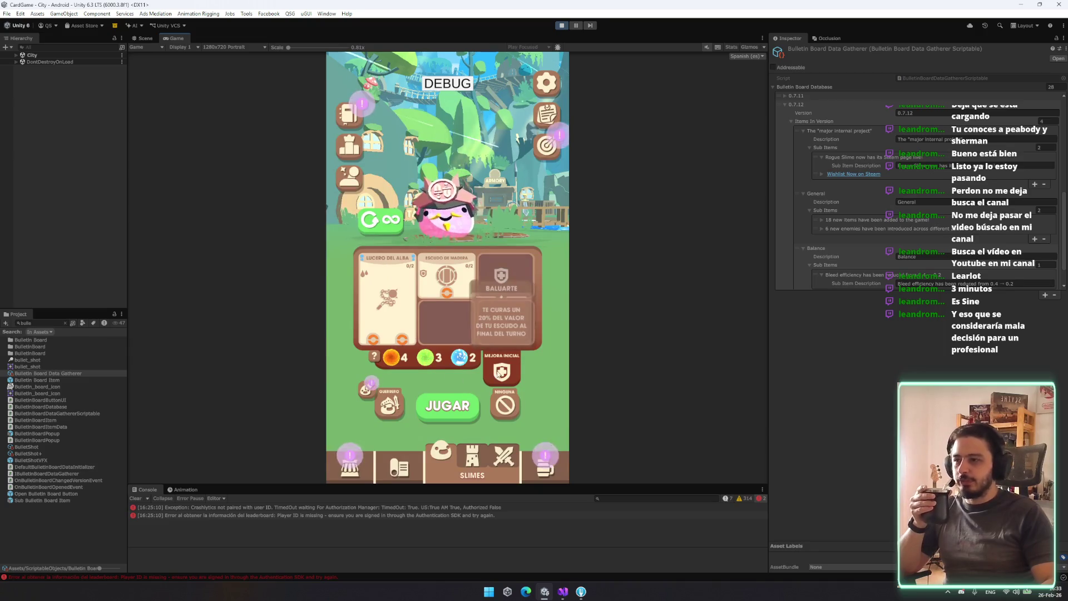
left_click(373, 393)
key("Escape")
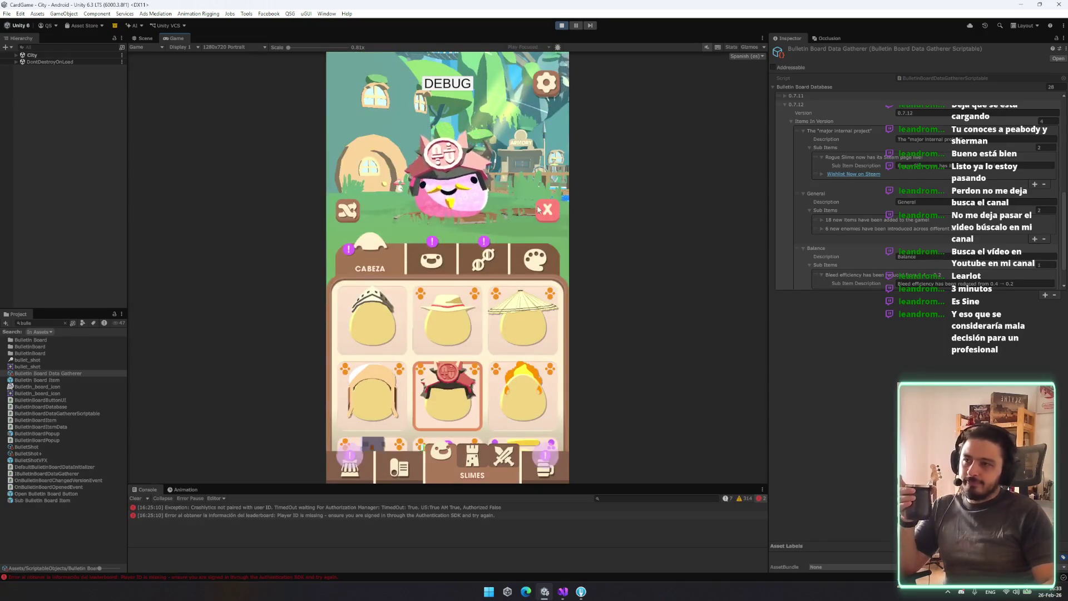
left_click(361, 116)
left_click(542, 93)
Browse the characters in the TORRE tower lineup, ending on the purple cow
left_click(472, 456)
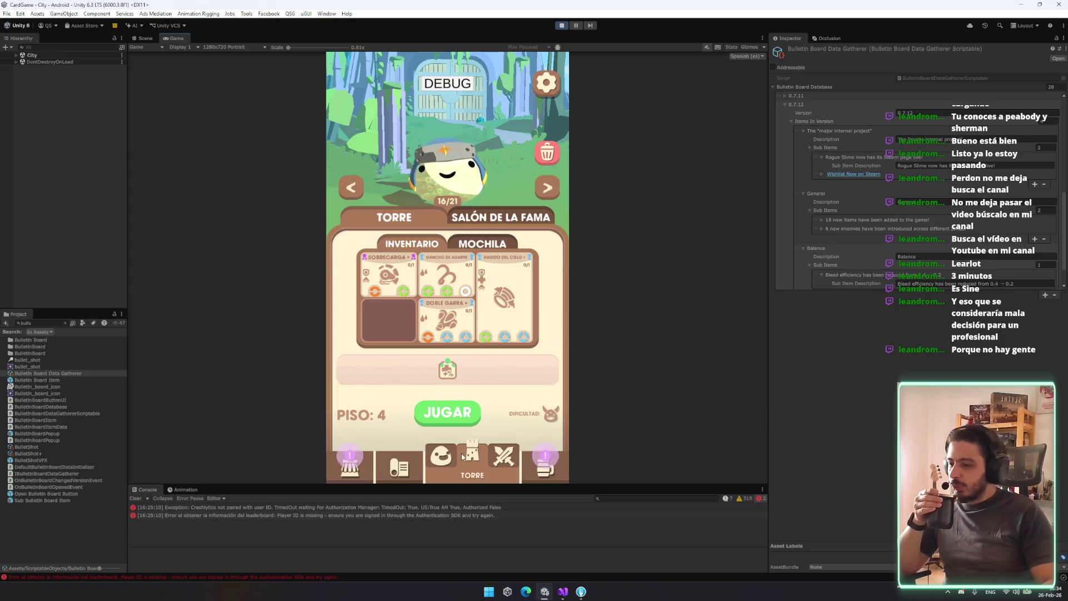
left_click(548, 186)
left_click(548, 184)
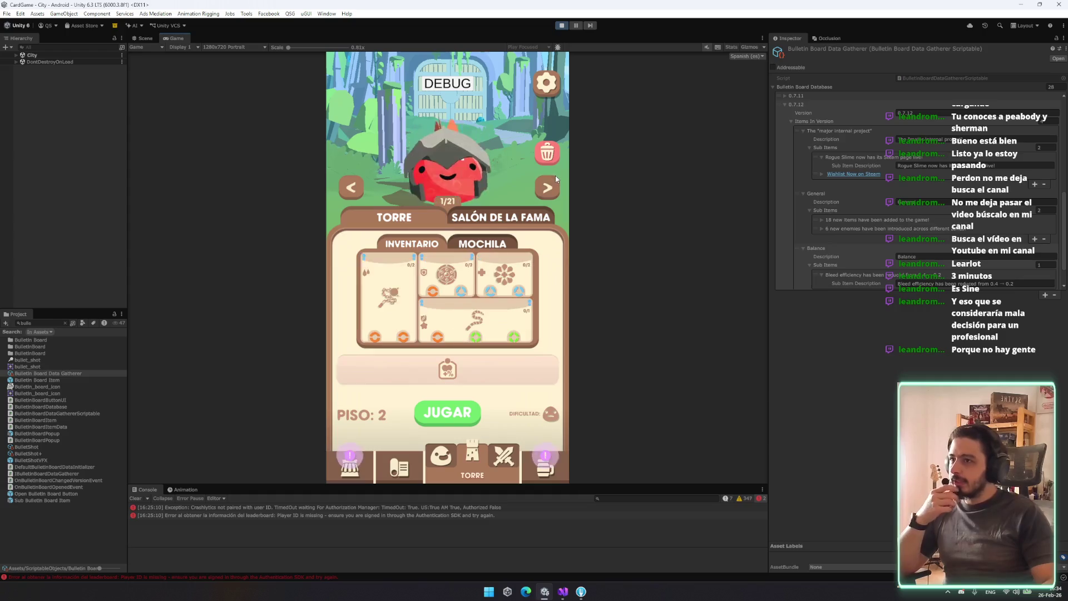
left_click(356, 187)
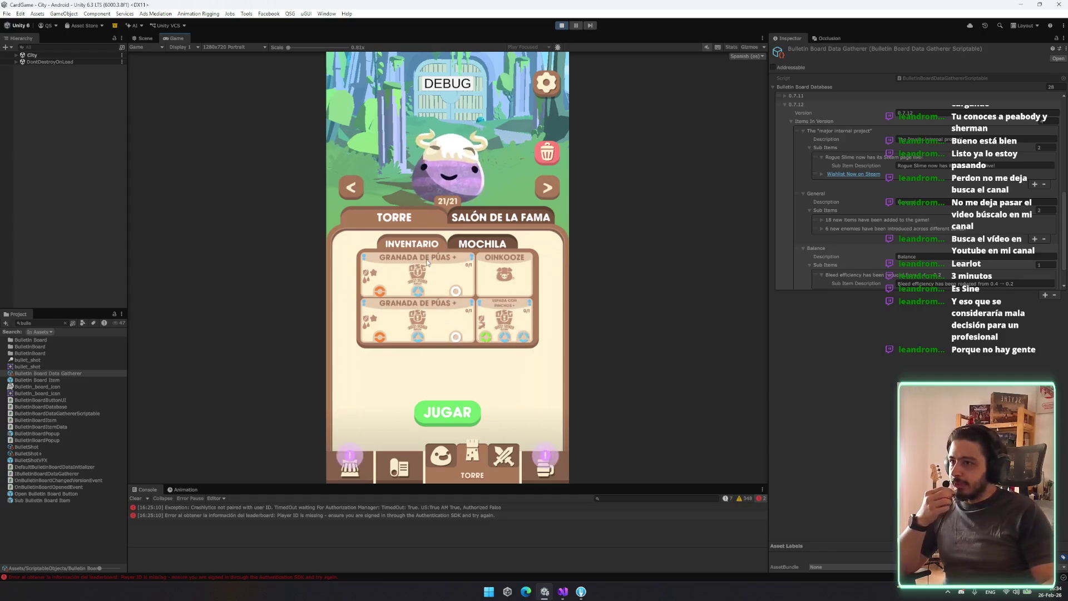
Look through the ARMERIA upgrades and REFINERIA screens
left_click(400, 463)
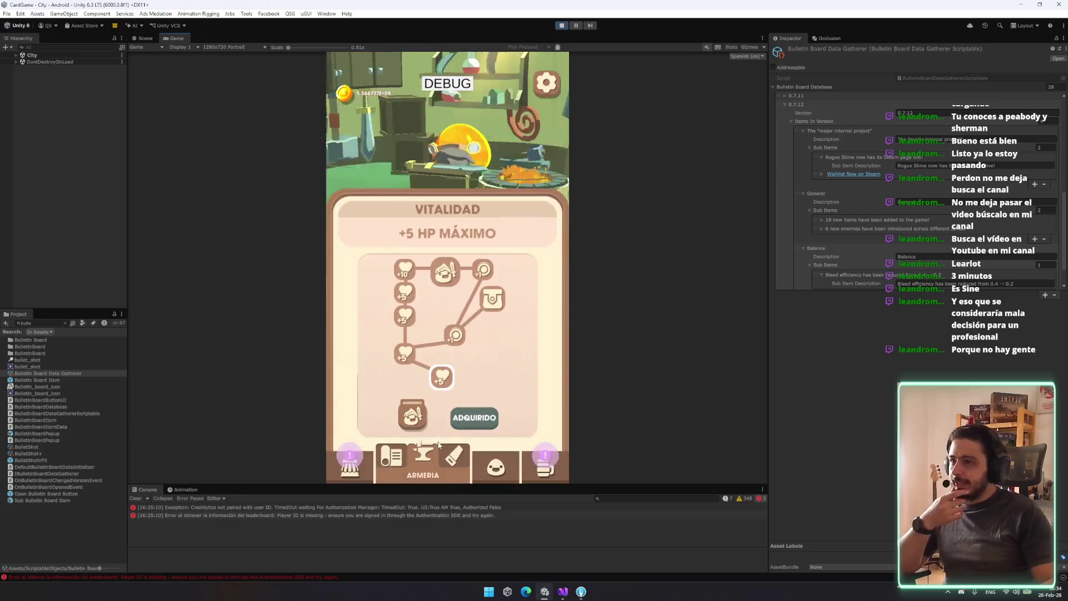
left_click(419, 333)
left_click(501, 294)
left_click(455, 460)
Back on SLIMES, choose the Paladín class and start the run with Jugar
left_click(495, 466)
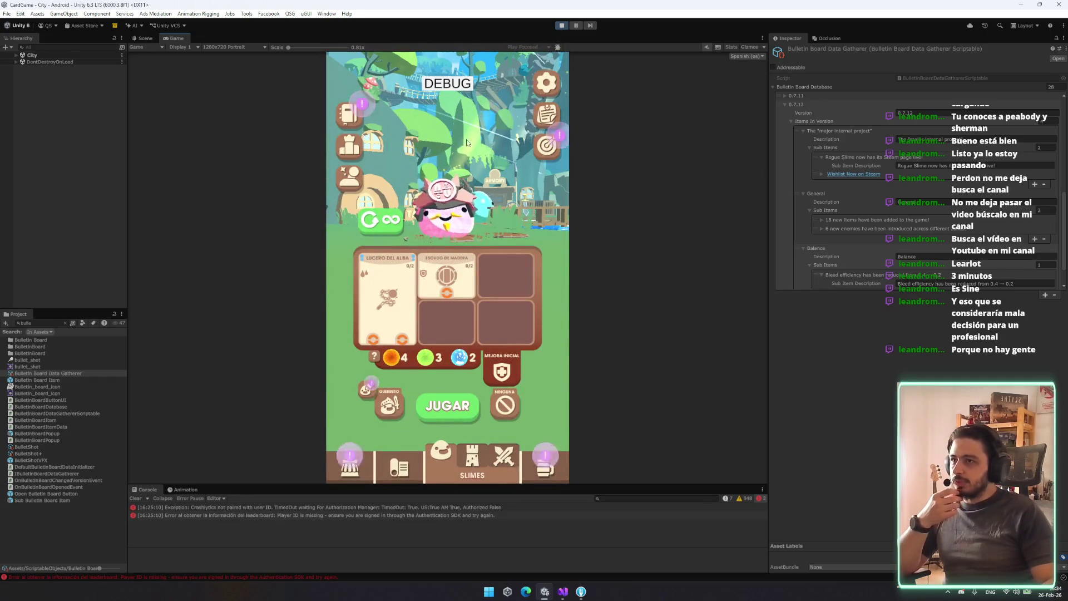
left_click(389, 405)
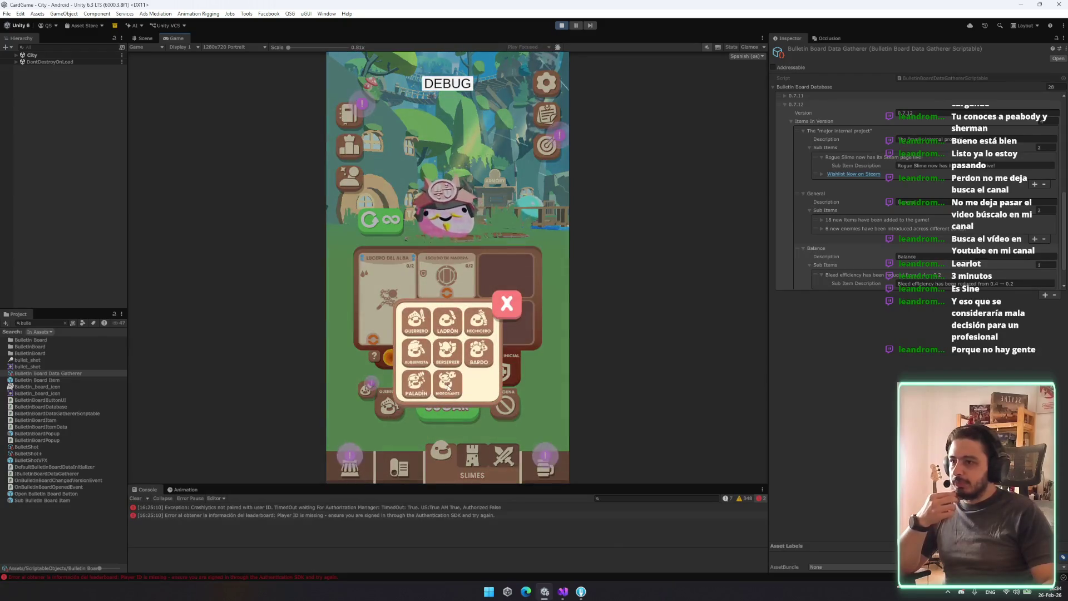
left_click(401, 392)
left_click(447, 407)
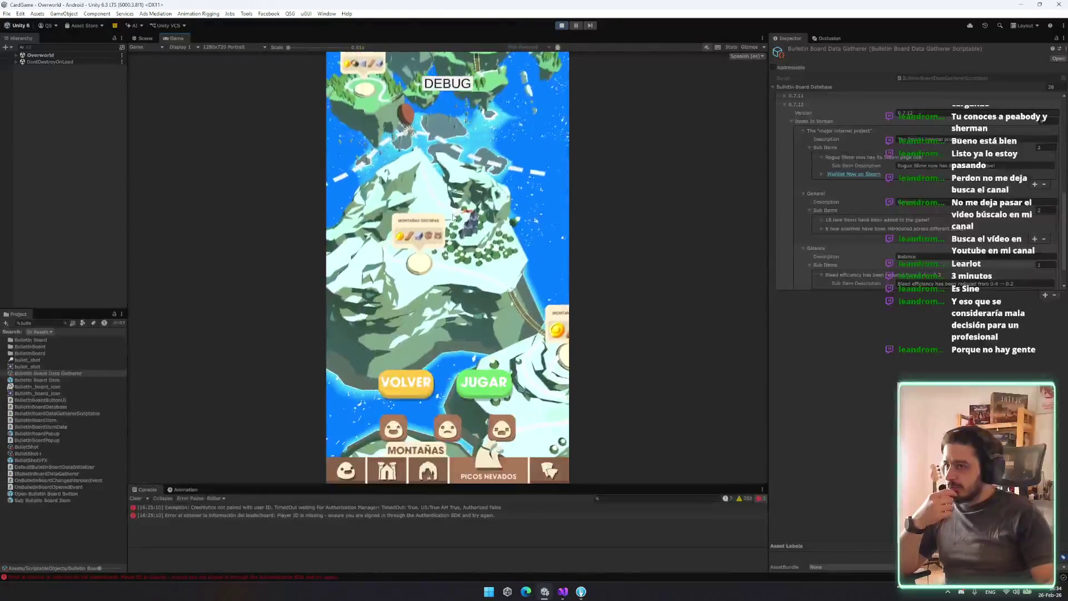
Enter Picos Nevados and upgrade Espada Corta at the anvil with Mejorar
left_click(488, 393)
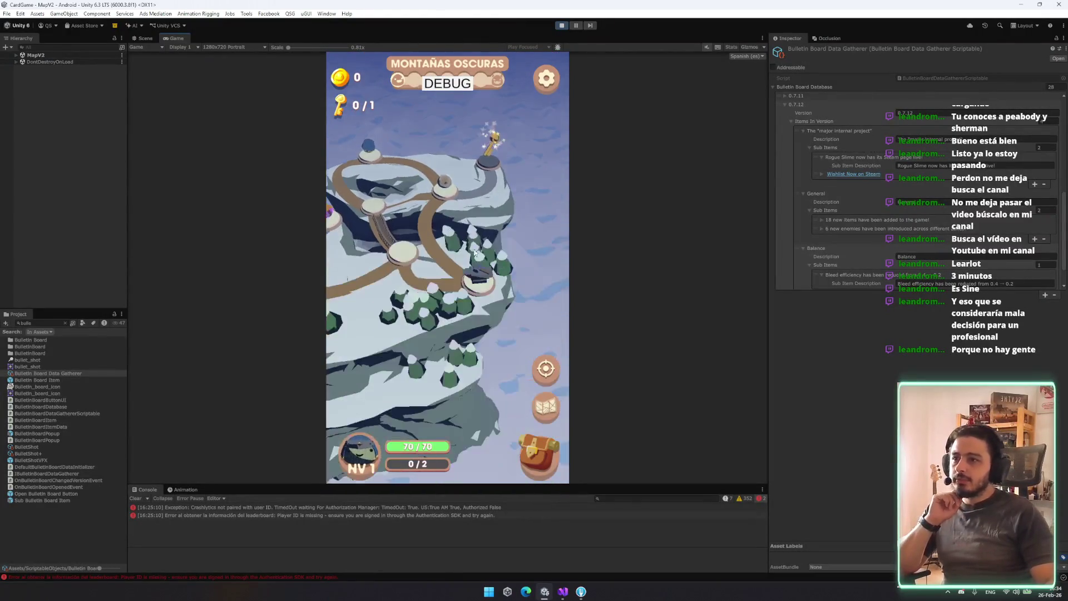
left_click(474, 279)
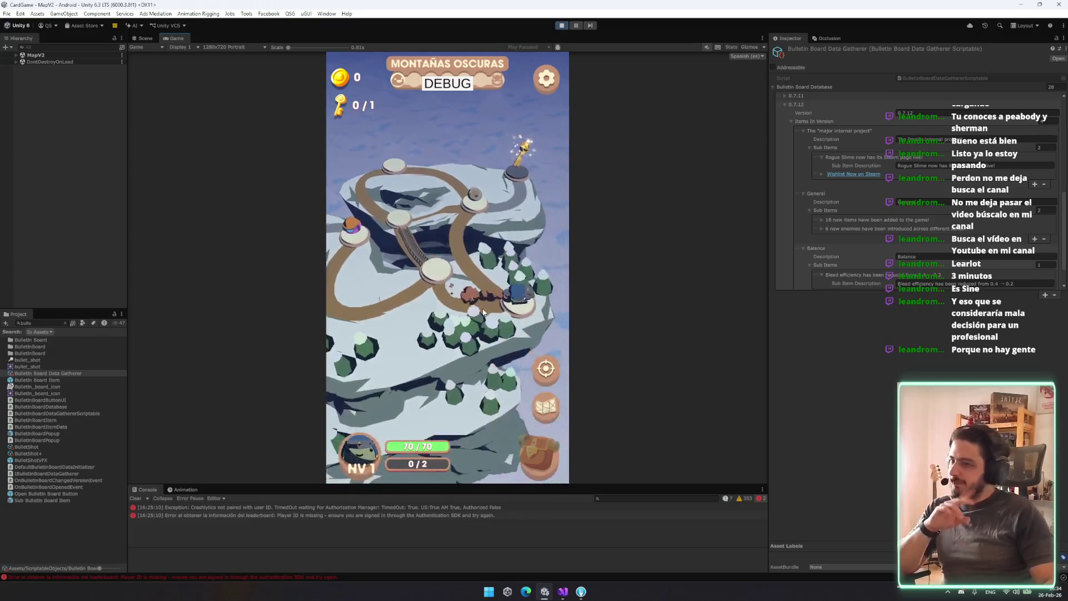
left_click_drag(446, 289, 452, 222)
left_click(507, 422)
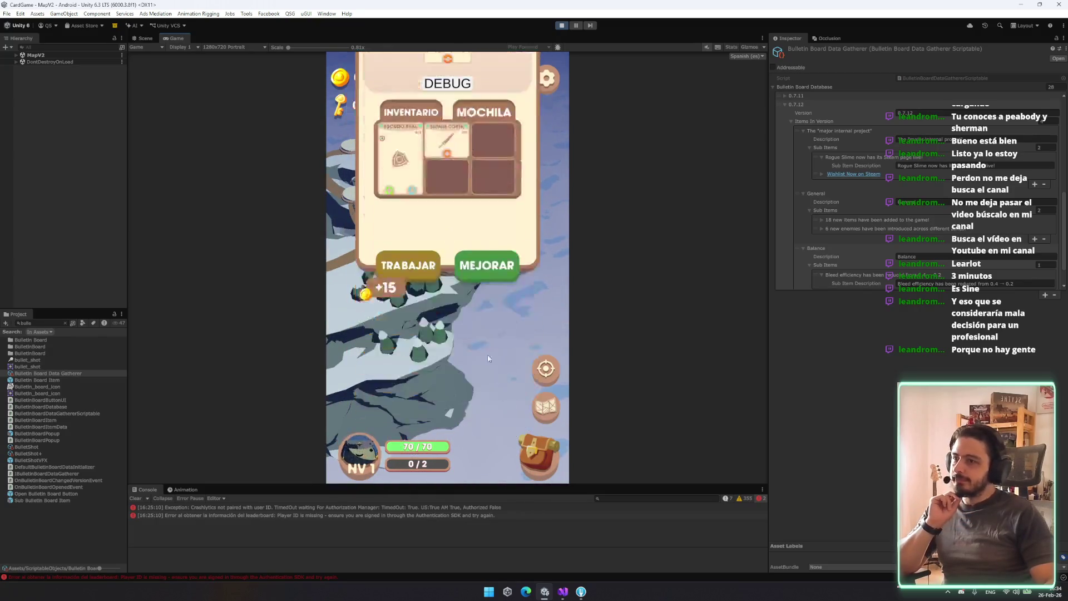
Start the next encounter, power Espada Corta with orange orbs and end the turn
left_click(433, 177)
left_click(472, 427)
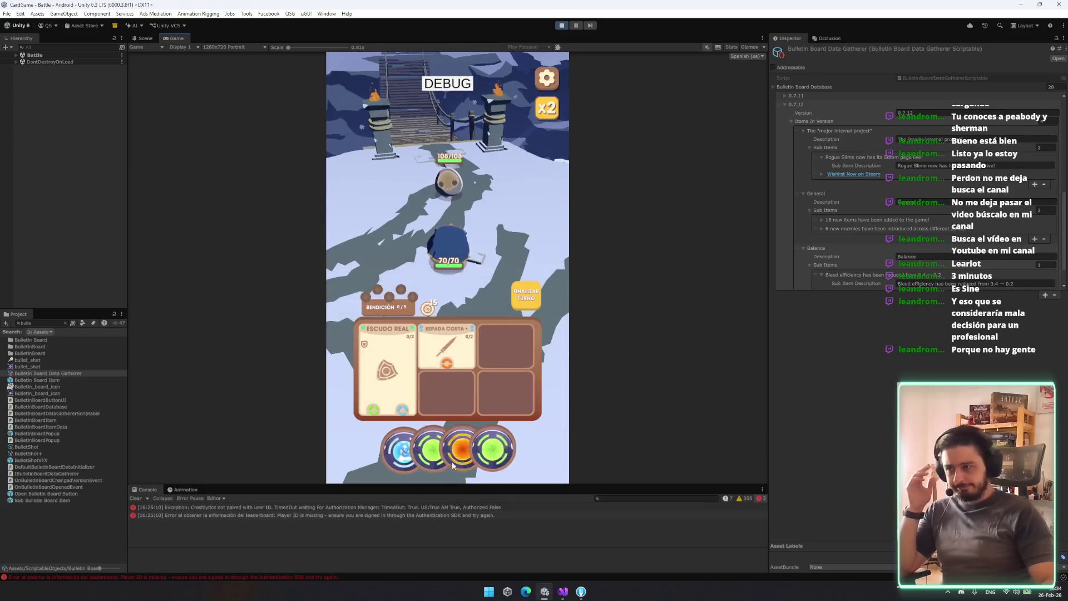
left_click_drag(454, 465, 442, 390)
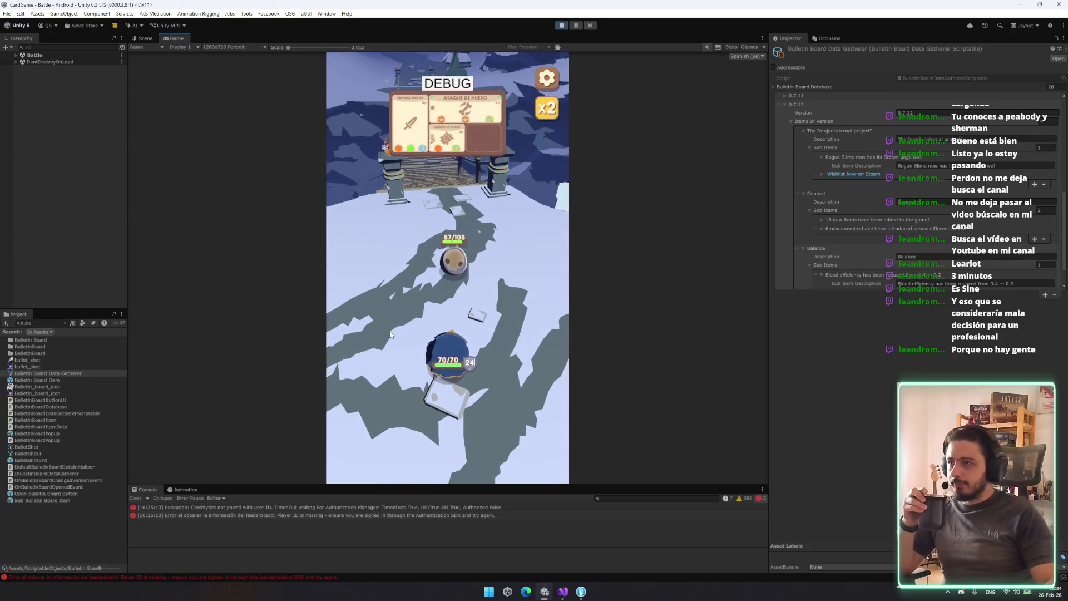
left_click(483, 439)
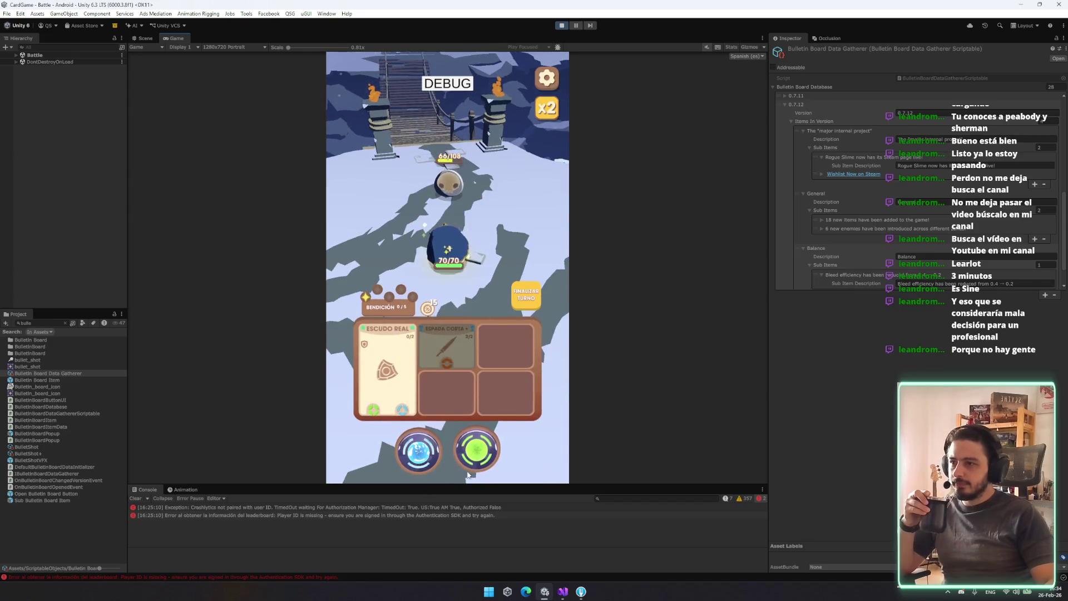
left_click(514, 302)
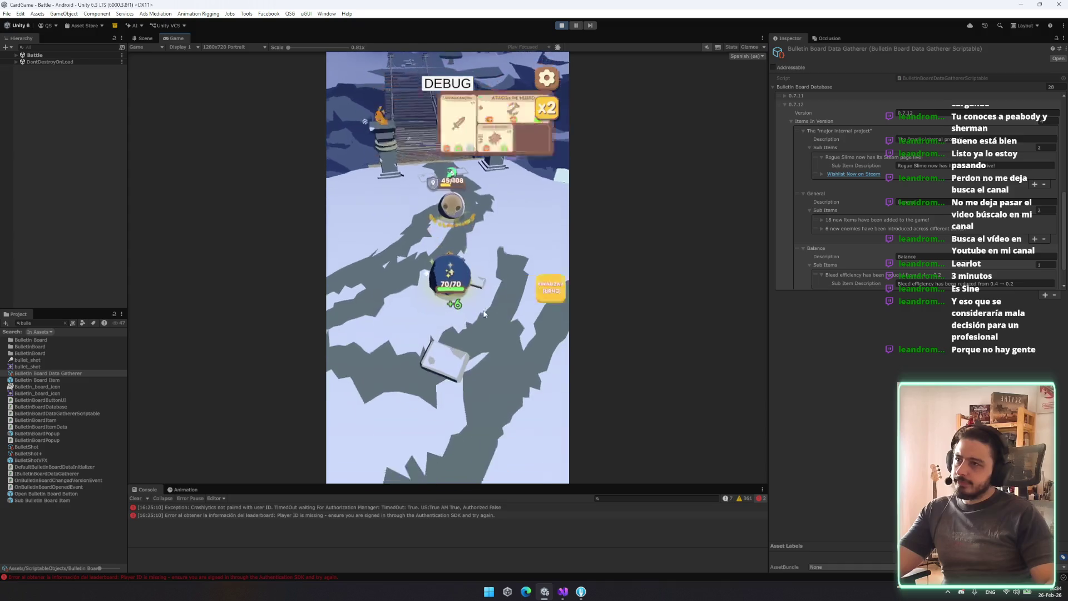
Inspect the enemy's Escudo de Hueso card, then end turns until victory
left_click(447, 143)
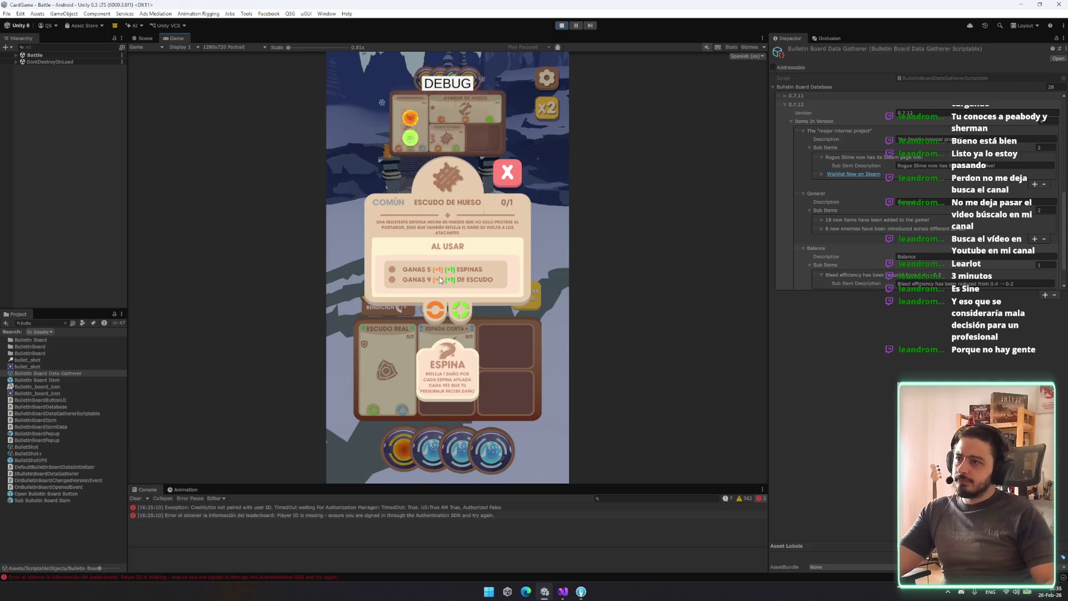
left_click(498, 174)
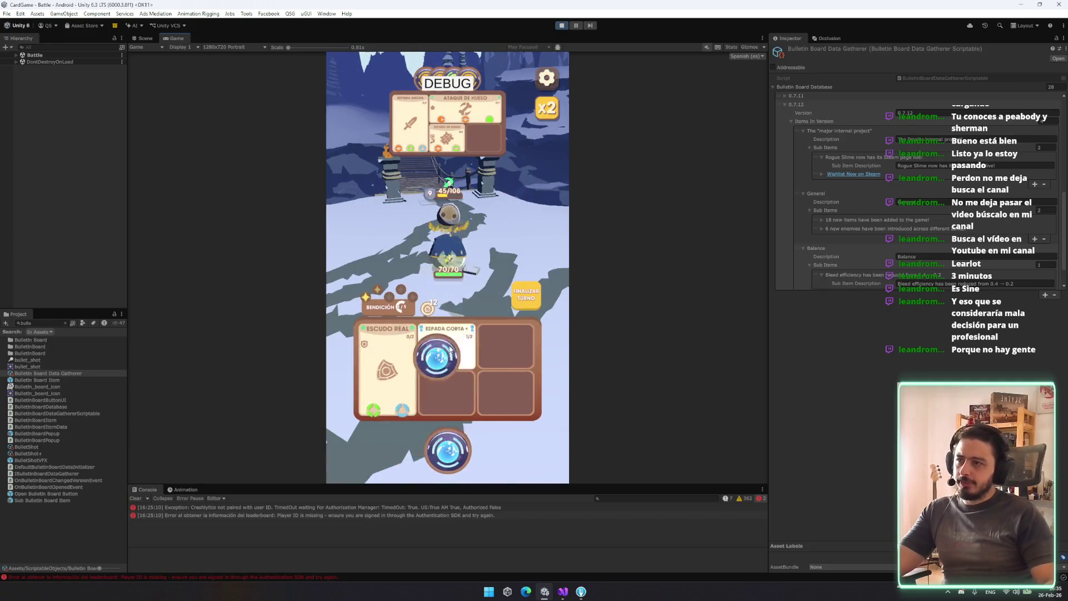
left_click(521, 295)
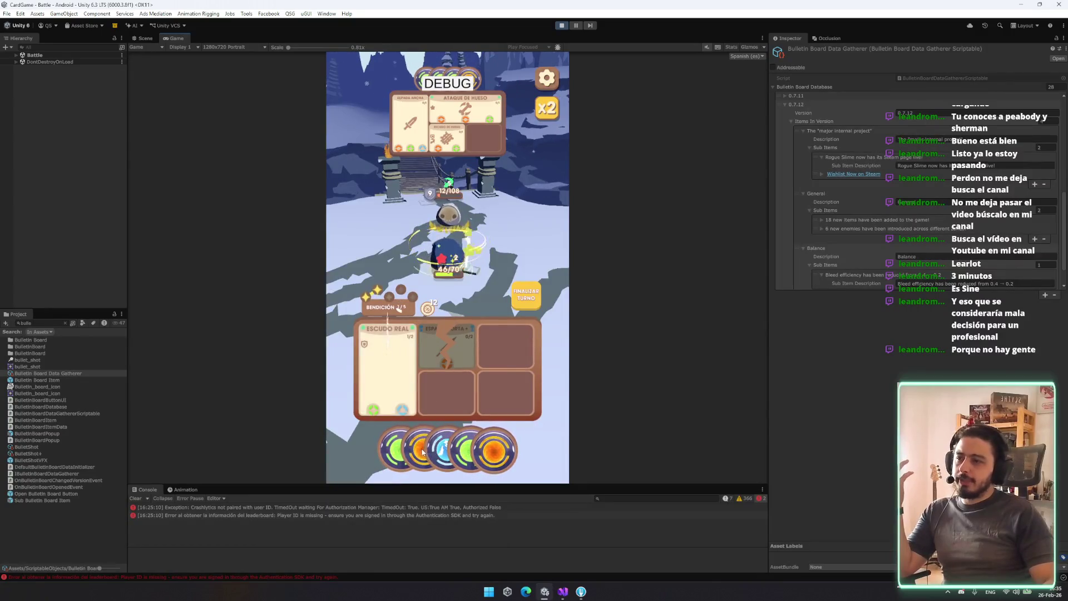
left_click(526, 281)
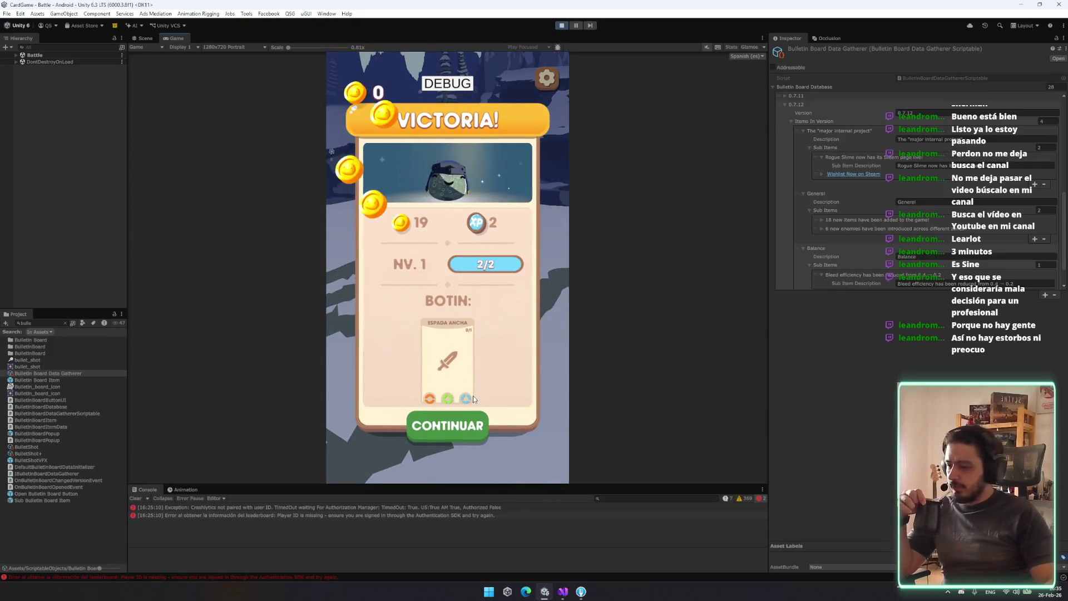
On level-up pick orange energy and Sobrecarga Elemental, continue to the map, and open the inventory
left_click(473, 370)
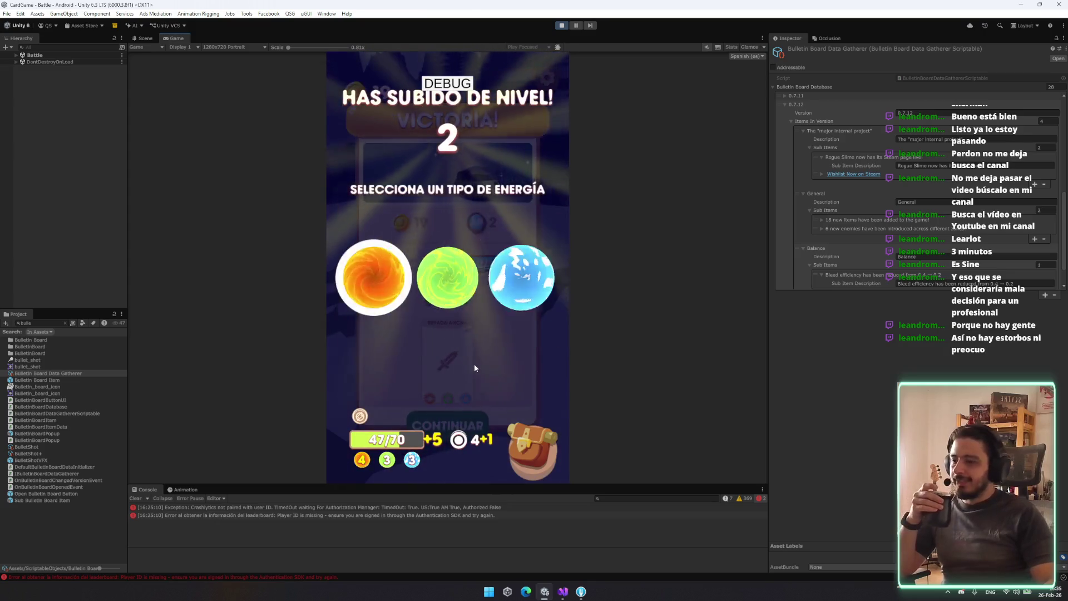
left_click(395, 312)
left_click(501, 381)
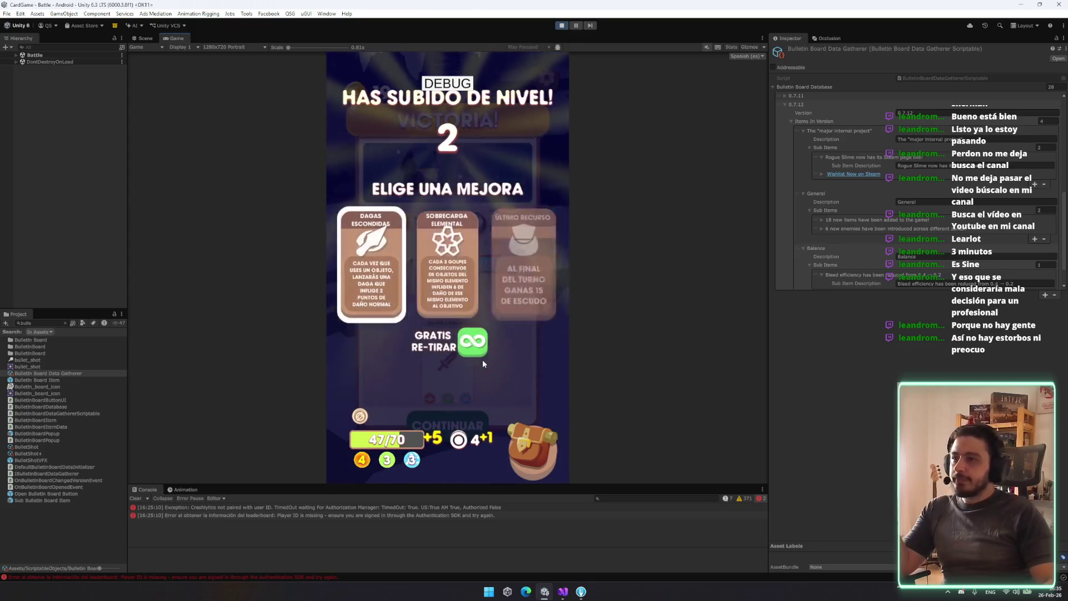
left_click(515, 388)
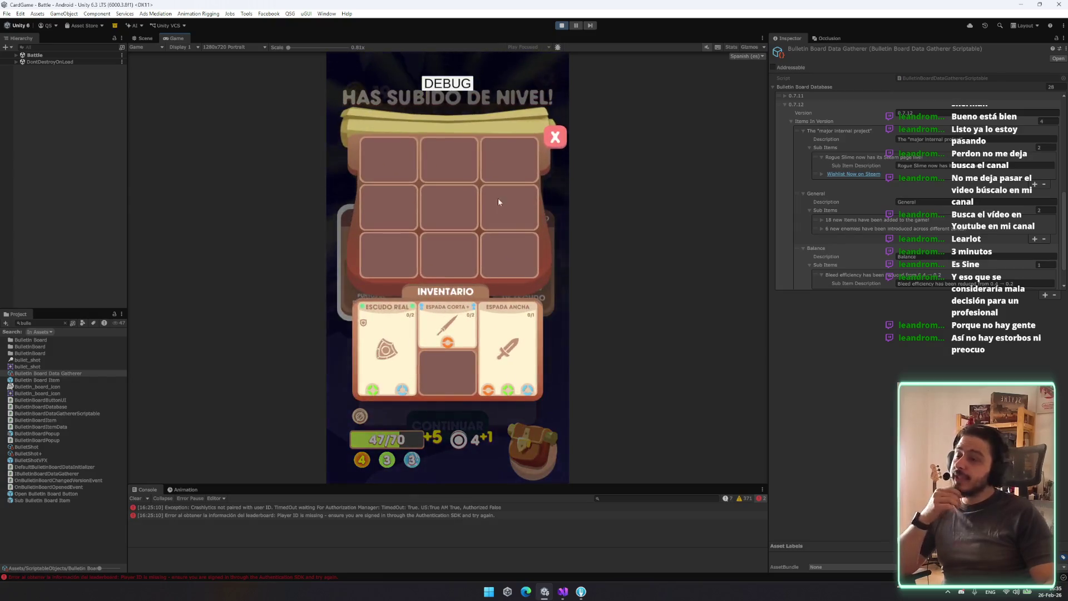
left_click(554, 137)
left_click(448, 258)
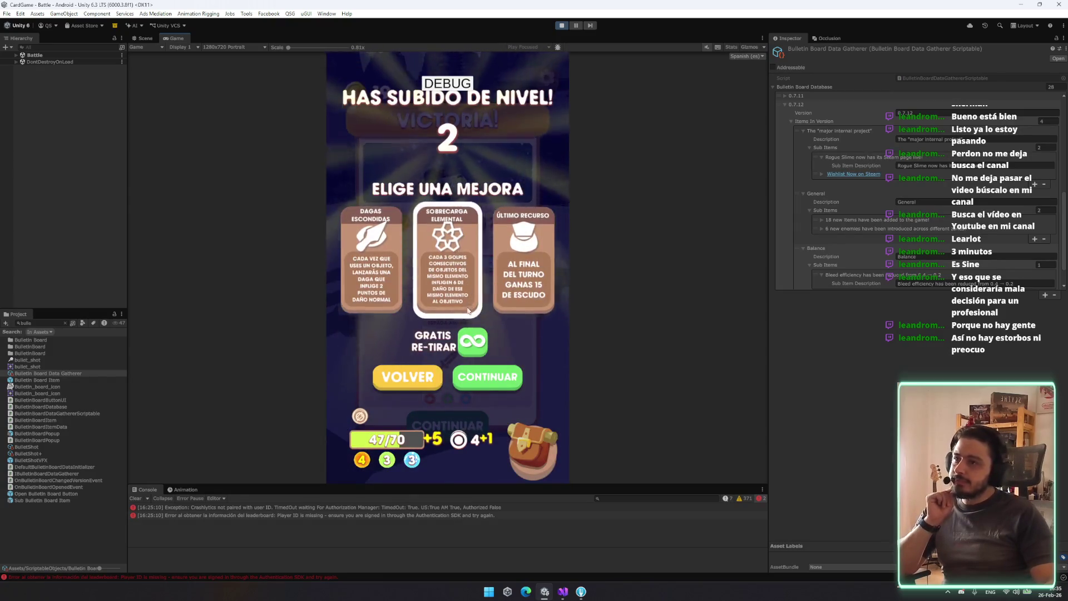
left_click(491, 384)
left_click(462, 426)
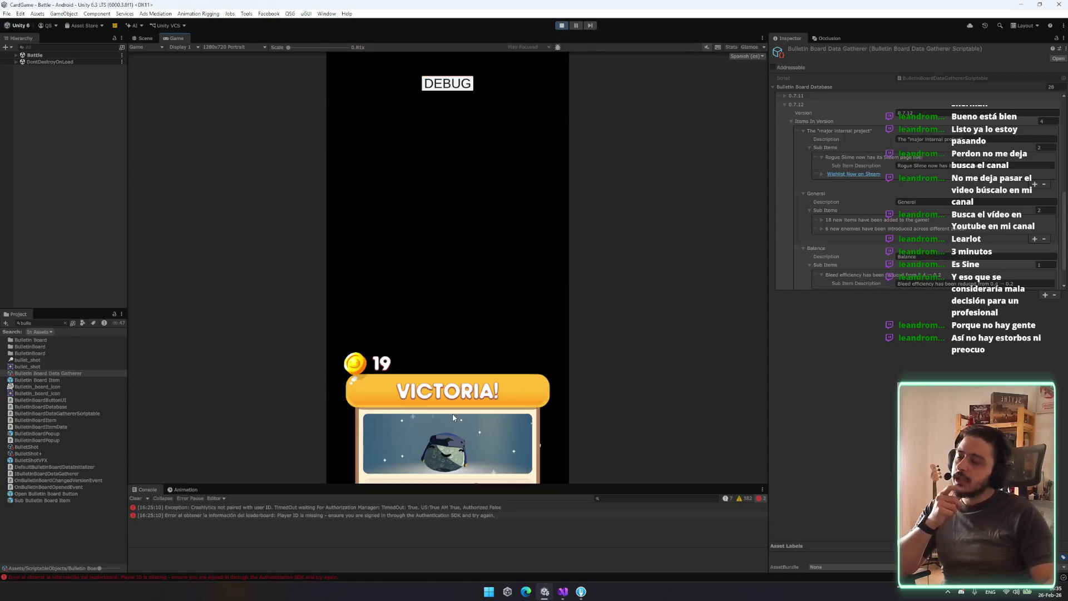
left_click(538, 450)
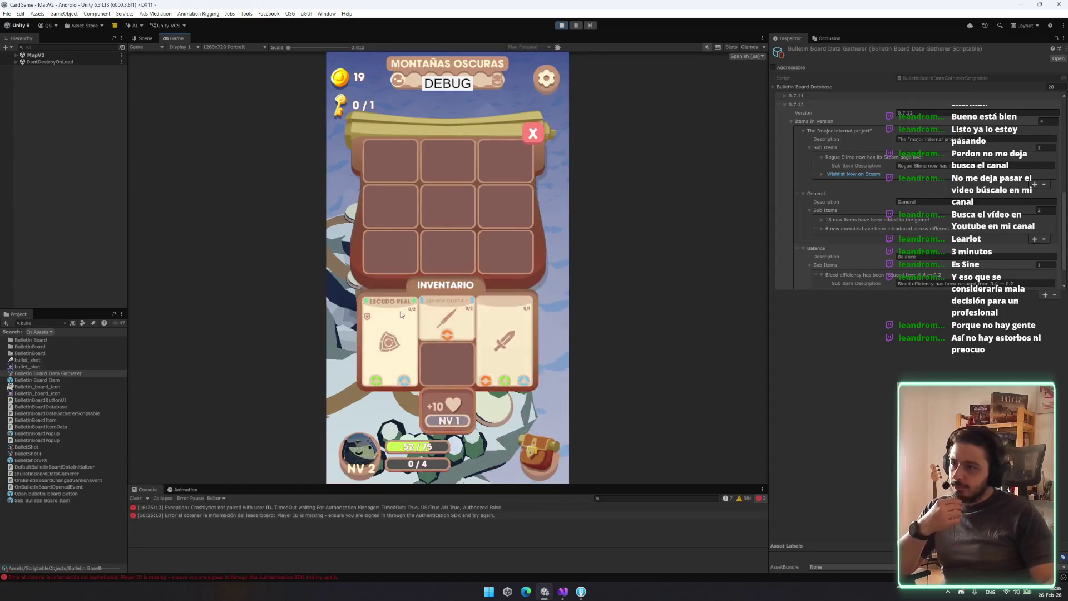
Close the inventory and enter the next Montañas Oscuras encounter with Pelear
left_click(529, 145)
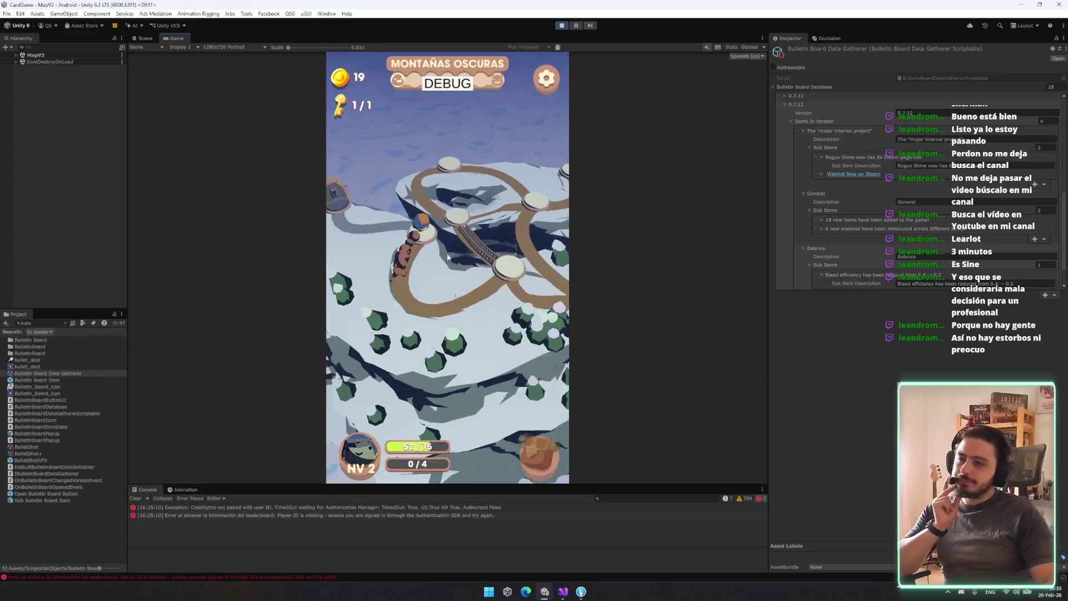
left_click(474, 429)
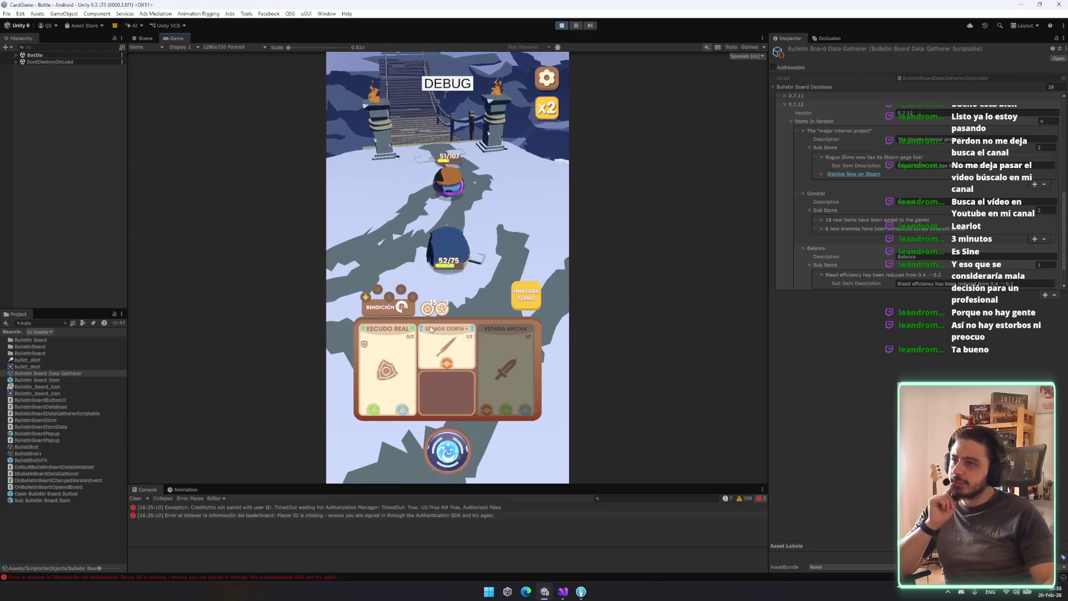
Attack with an orb on the sword cards over two turns, then continue from Victoria
left_click(532, 298)
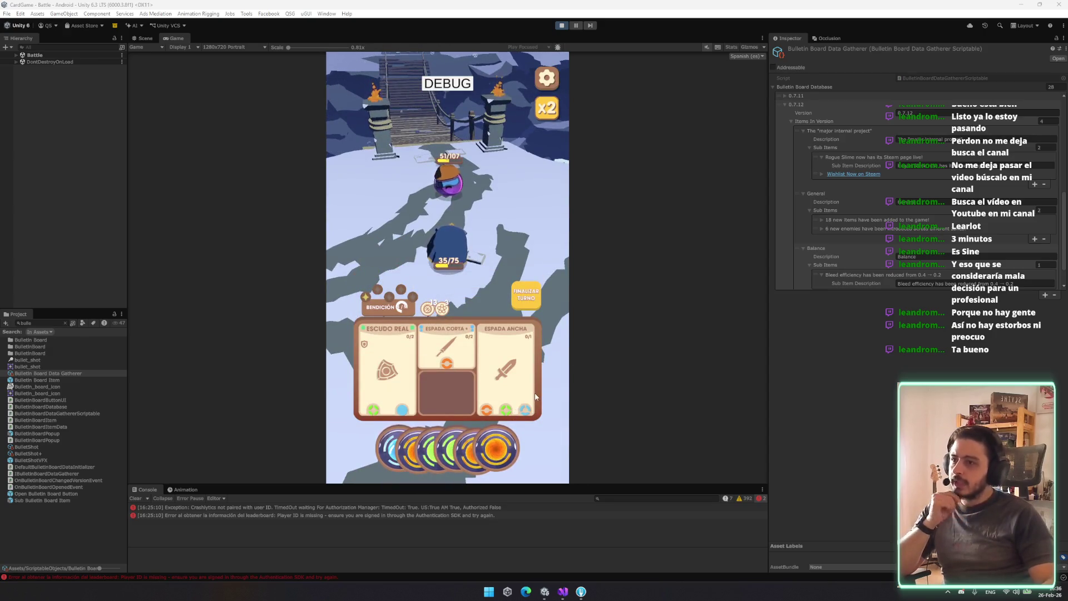
left_click_drag(445, 452, 400, 390)
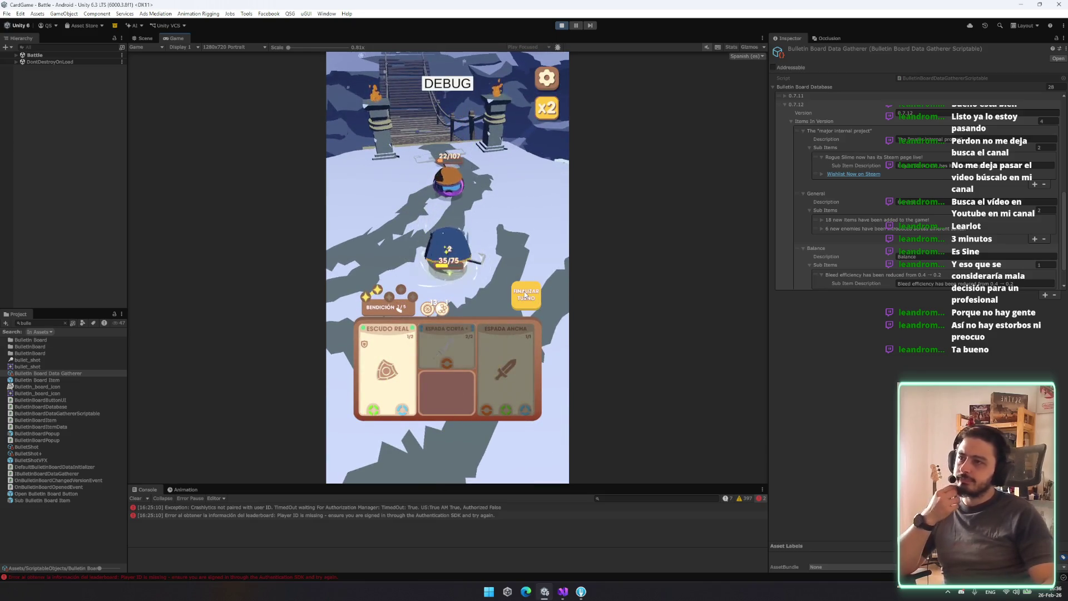
left_click(525, 295)
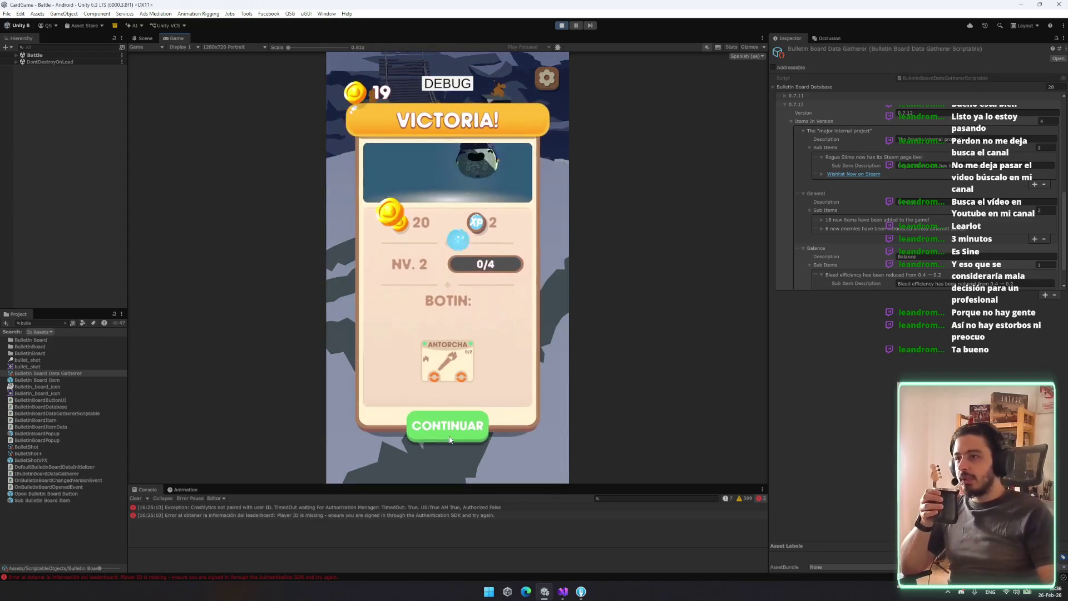
left_click(440, 417)
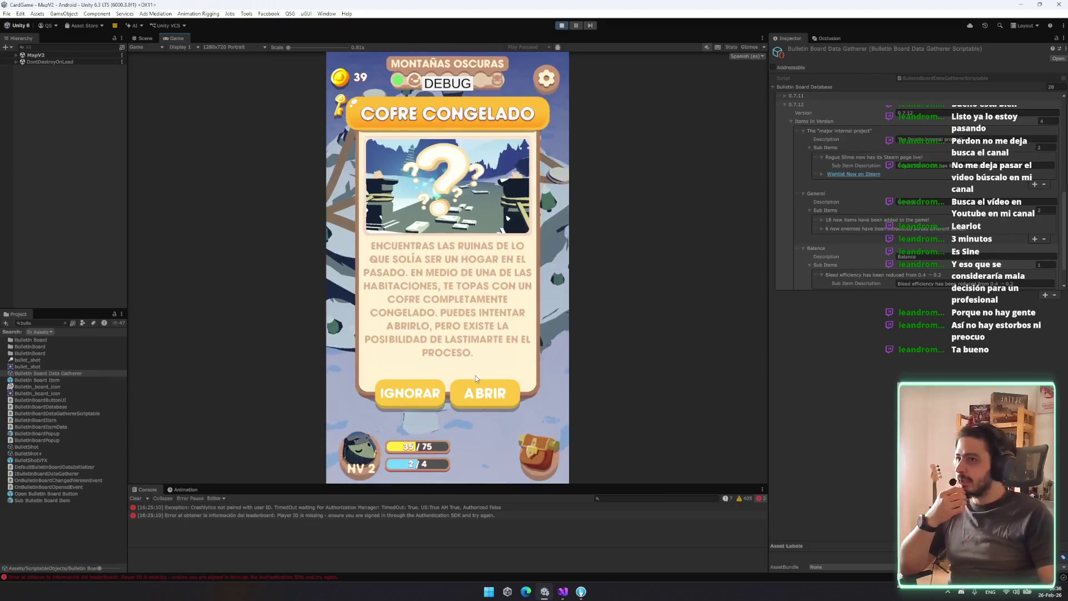
Open the Cofre Congelado, collect the coin and item rewards, and check the anvil node
left_click(474, 388)
left_click(456, 402)
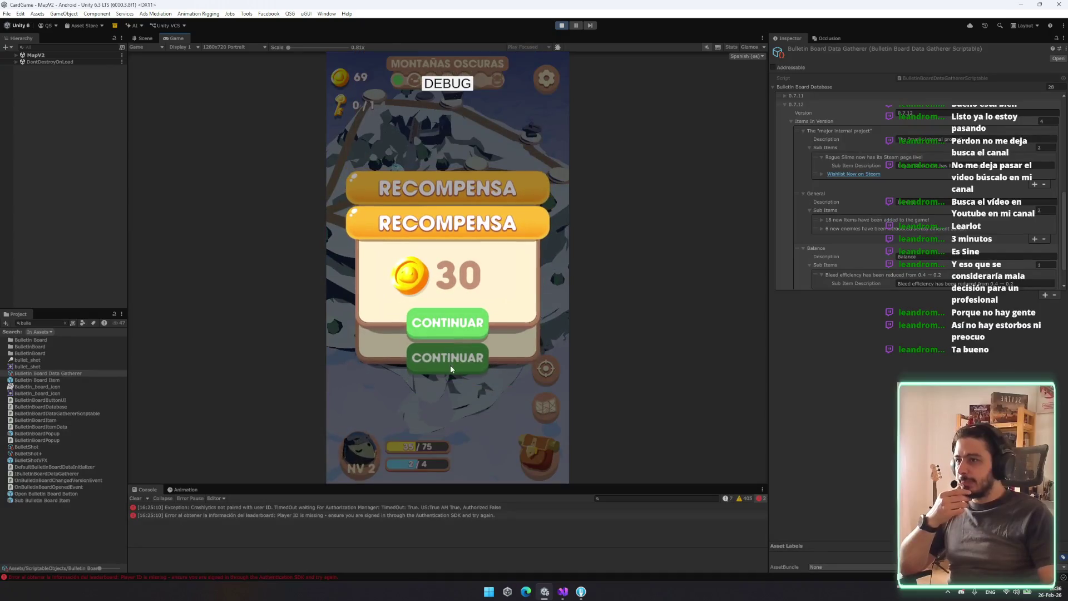
left_click(454, 328)
left_click(447, 268)
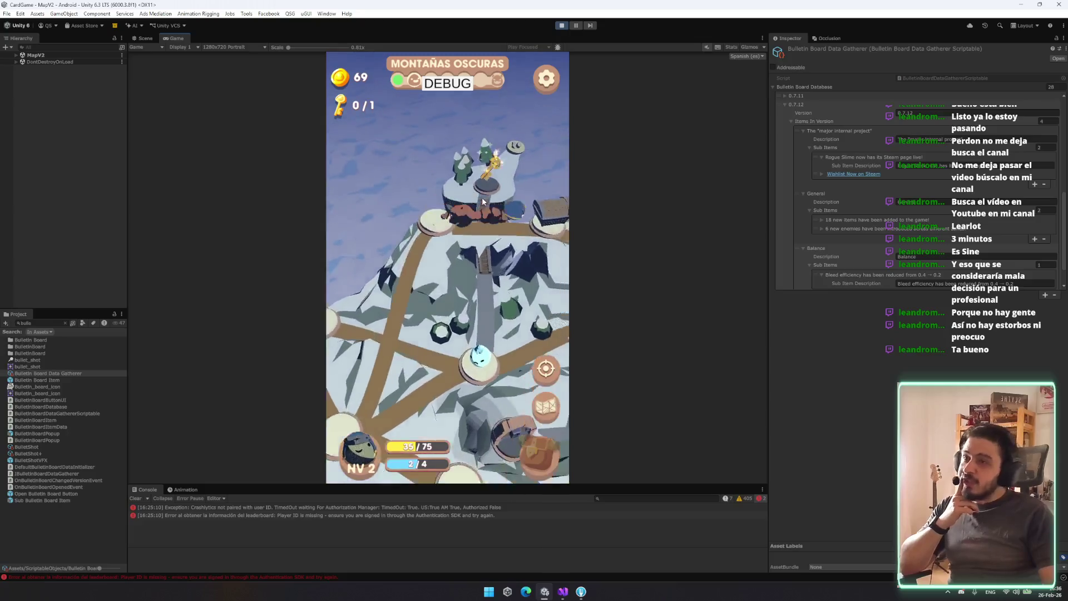
left_click(482, 199)
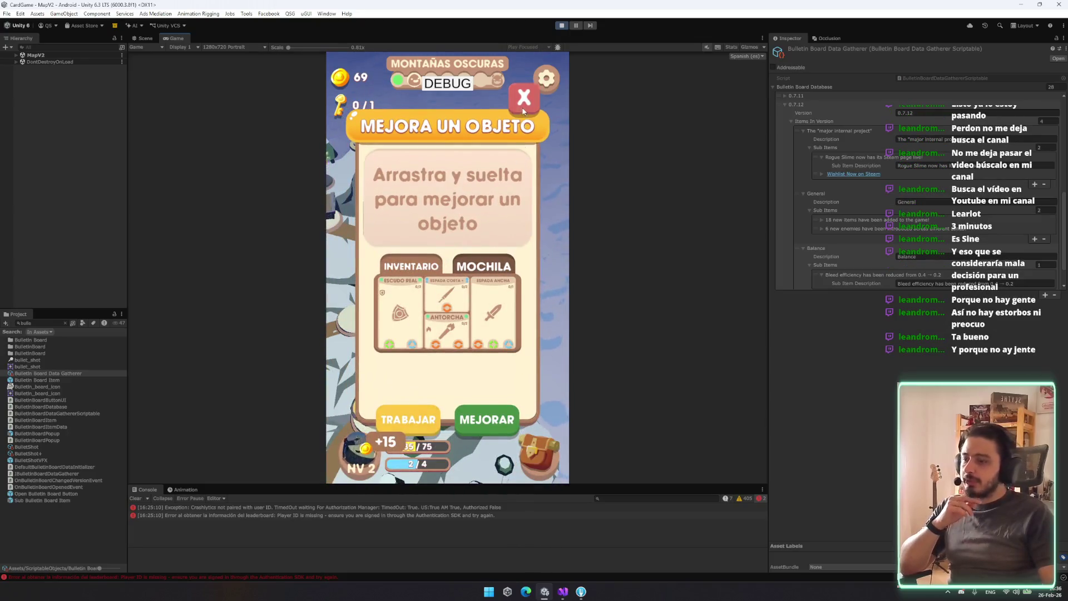
left_click(523, 100)
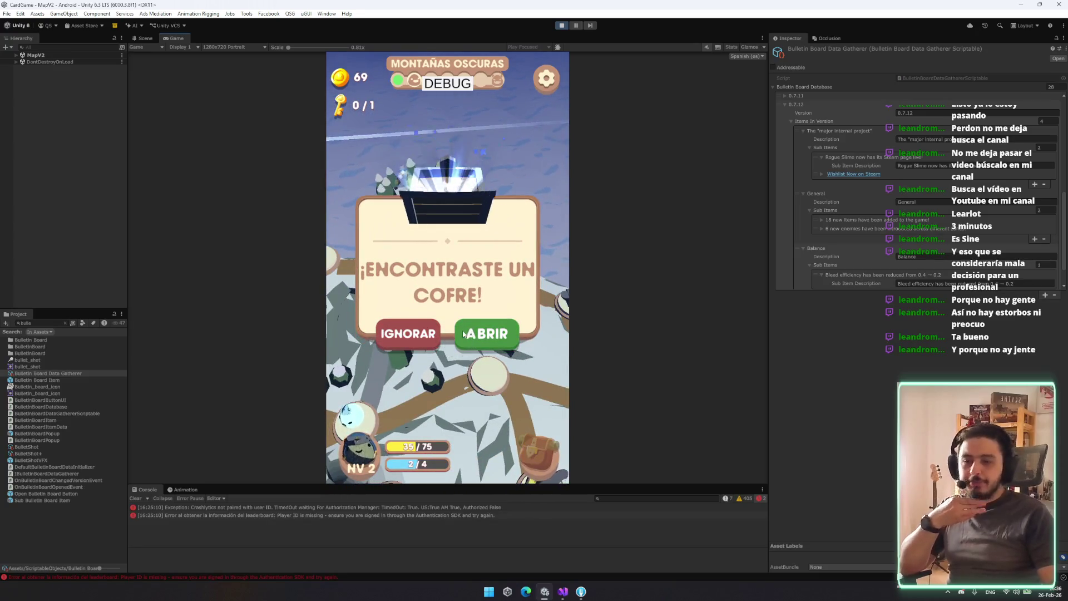
Open the found chest, move Luz Sanadora into the MOCHILA backpack, and close the panels
left_click(472, 336)
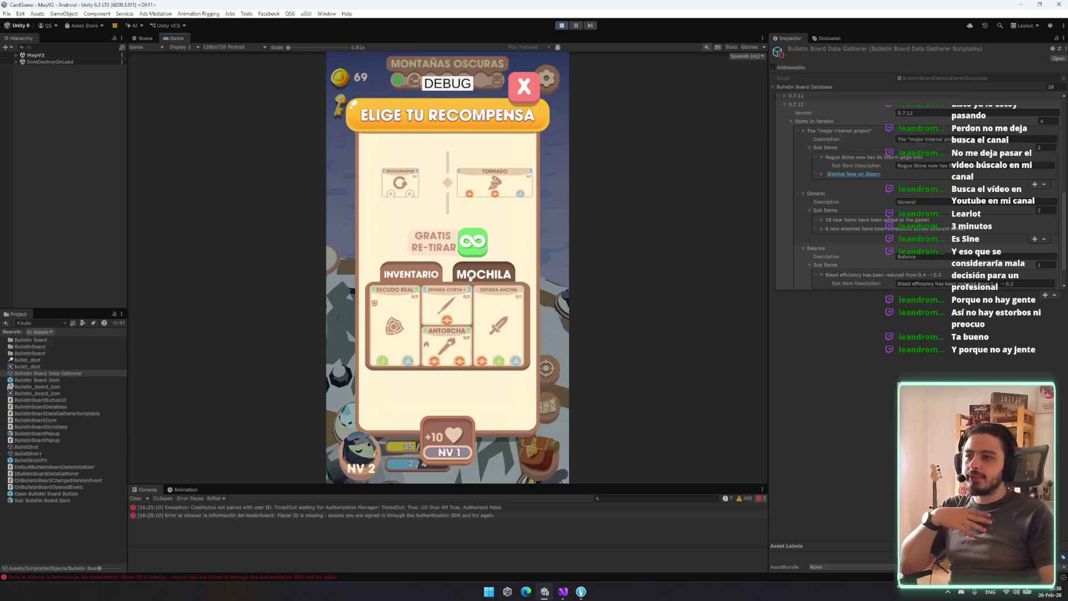
left_click(412, 272)
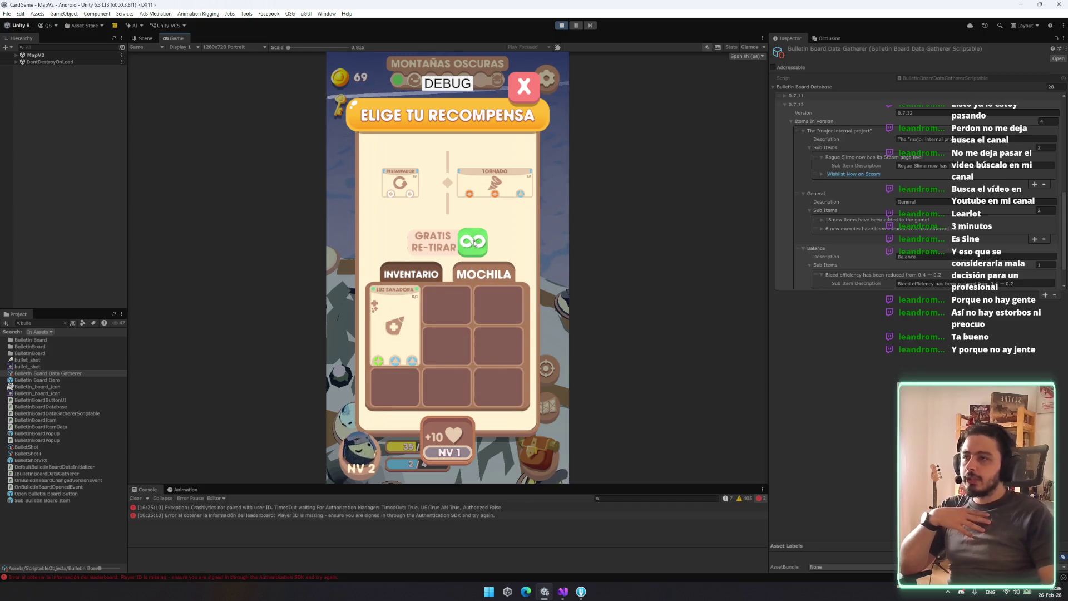
left_click(524, 87)
left_click(538, 453)
left_click_drag(392, 323, 499, 214)
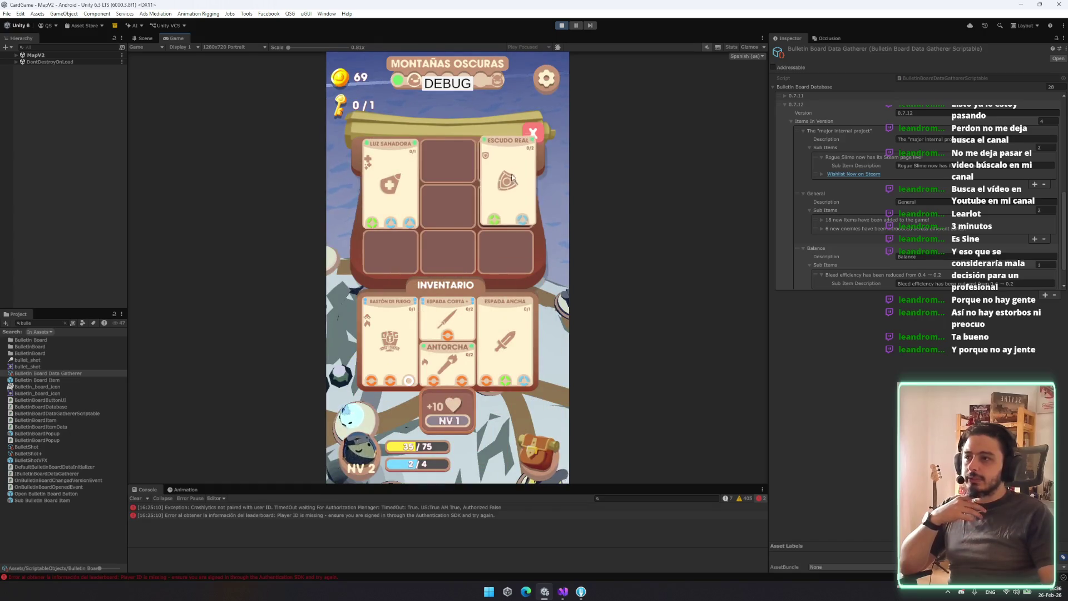
left_click(531, 132)
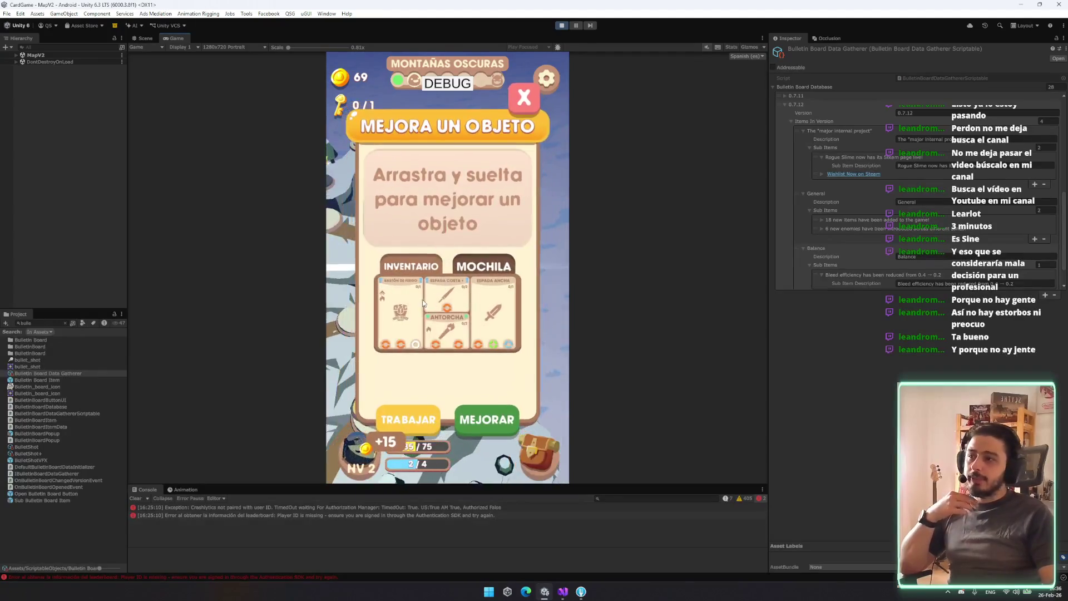
left_click(485, 431)
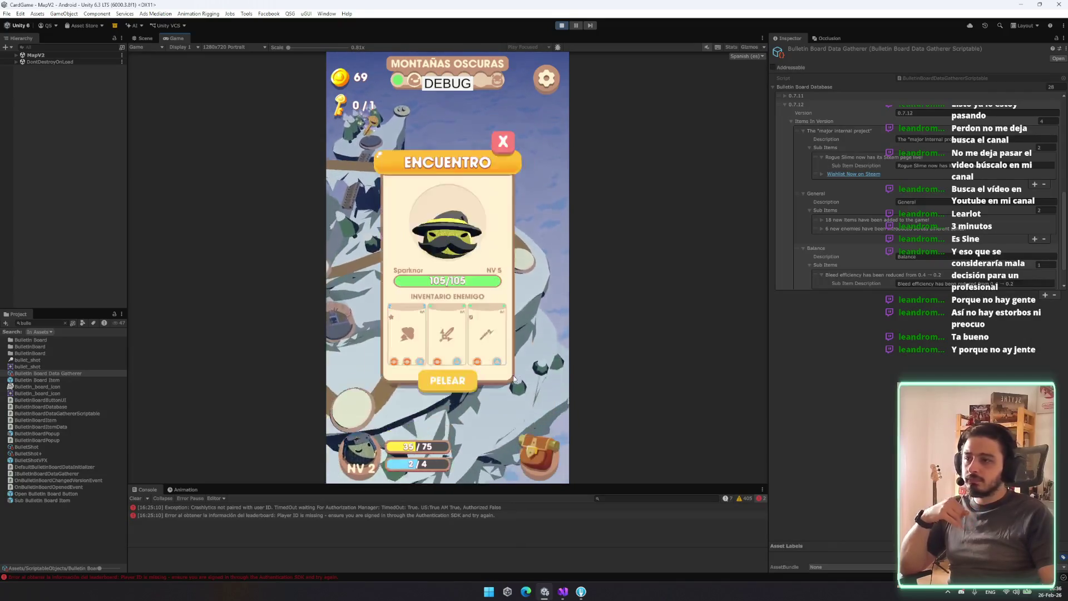
Start the fight, charge Bastón de Fuego (green orb) and Espada Ancha (blue orb), and end the turn
left_click(469, 422)
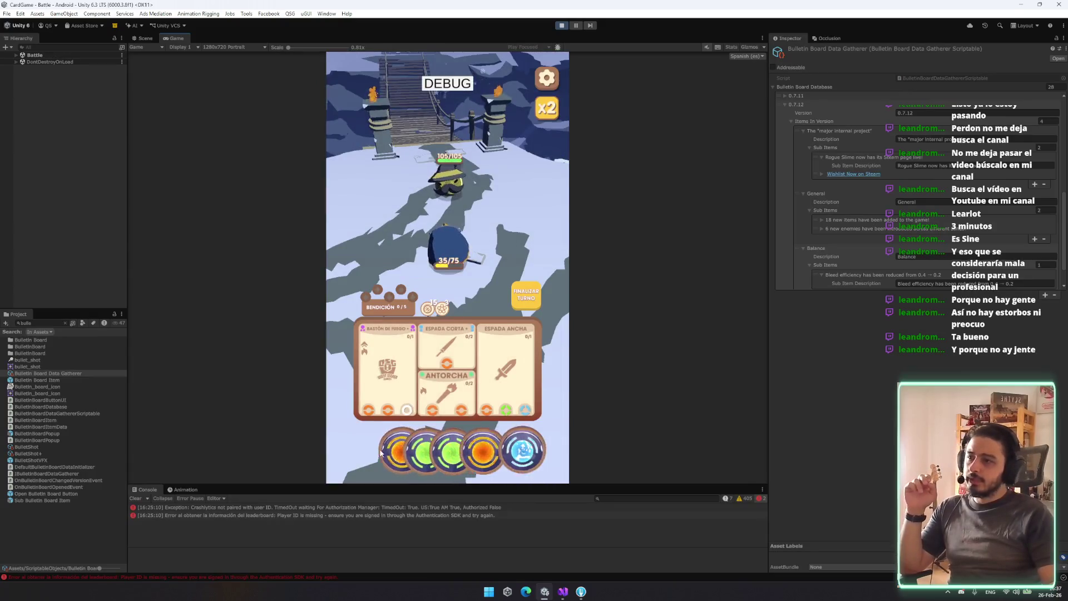
mouse_move(446, 451)
left_mouse_down()
mouse_move(395, 367)
mouse_move(395, 388)
left_mouse_up()
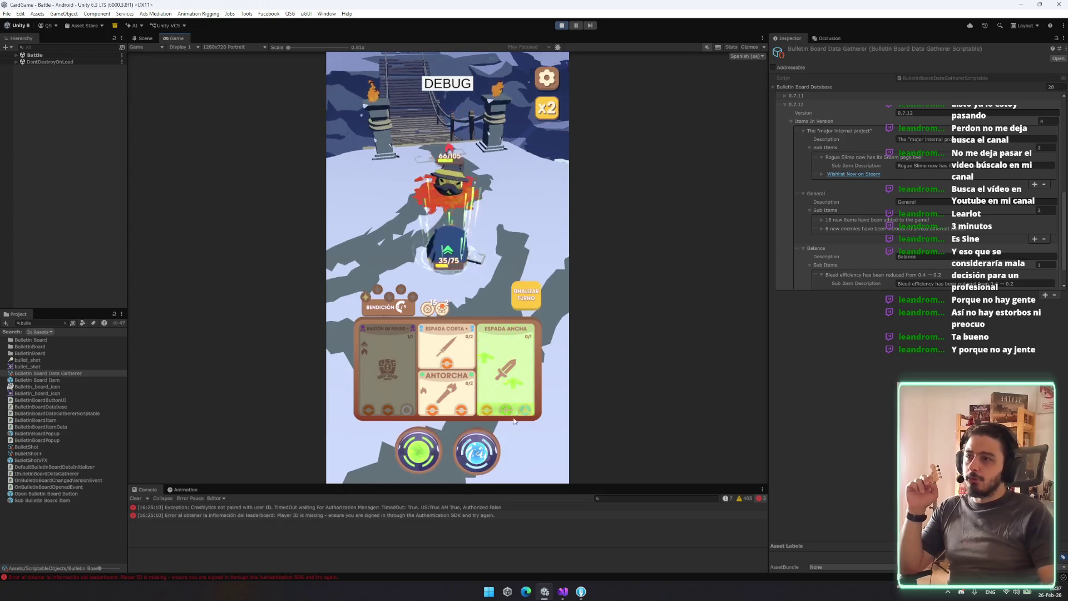
left_click(479, 442)
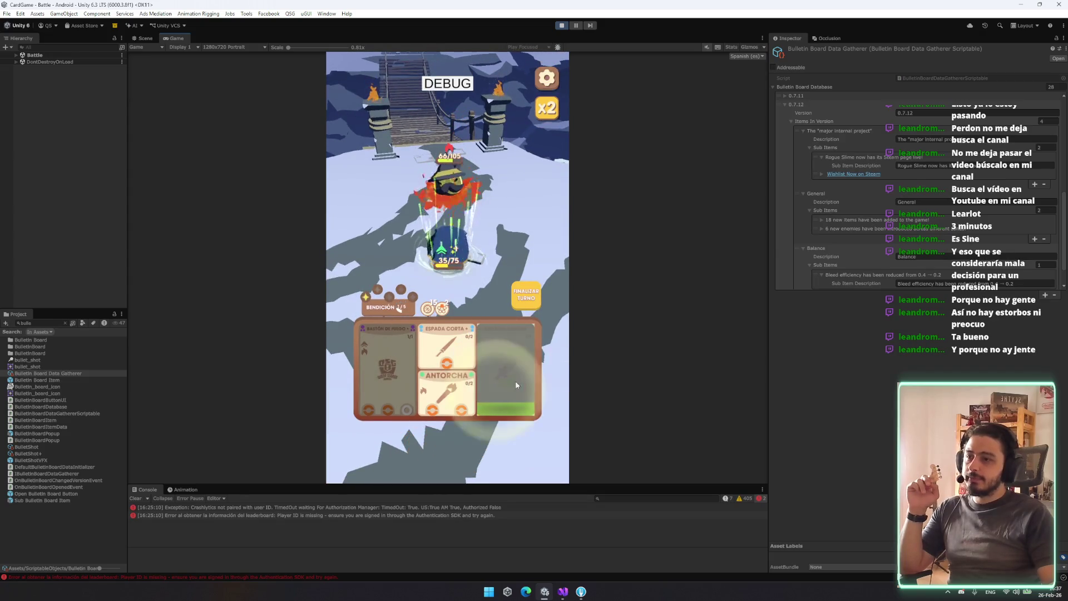
left_click(366, 372)
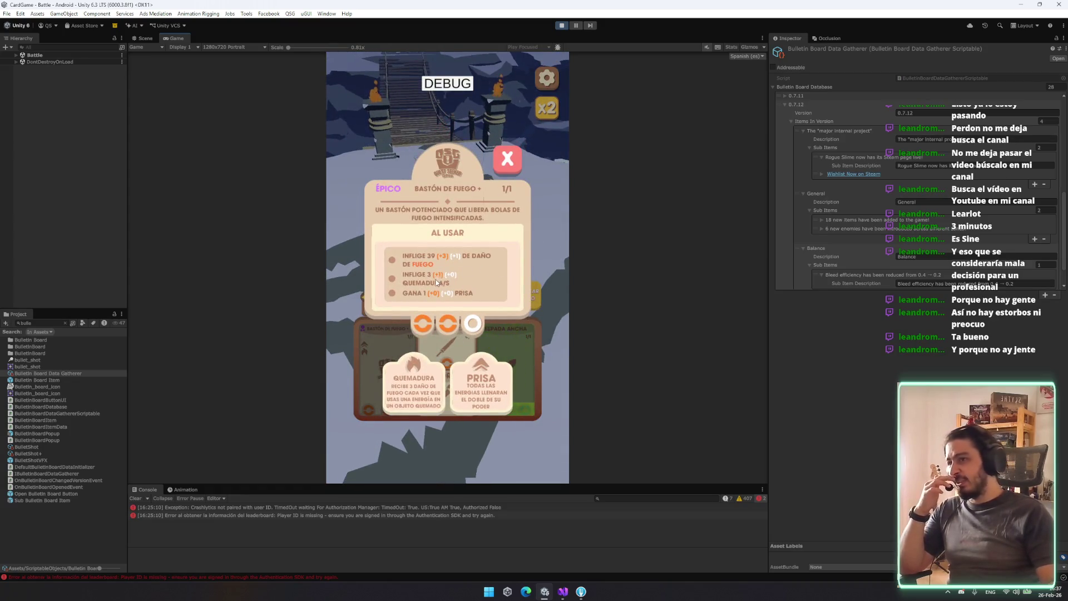
left_click(496, 283)
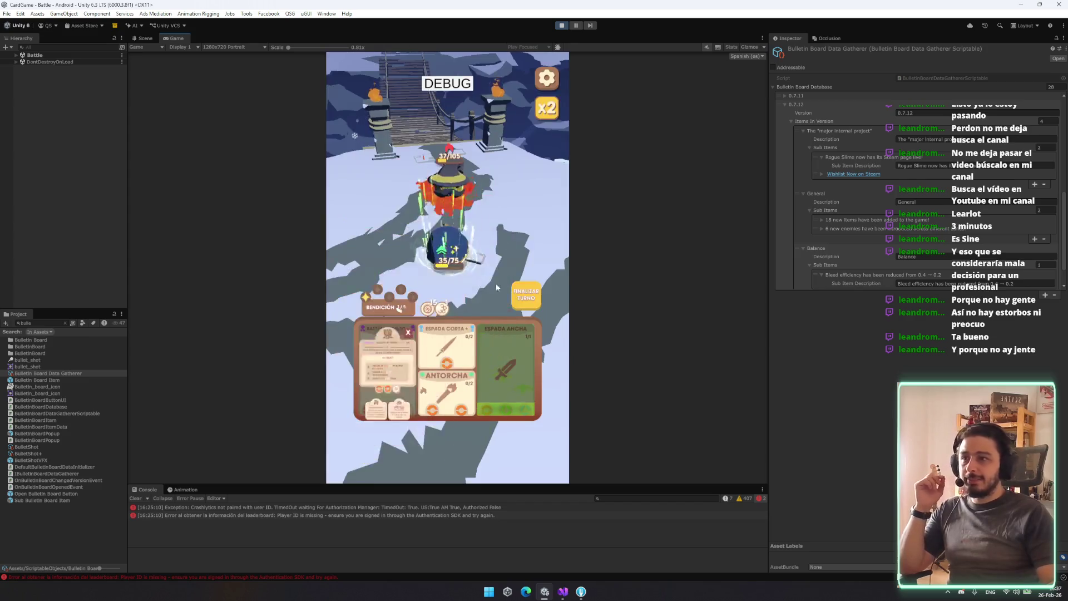
left_click(523, 279)
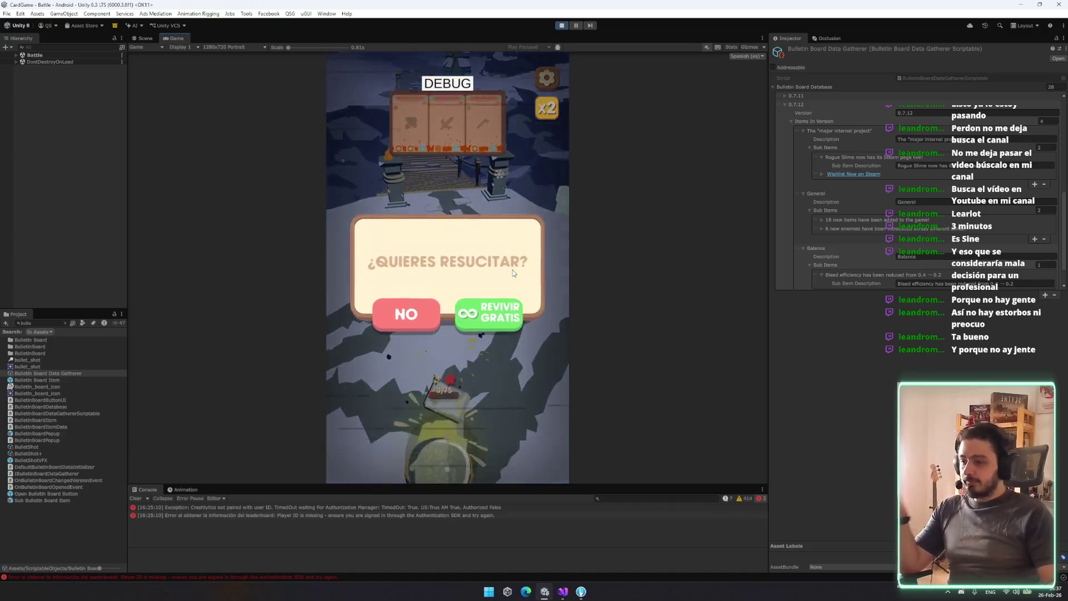
Accept the free revive, charge Bastón de Fuego with orange orbs, and attack until victory
left_click(473, 307)
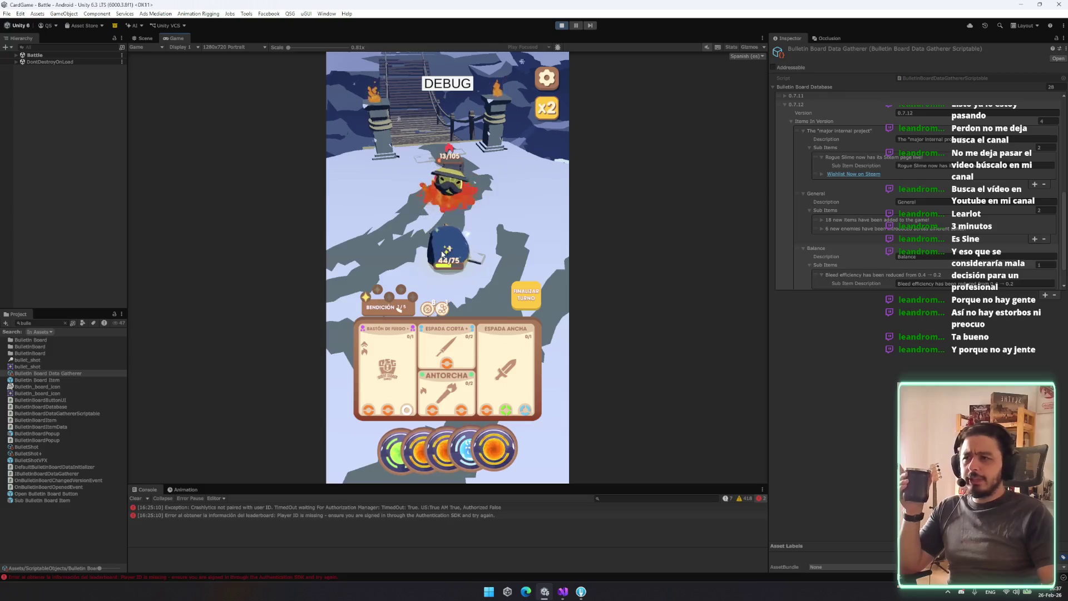
left_click(434, 294)
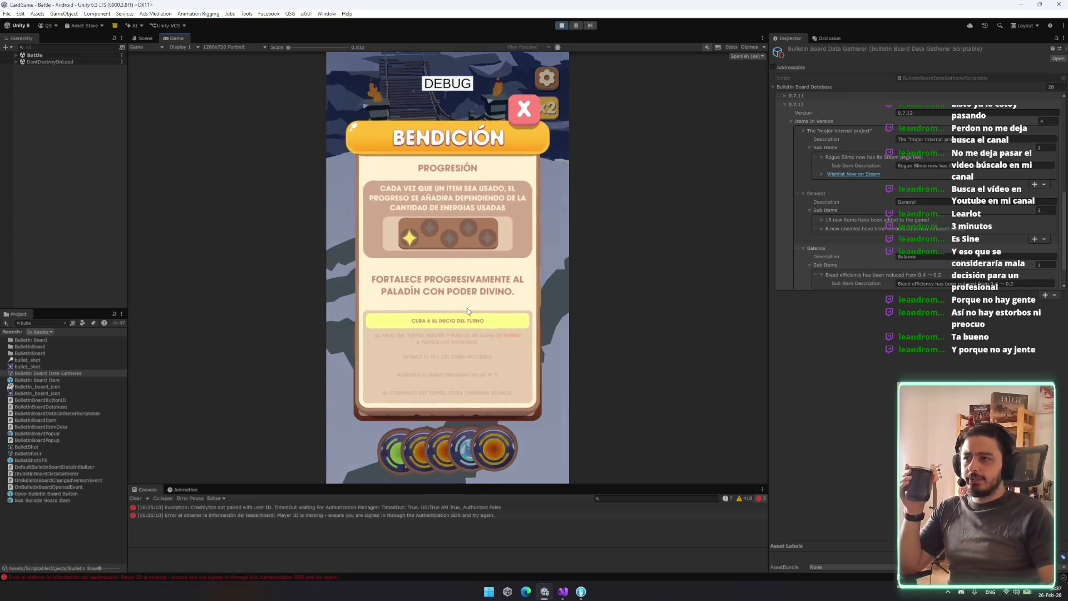
left_click(526, 140)
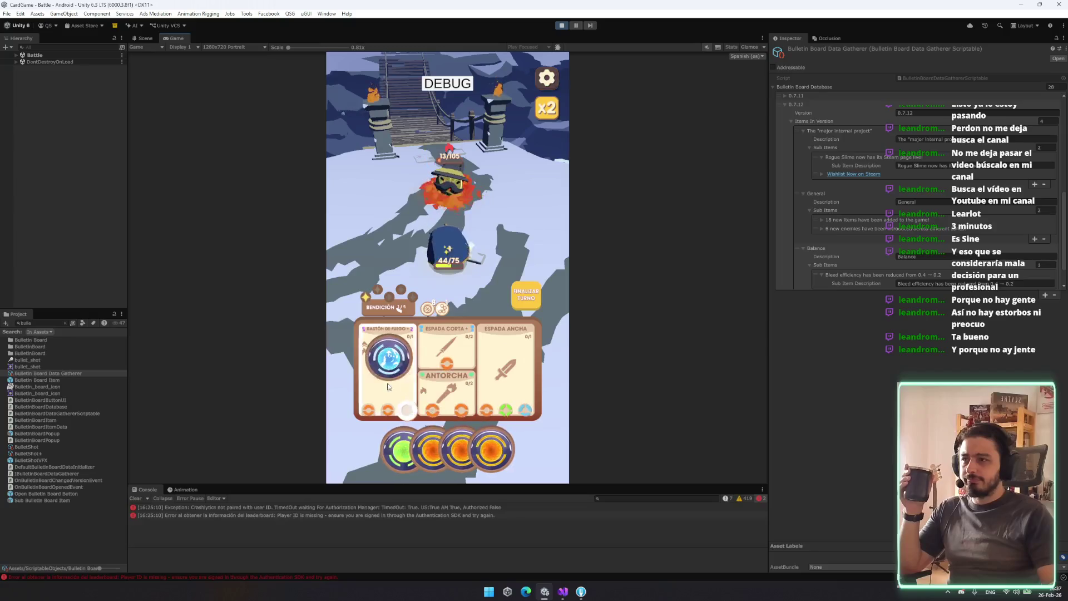
left_click_drag(438, 442, 404, 413)
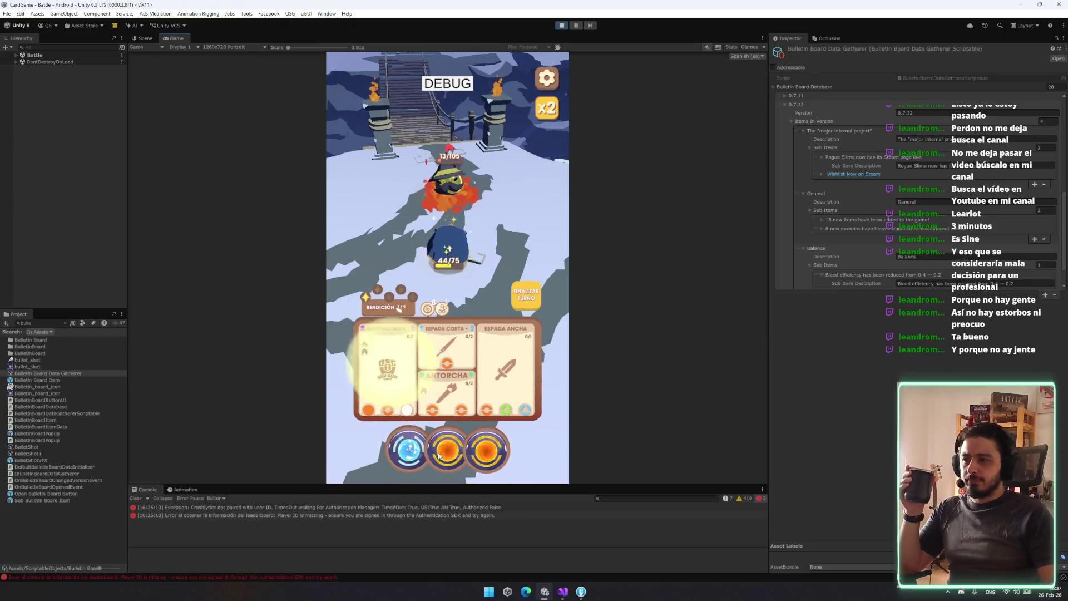
left_click_drag(438, 450, 414, 397)
left_click(425, 391)
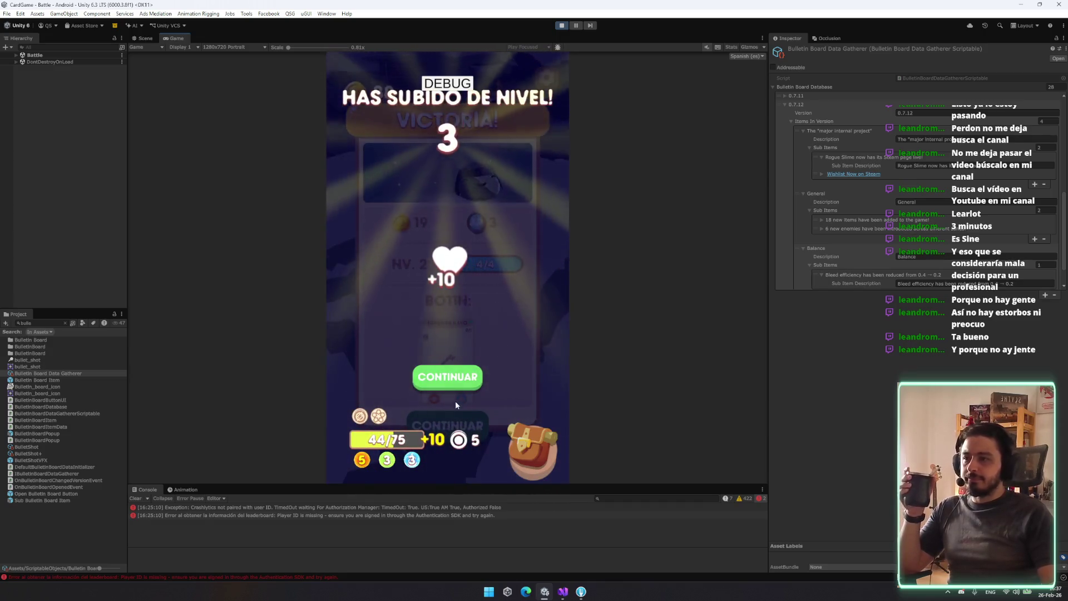
Continue past the level-up screen, confirm an upgrade, and leave the Victoria panel
left_click(454, 403)
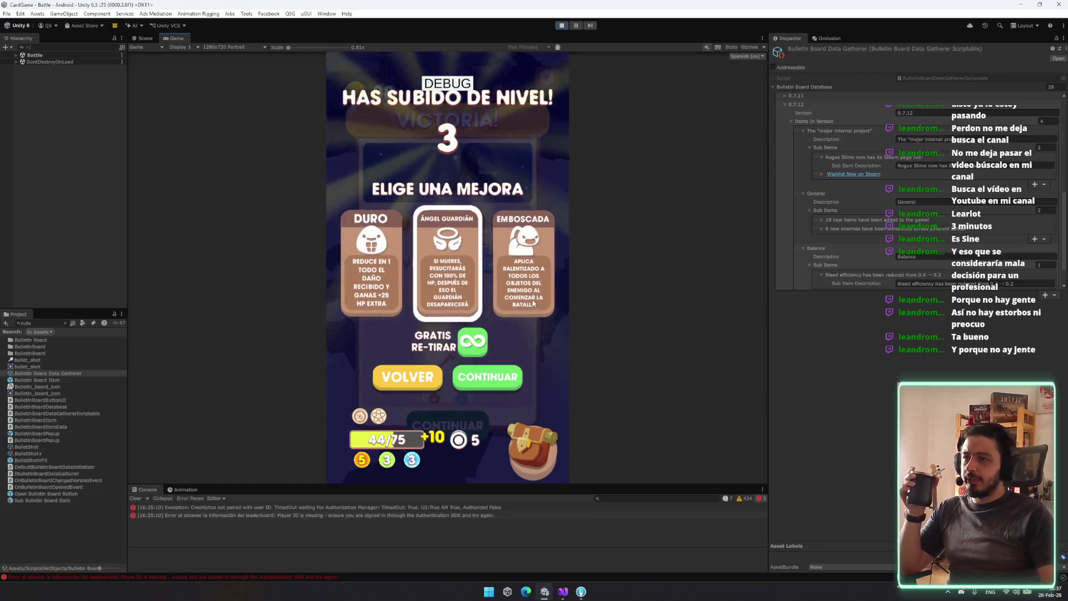
left_click(481, 384)
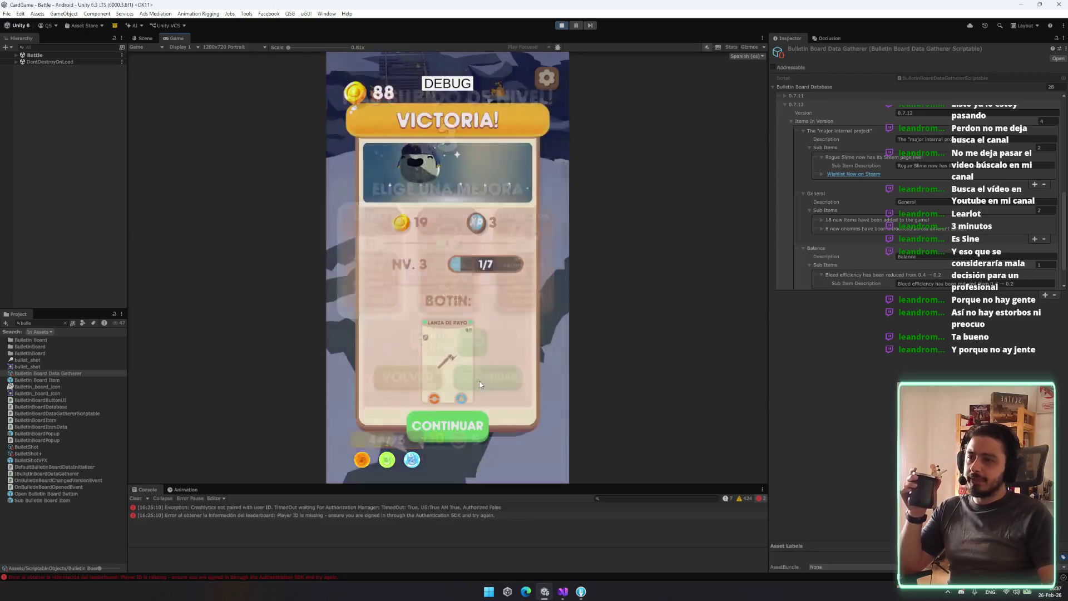
left_click(441, 419)
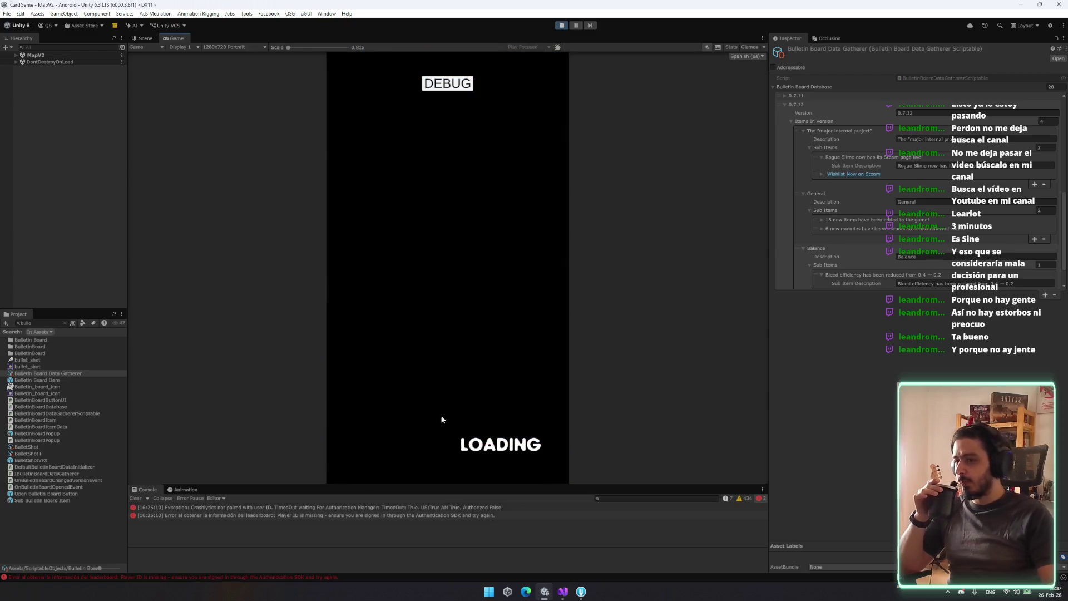
Discard Lanza de Rayo from the backpack while keeping Espada Corta, then start the Blub fight
left_click_drag(464, 315, 447, 401)
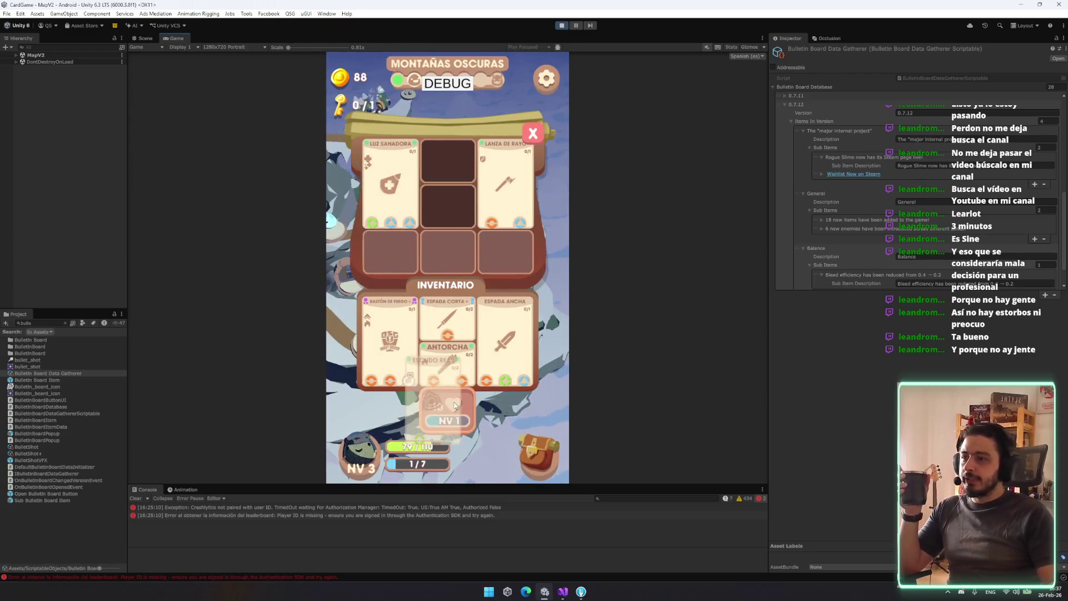
left_click(405, 350)
left_click(489, 350)
left_click(539, 219)
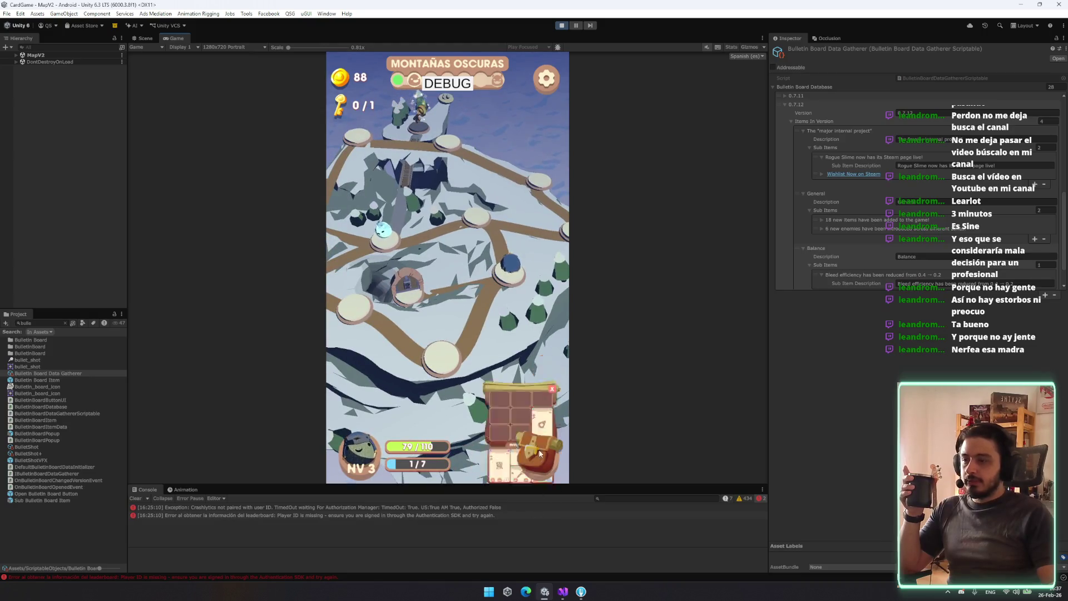
left_click(537, 460)
left_click(533, 133)
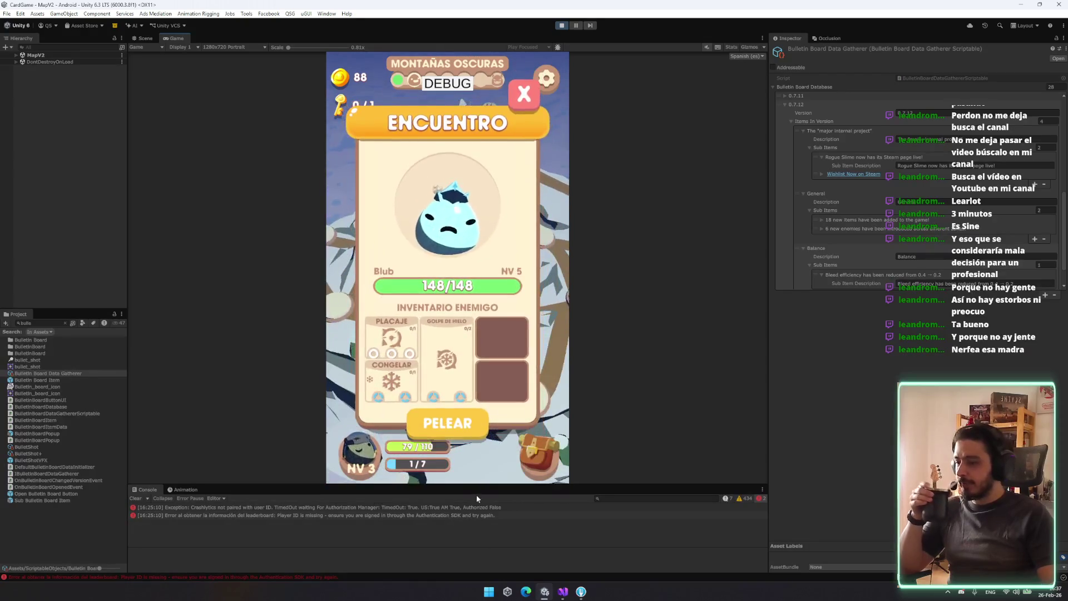
left_click(459, 412)
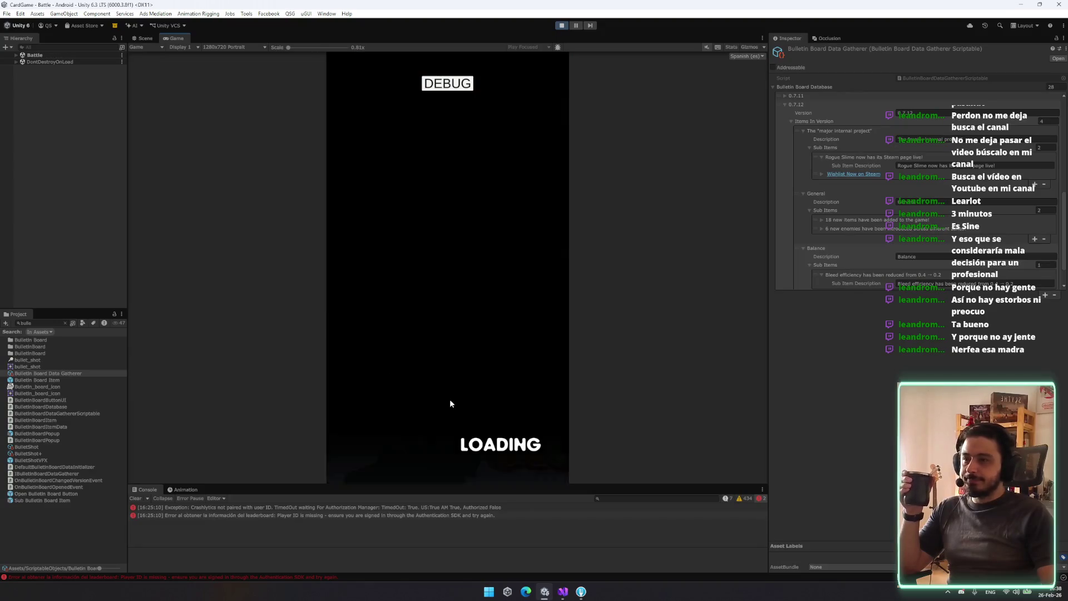
Defeat Blub with Bastón de Fuego and Espada Corta over two turns, then leave Victoria
left_click(390, 370)
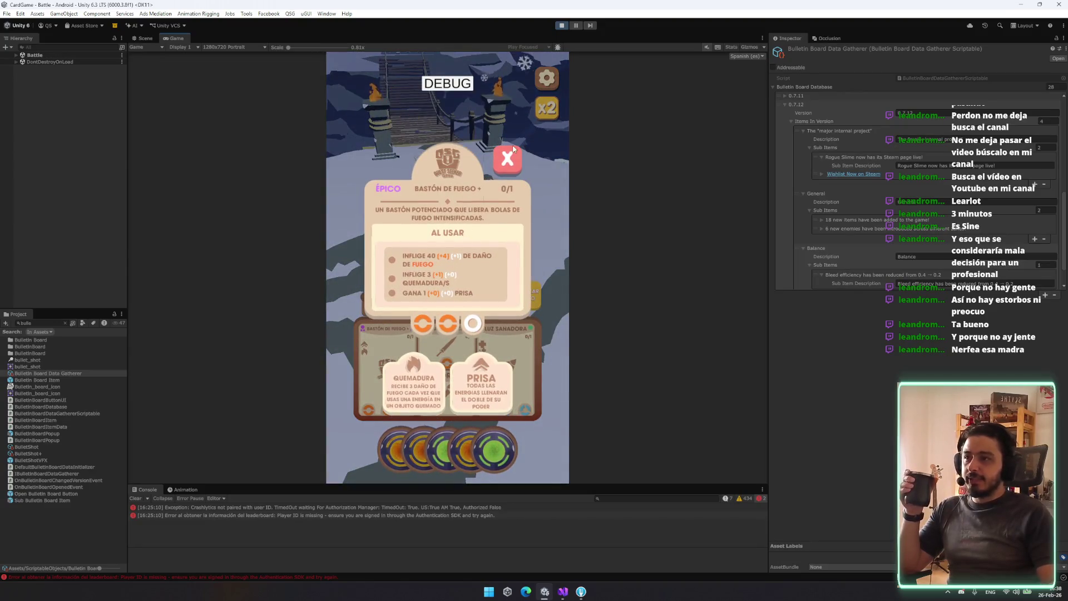
left_click(405, 390)
left_click(405, 390)
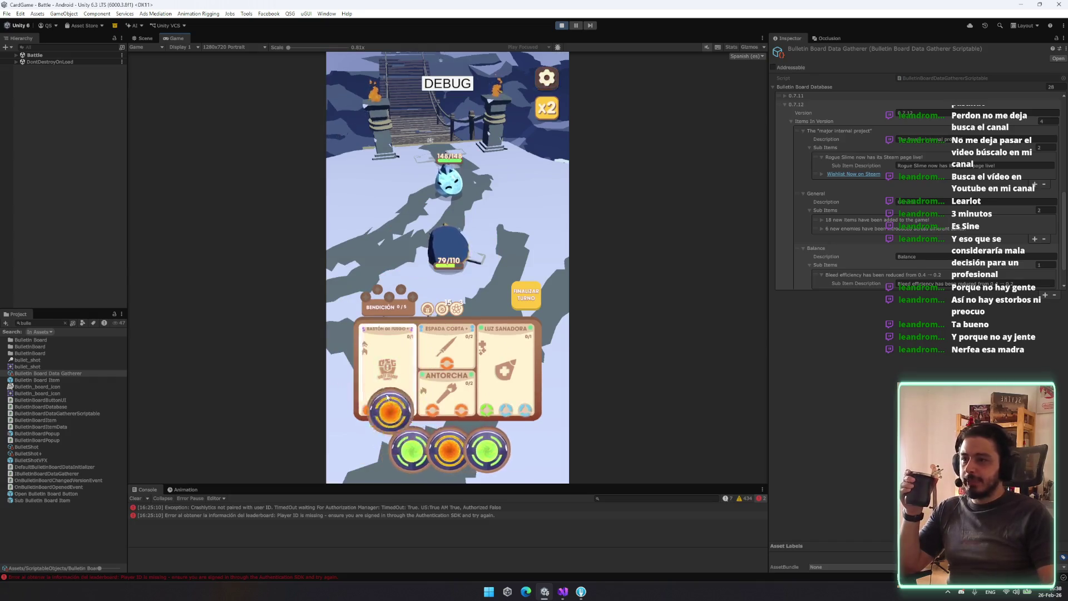
left_click(469, 359)
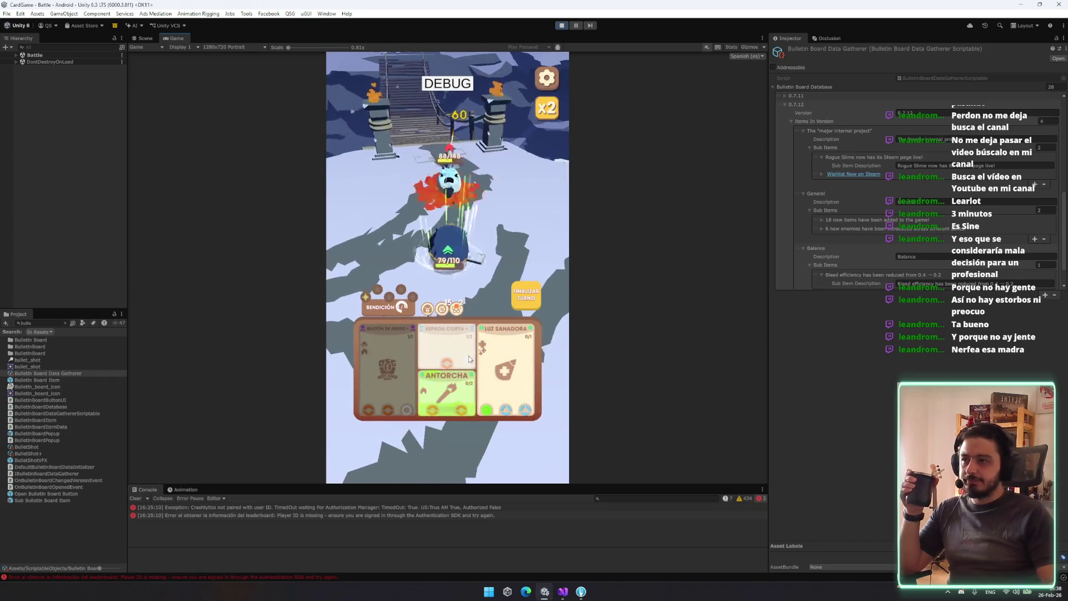
left_click(536, 292)
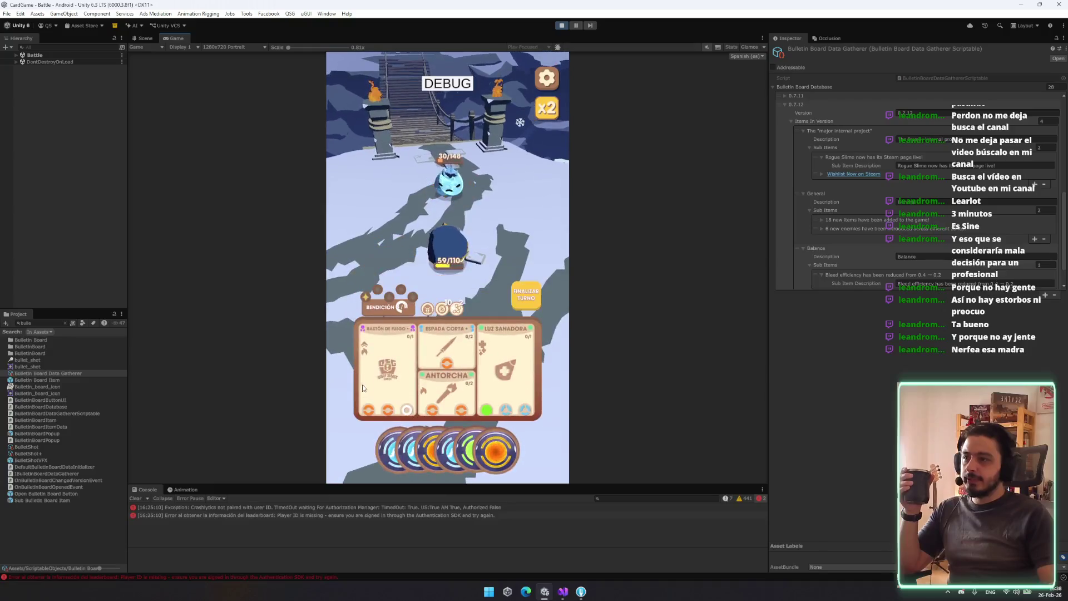
left_click(418, 457)
left_click(476, 459)
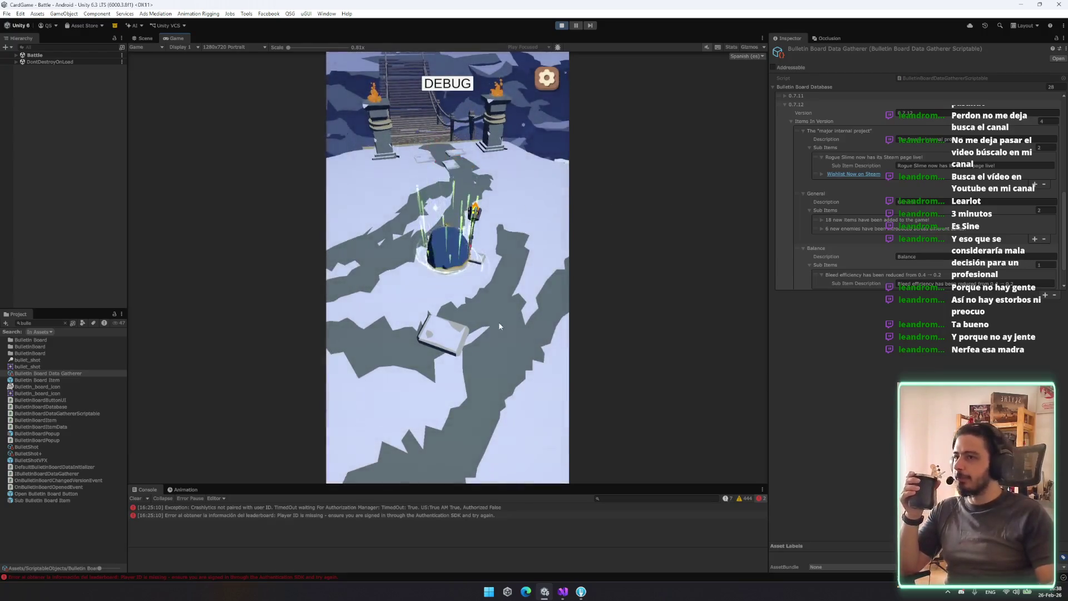
left_click(455, 426)
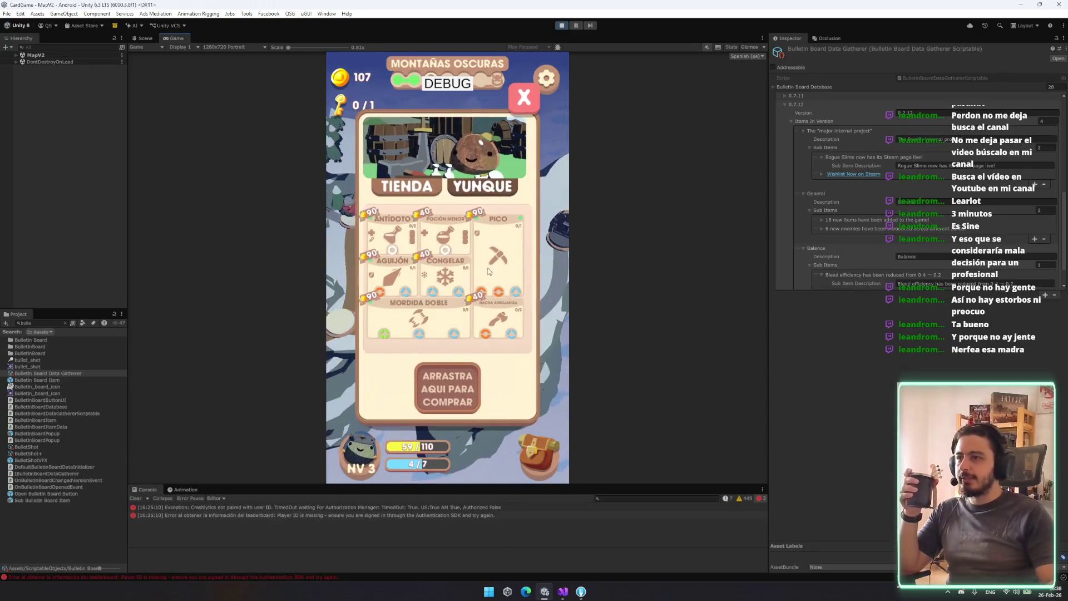
Browse the shop's anvil upgrades, leave without buying, and dismiss the encounter preview
left_click(482, 190)
left_click(376, 192)
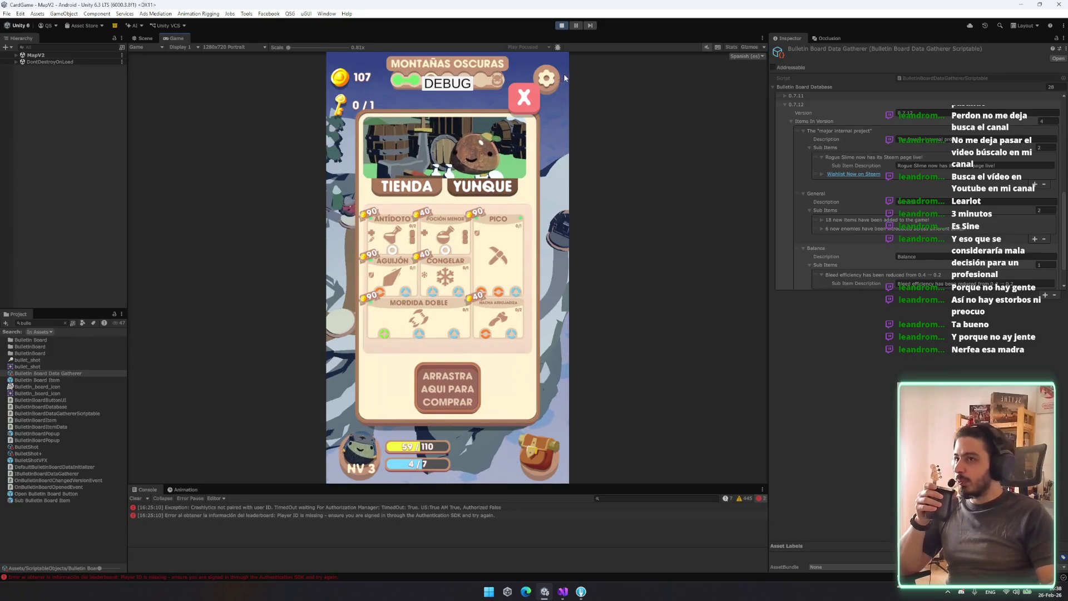
left_click(524, 98)
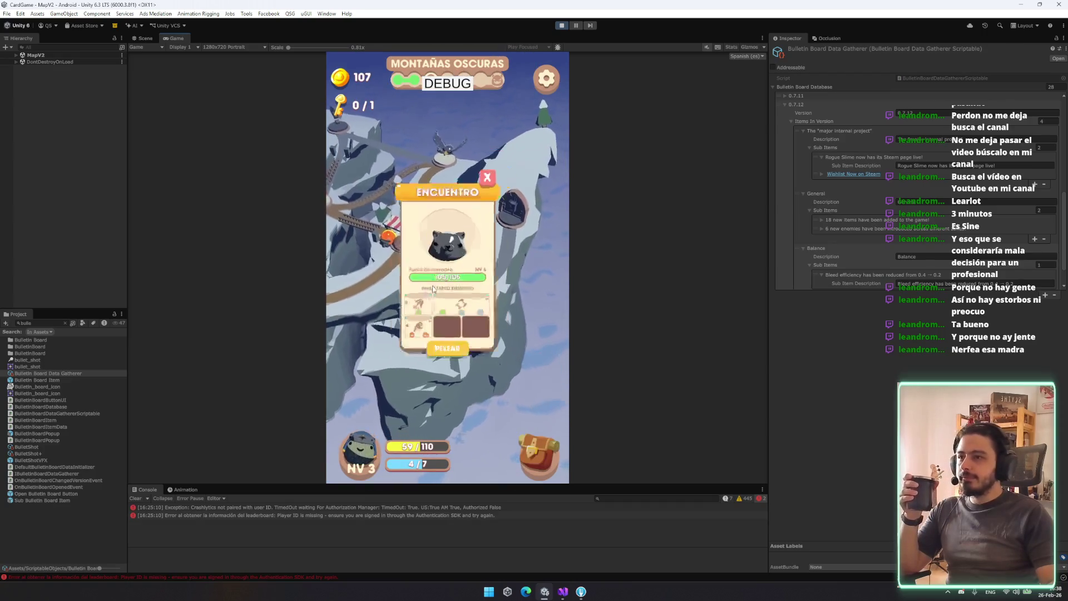
left_click(521, 87)
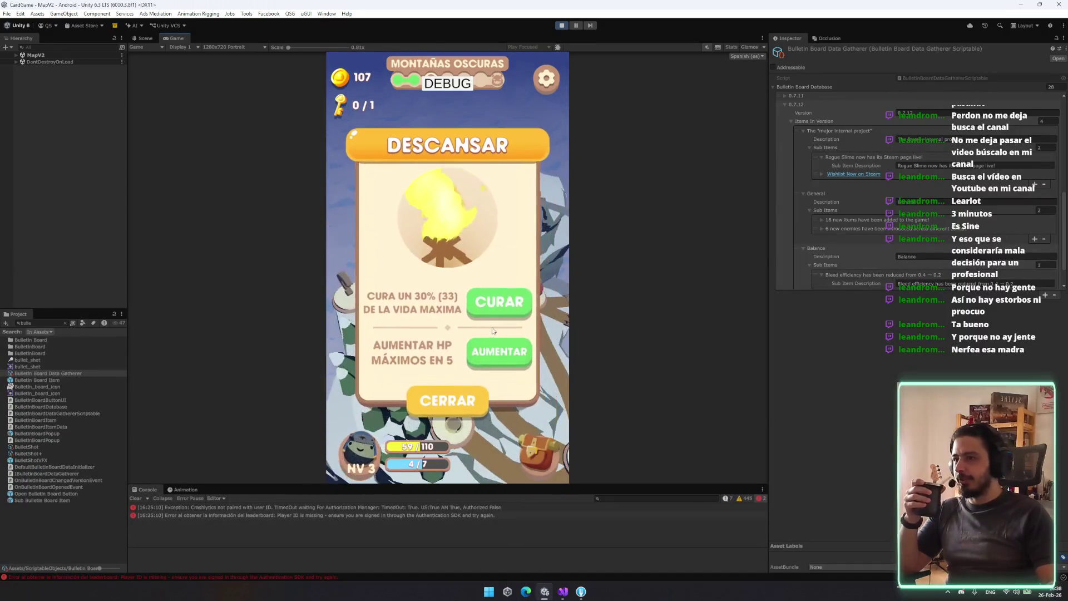
Raise max HP by 5 at the rest stop, detour around Puente Congelado, and fight Escarcha
left_click(495, 352)
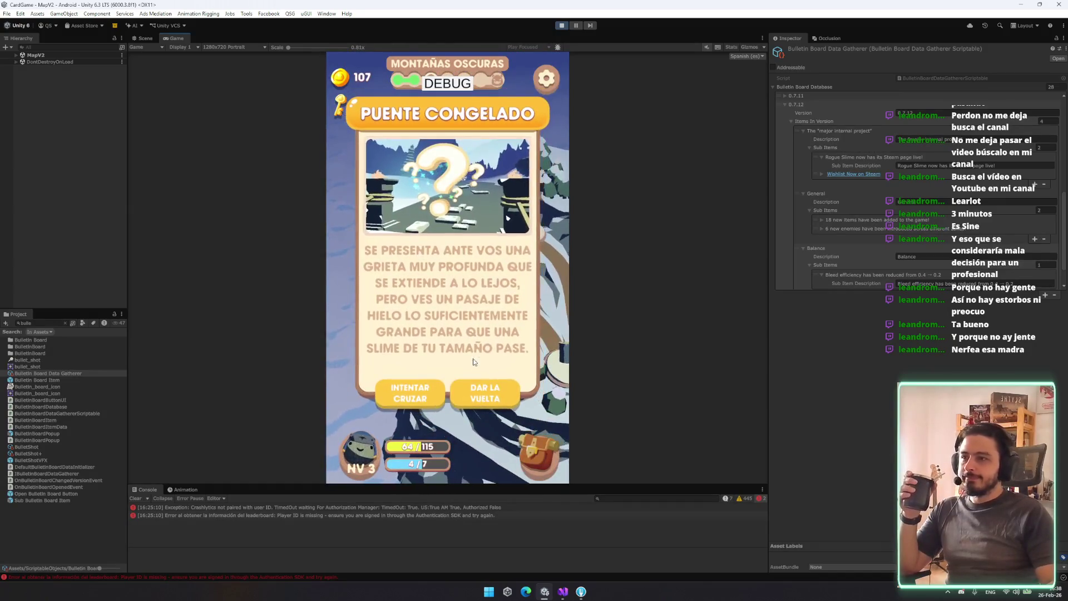
left_click(483, 387)
left_click(444, 399)
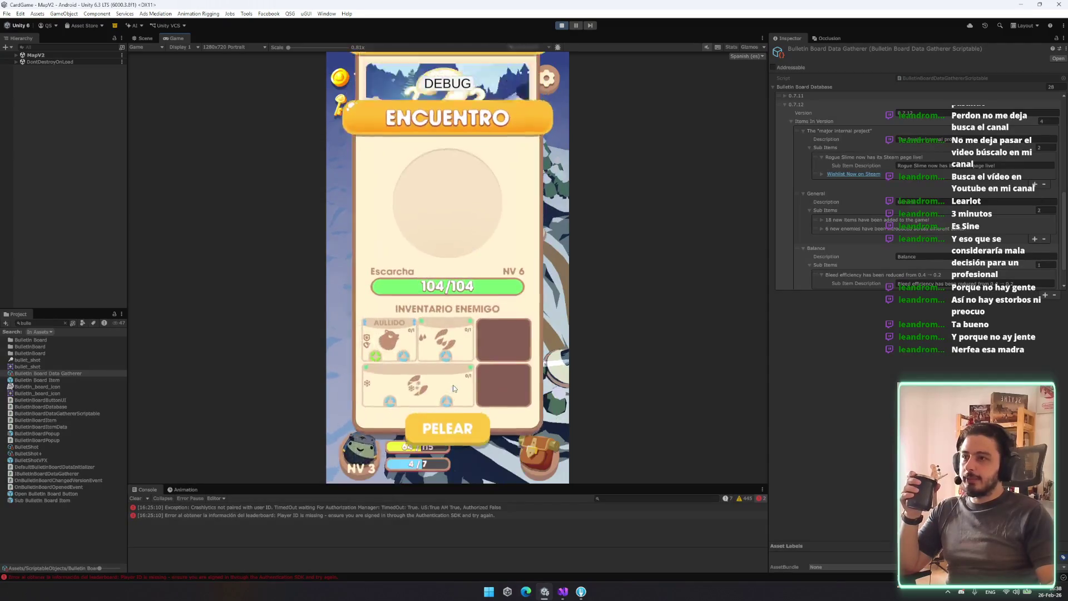
left_click(443, 426)
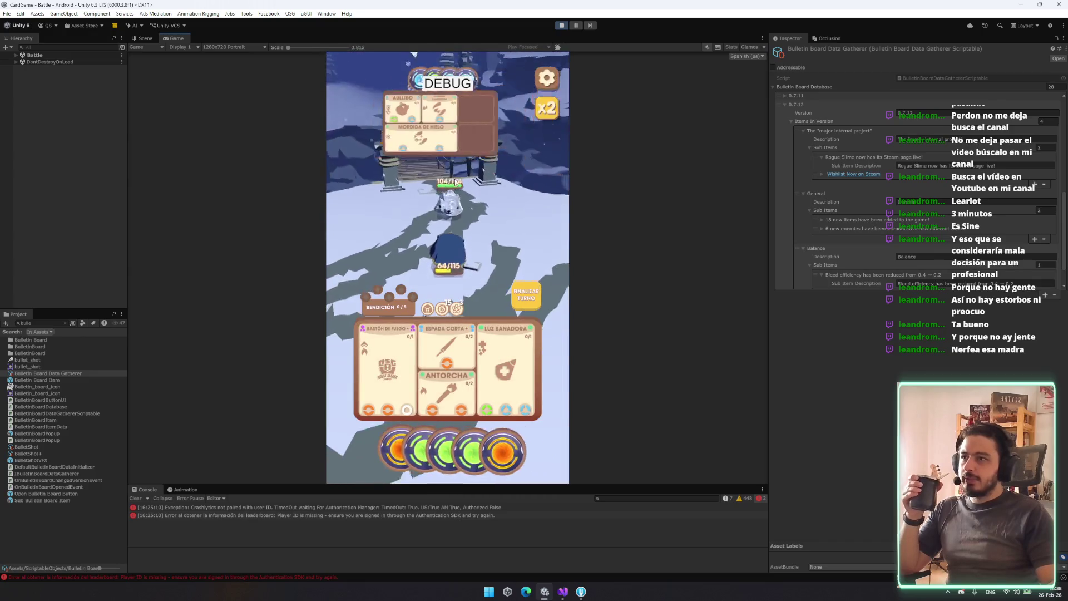
Beat Escarcha using Bastón de Fuego, Luz Sanadora and Espada Corta across two turns
left_click(448, 110)
left_click(495, 214)
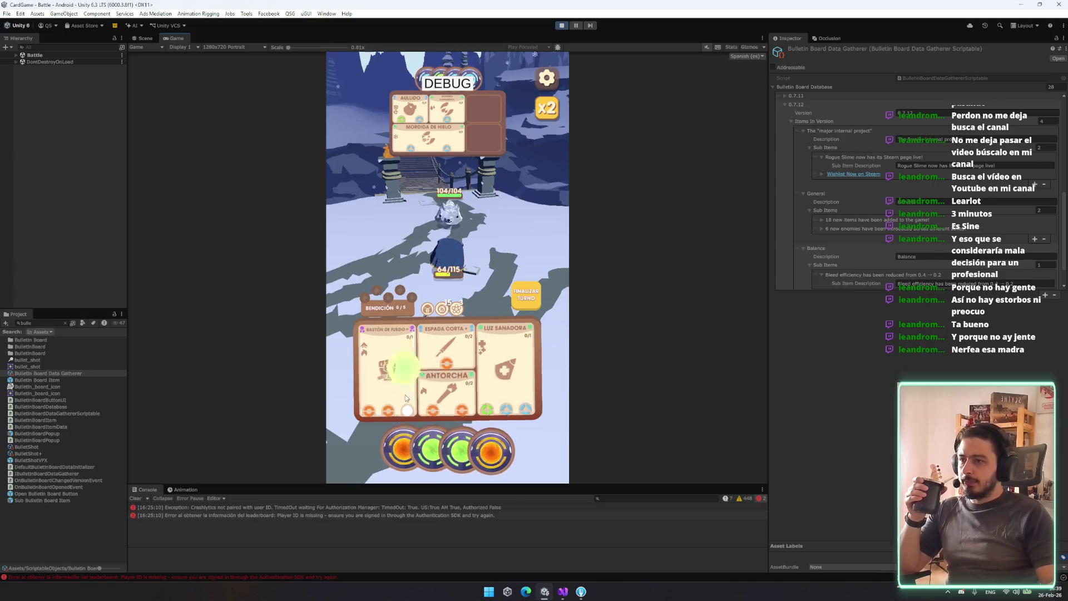
left_click_drag(481, 459, 438, 449)
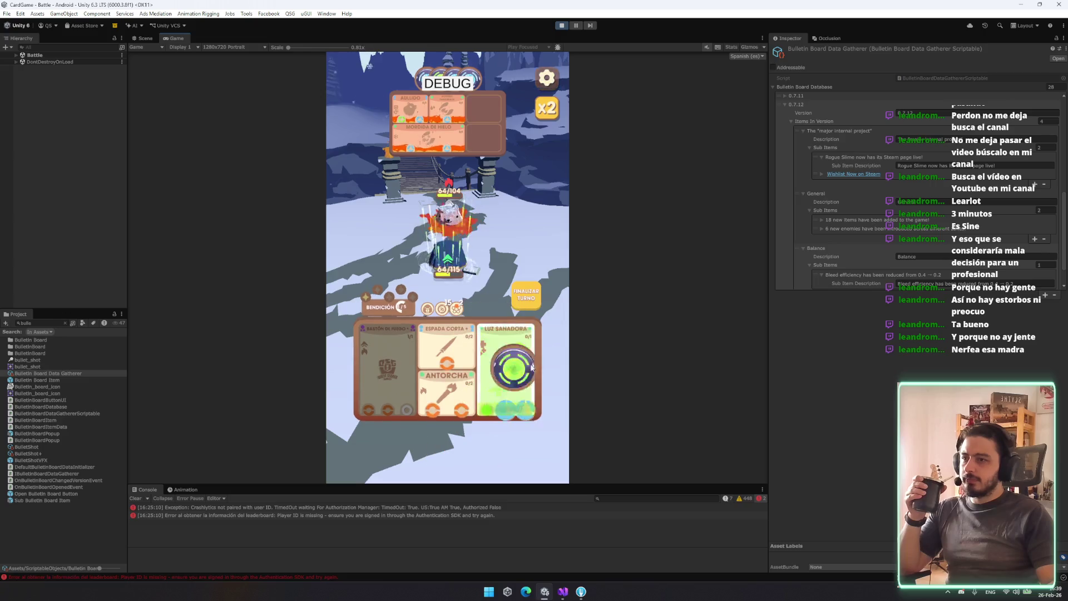
left_click(536, 290)
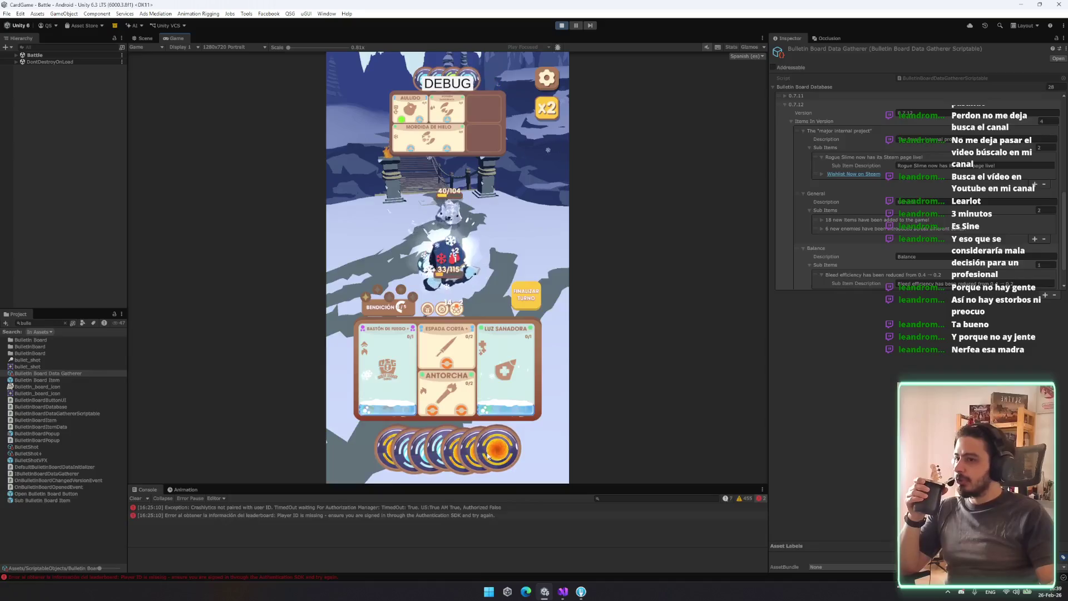
left_click(511, 449)
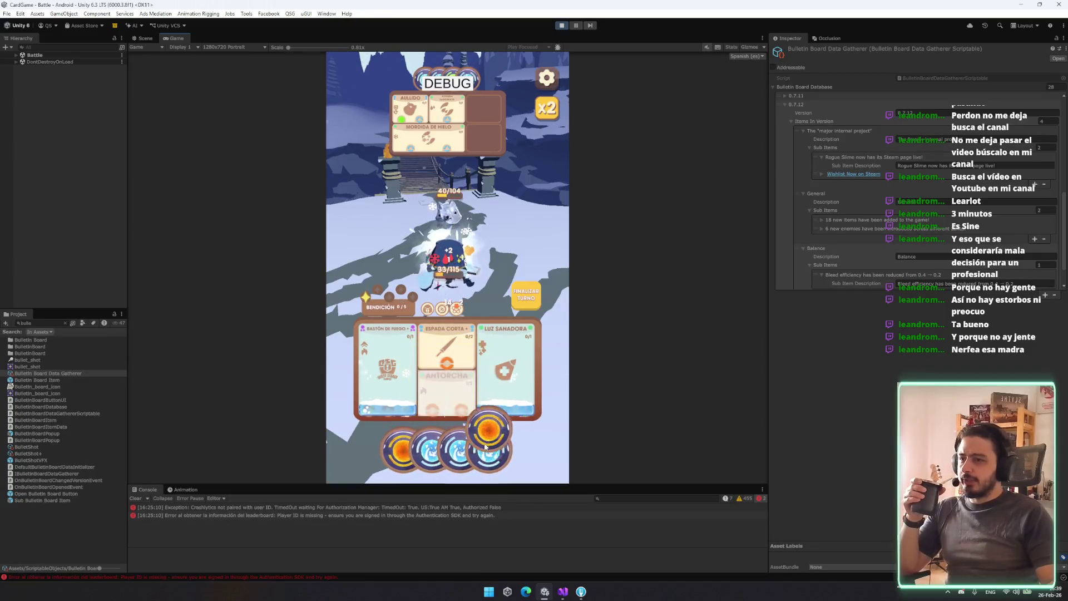
left_click(477, 445)
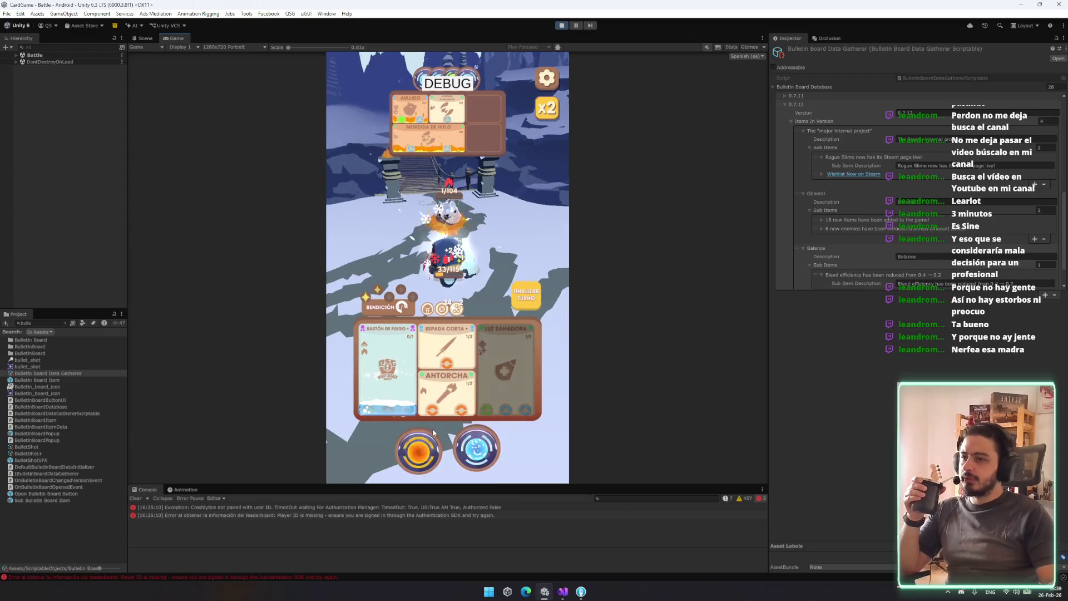
left_click_drag(454, 354, 456, 353)
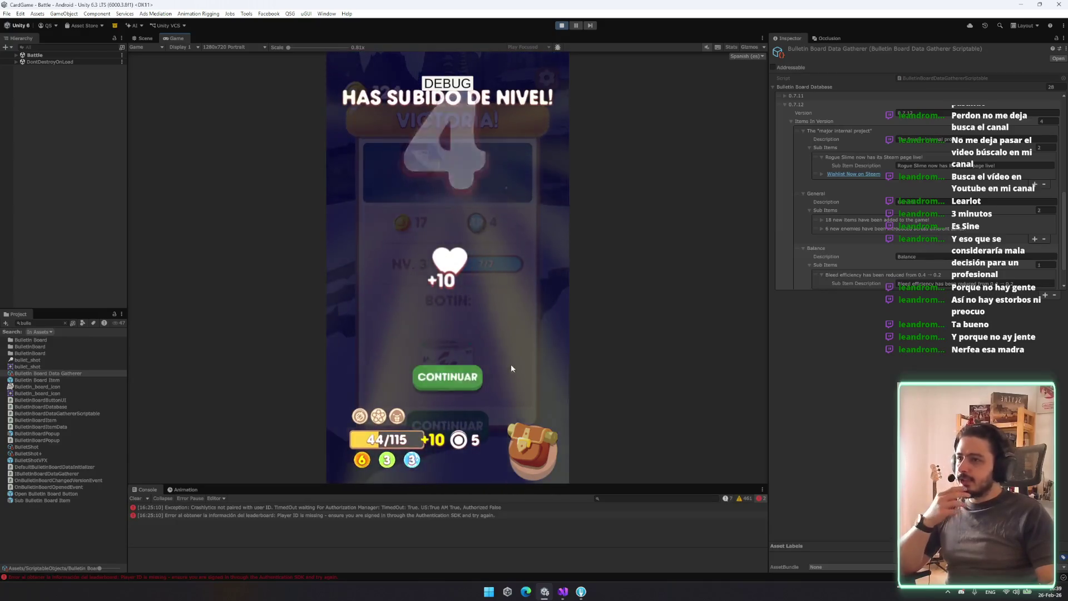
Take orange as the new energy type and the Elementalista upgrade, then return to the map
left_click(452, 377)
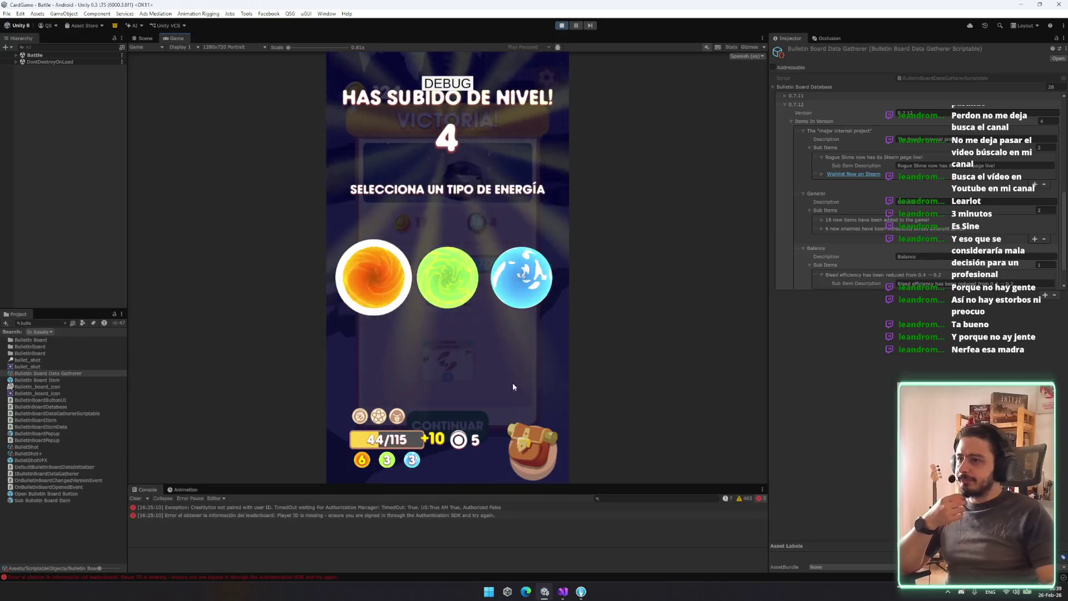
left_click(367, 273)
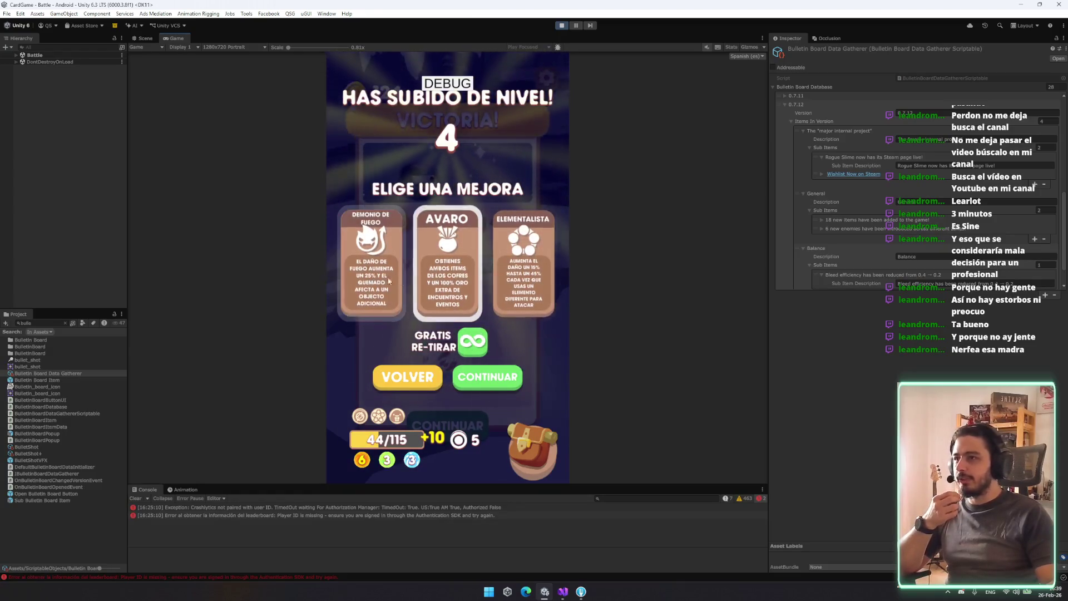
left_click(522, 455)
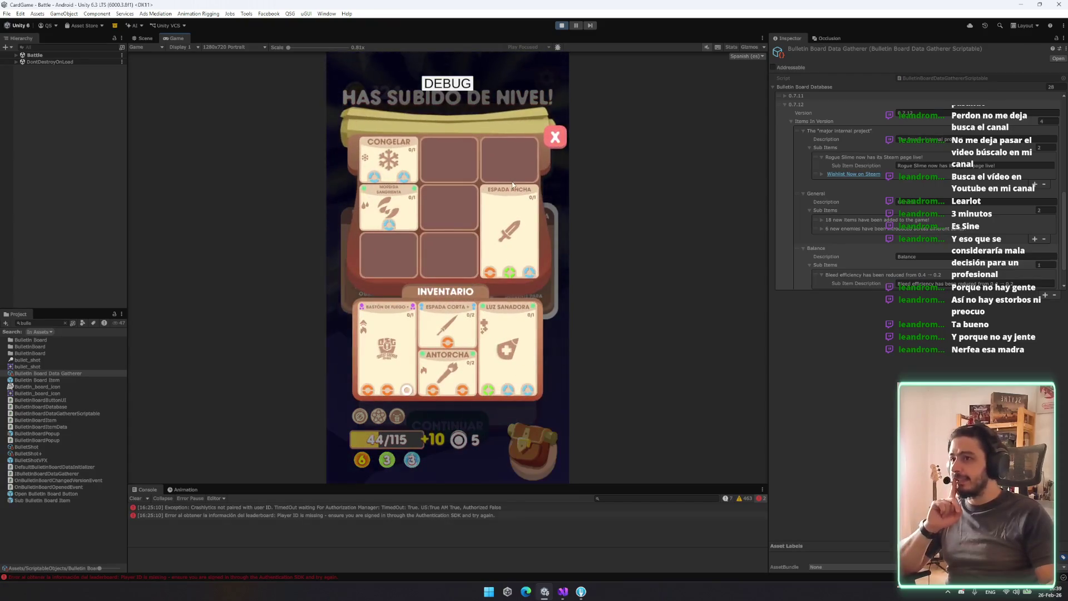
left_click(549, 137)
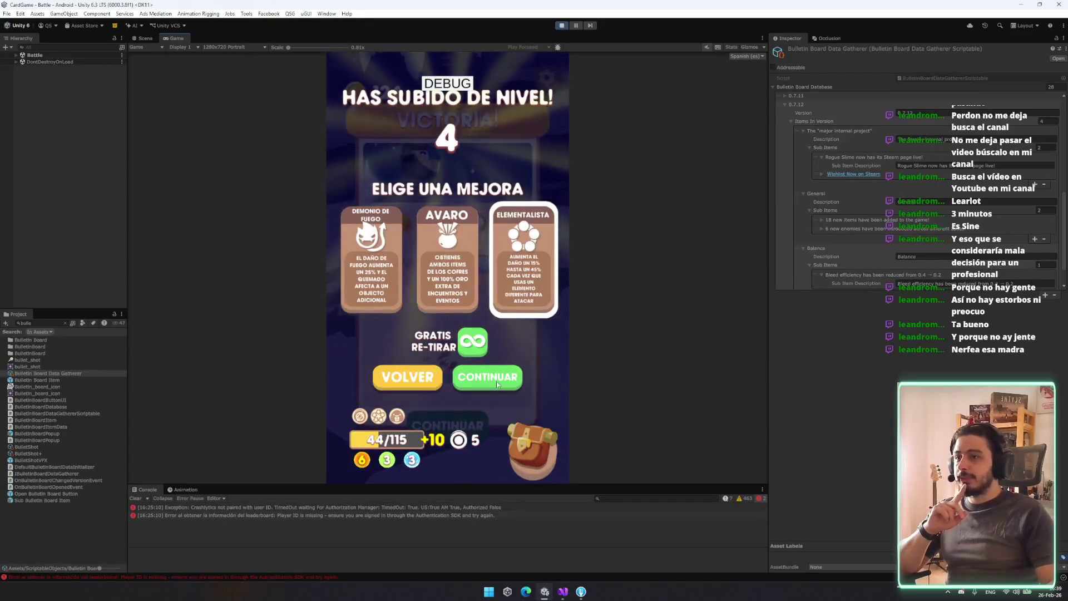
left_click(486, 374)
left_click(465, 414)
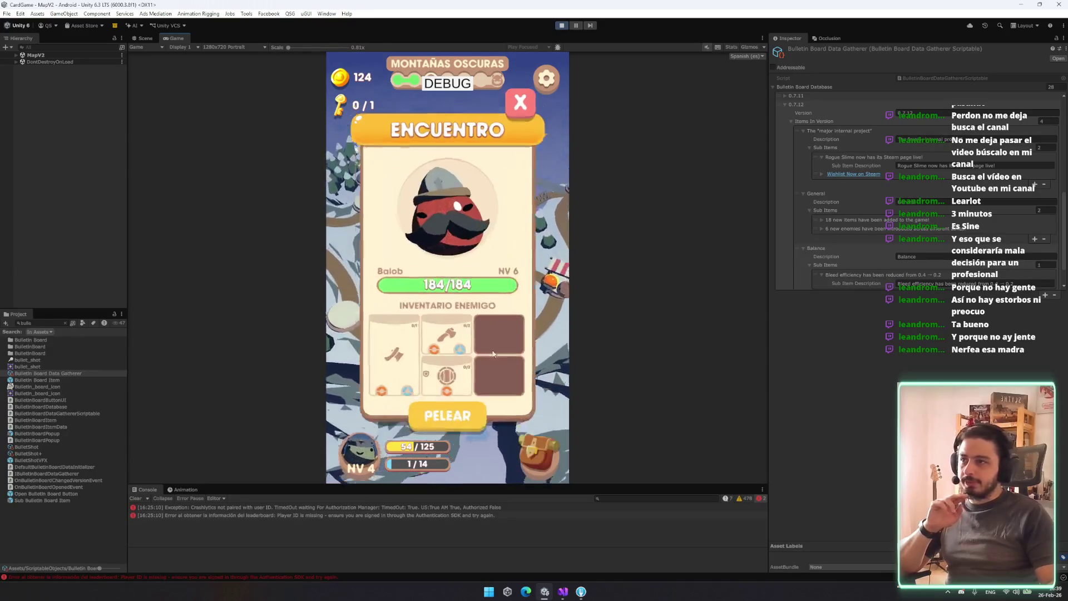
Check the chest inventory, close it, and start the fight against Balob
left_click(520, 444)
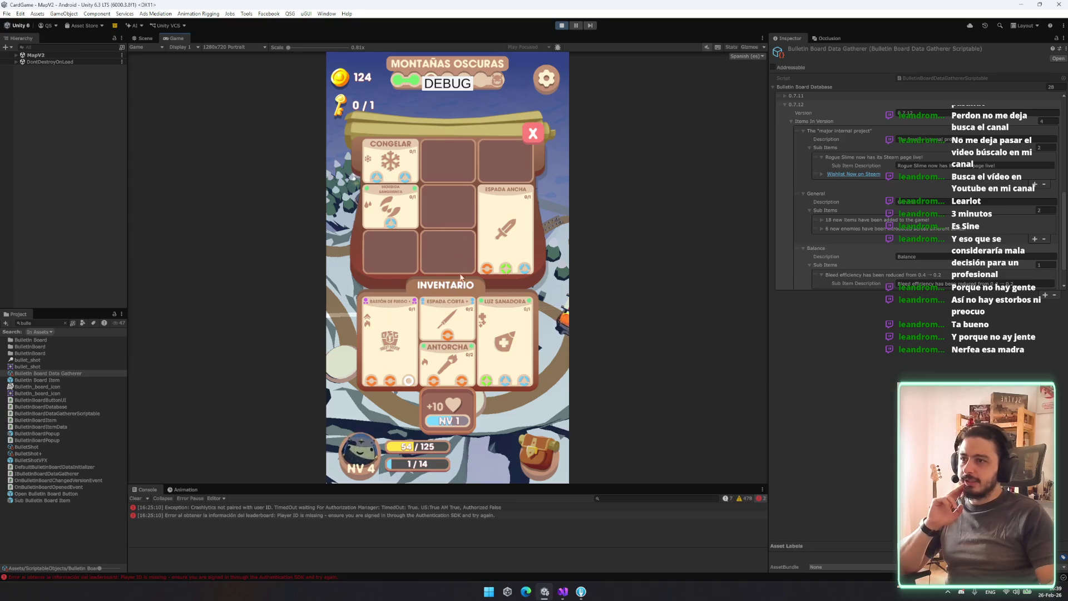
left_click(533, 133)
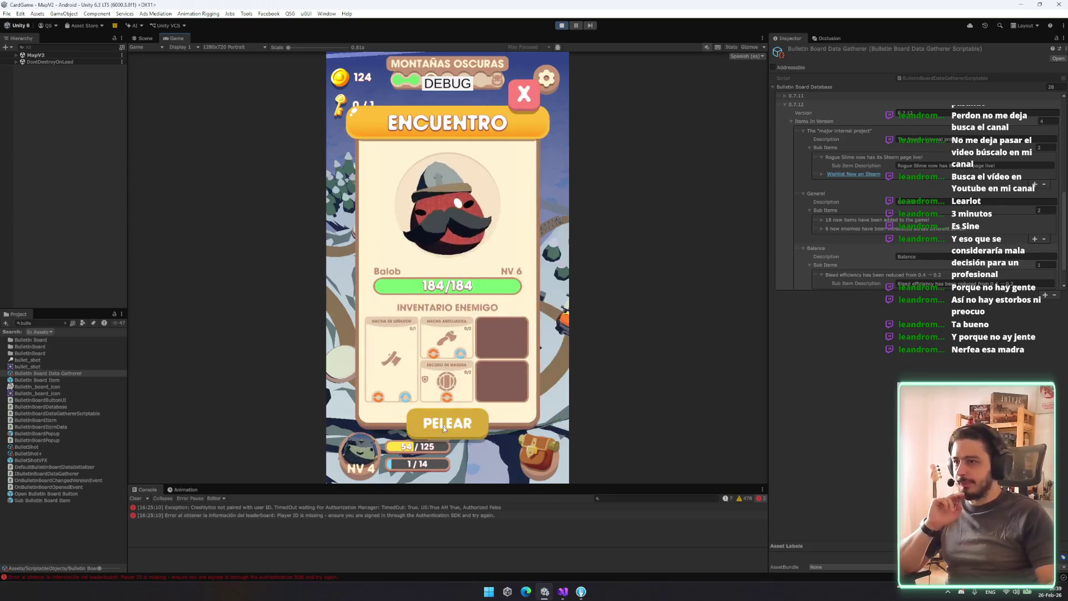
left_click(443, 424)
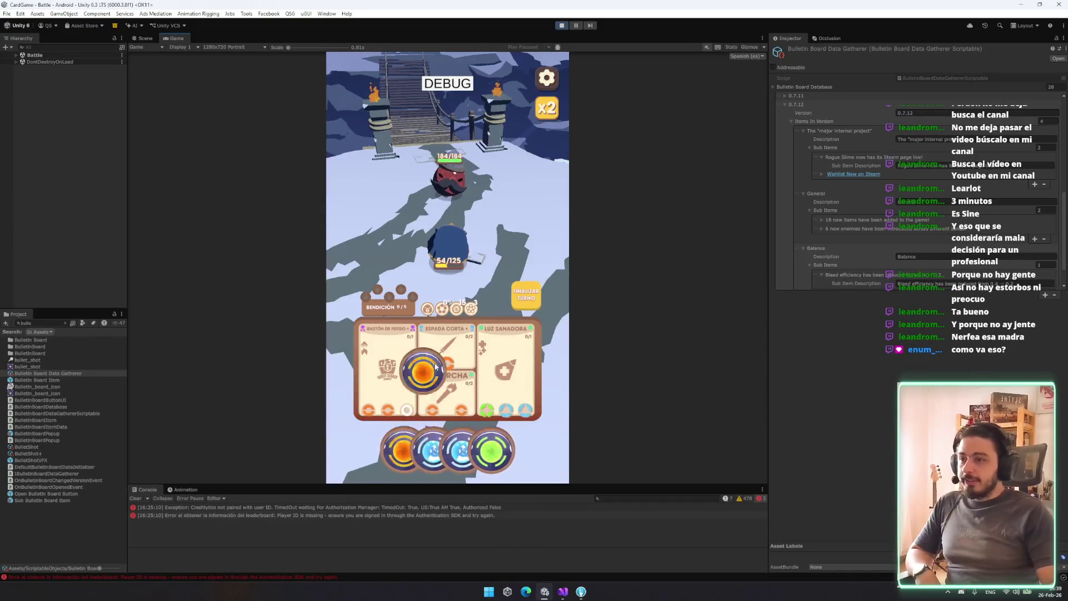
Charge Espada Corta with the blue orb and Bastón de Fuego with green, attacking until Balob falls
left_click_drag(443, 356, 387, 405)
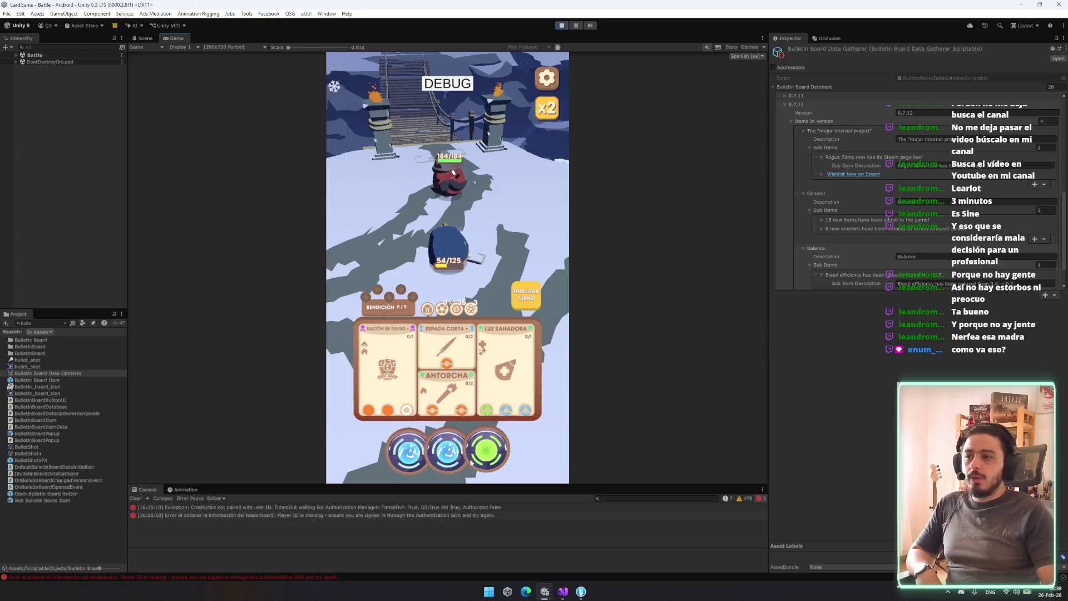
left_click_drag(431, 444, 451, 401)
mouse_move(451, 461)
left_mouse_down()
mouse_move(441, 369)
mouse_move(401, 369)
left_mouse_up()
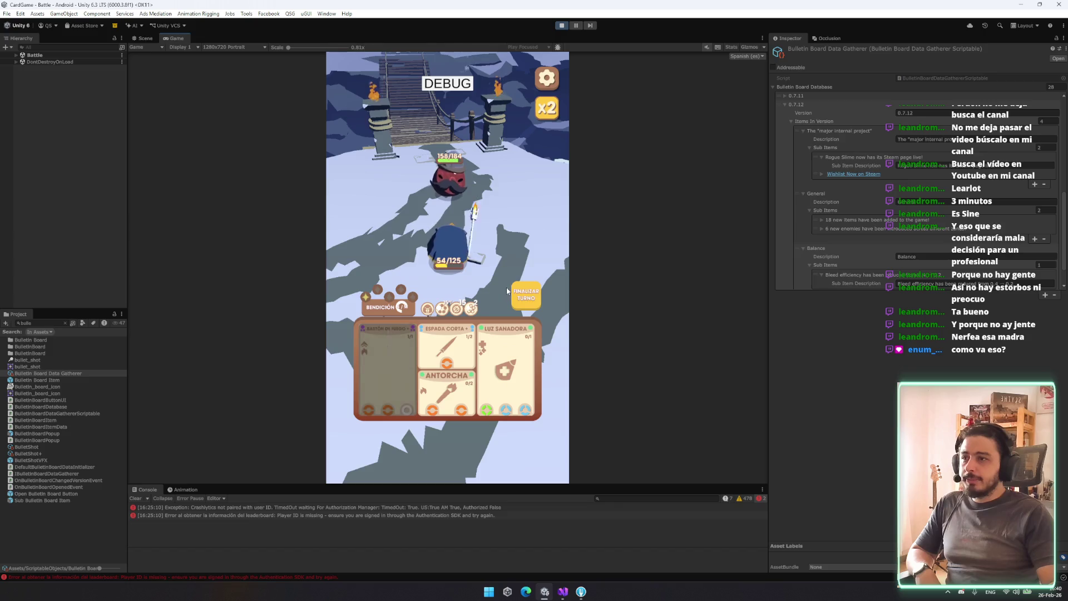
left_click(530, 287)
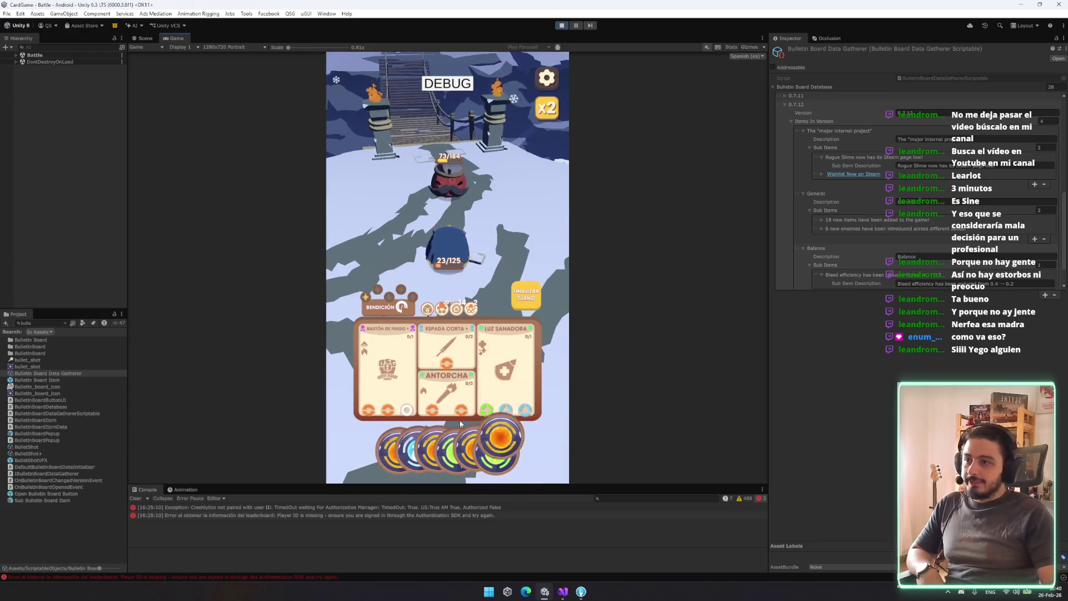
left_click_drag(385, 409, 387, 403)
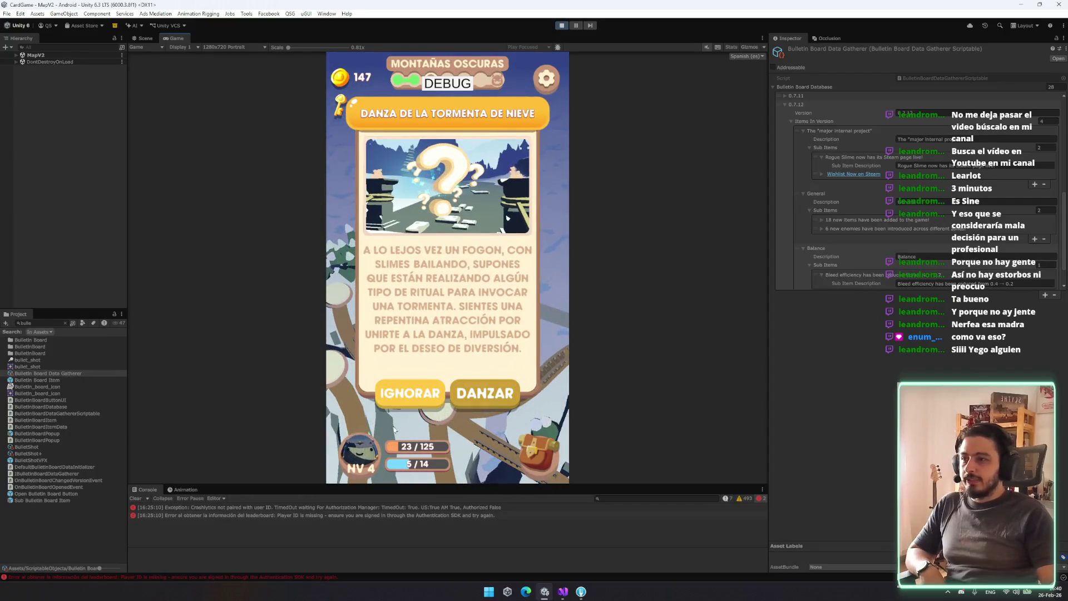
Ignore the snowstorm event, buy a Poción Menor for 40 coins, and start the next battle
left_click(408, 393)
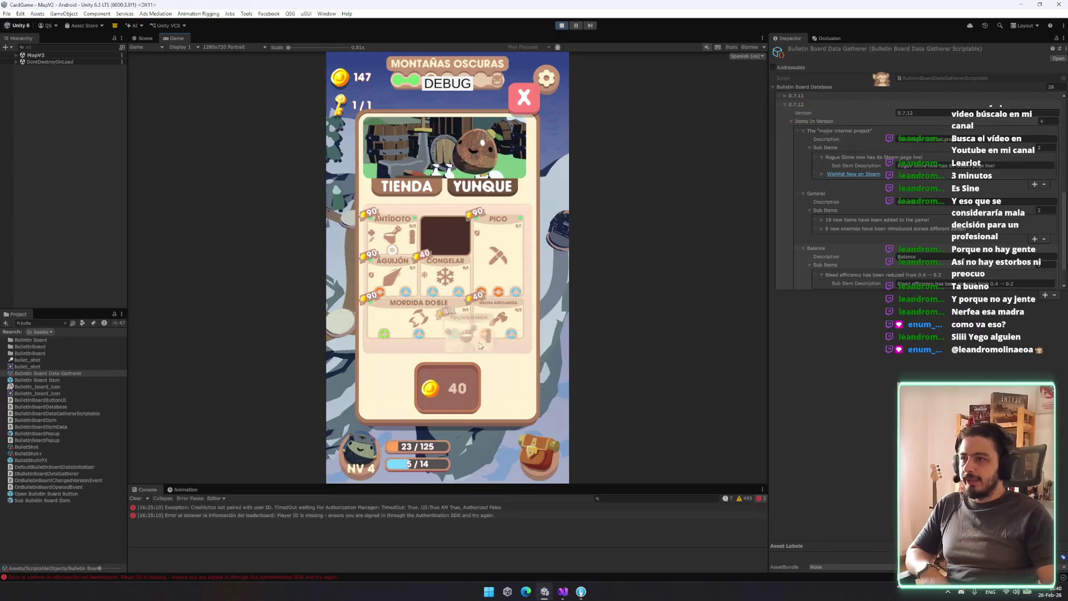
left_click_drag(481, 346, 448, 388)
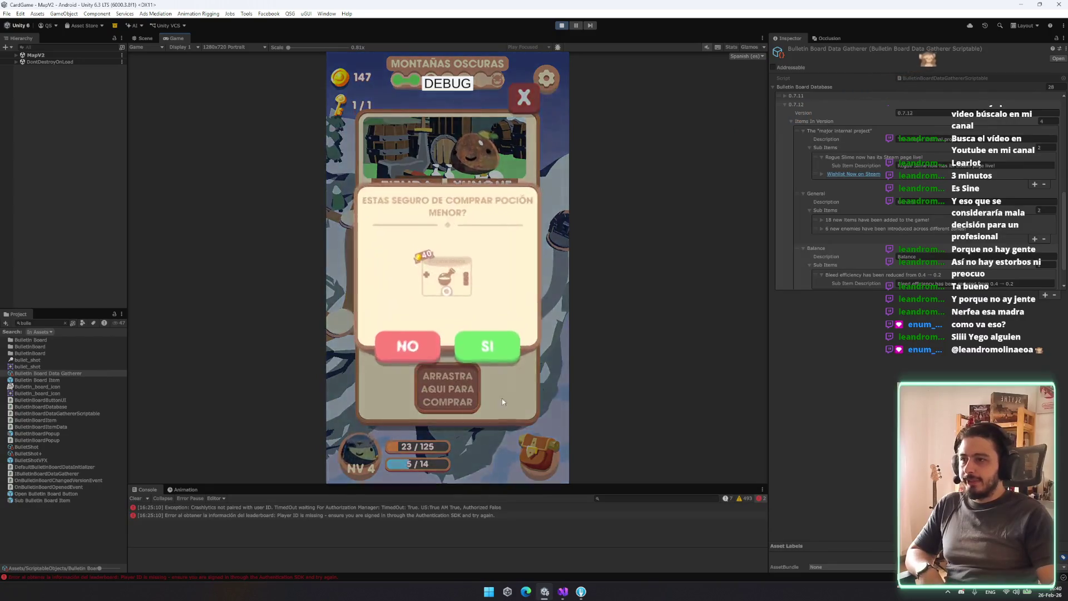
left_click(484, 345)
left_click(525, 96)
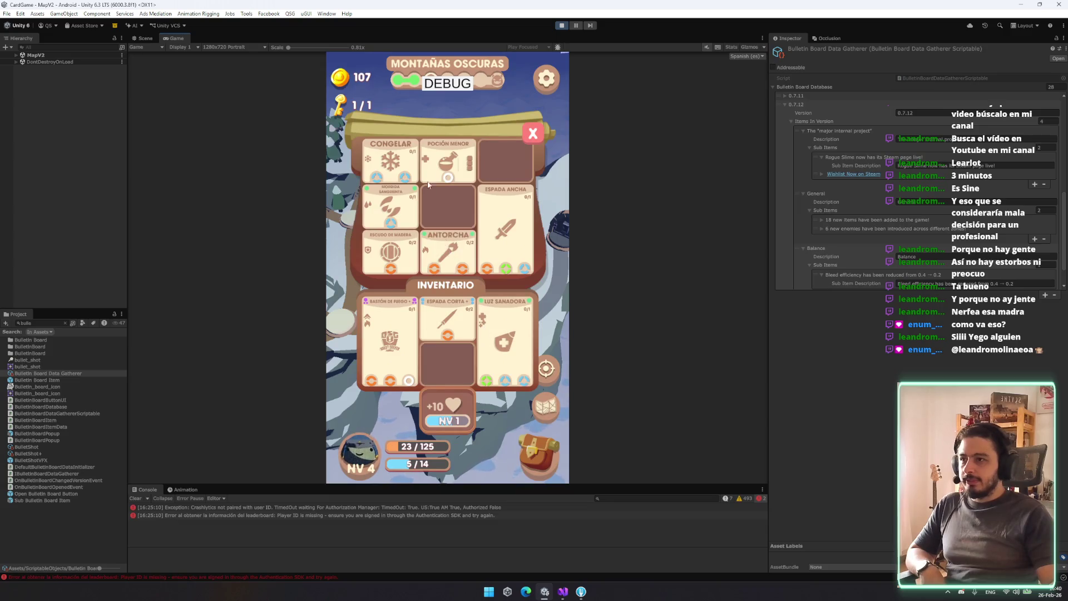
left_click(532, 135)
left_click(458, 328)
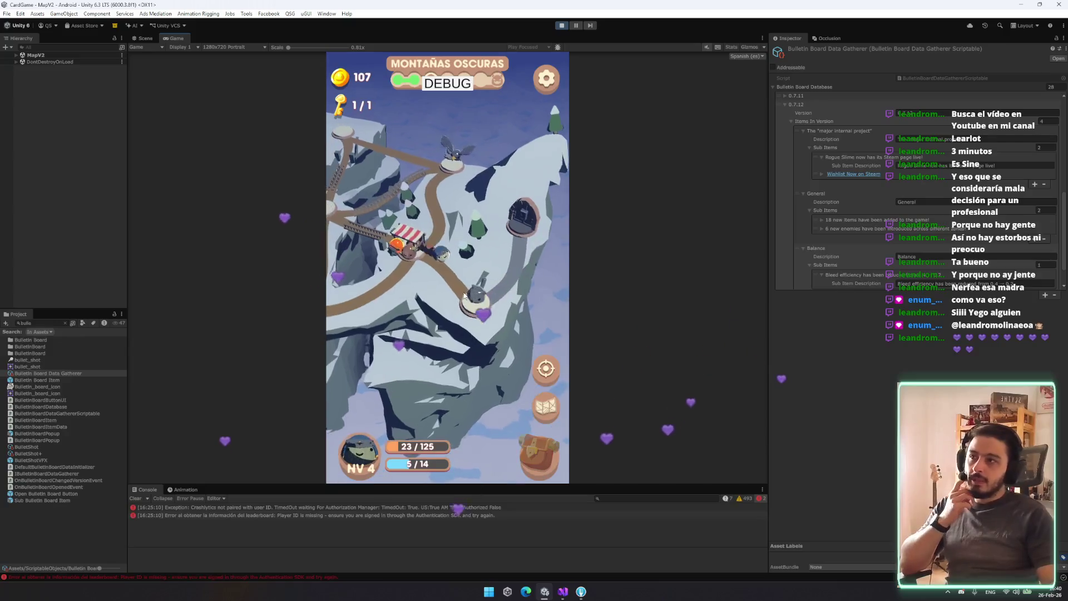
left_click(477, 354)
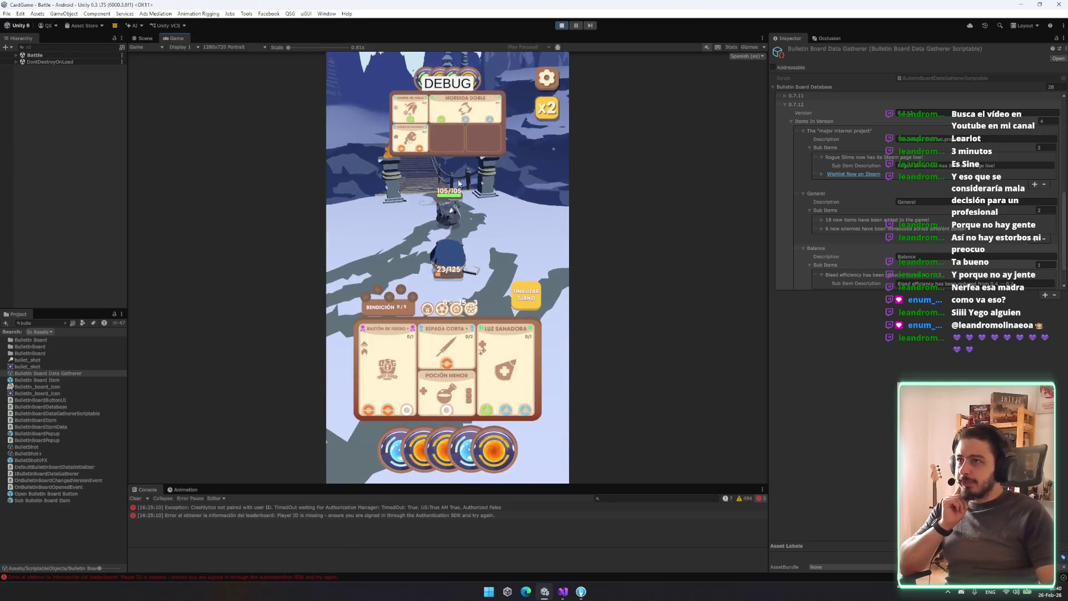
Inspect the Garra de Hielo and Carga de Leopardo enemy card details
left_click(399, 118)
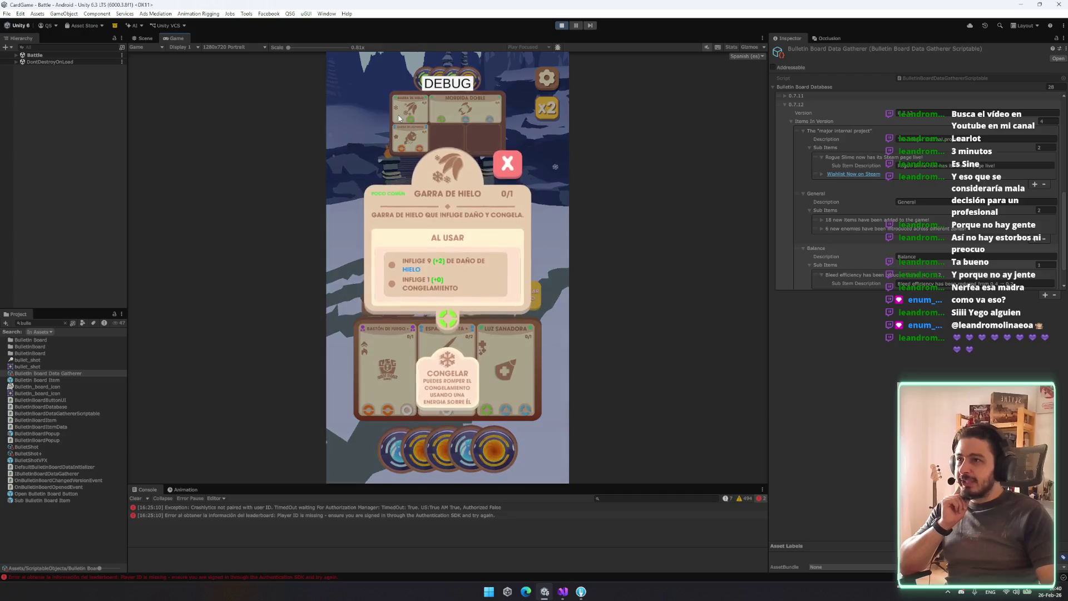
left_click(515, 161)
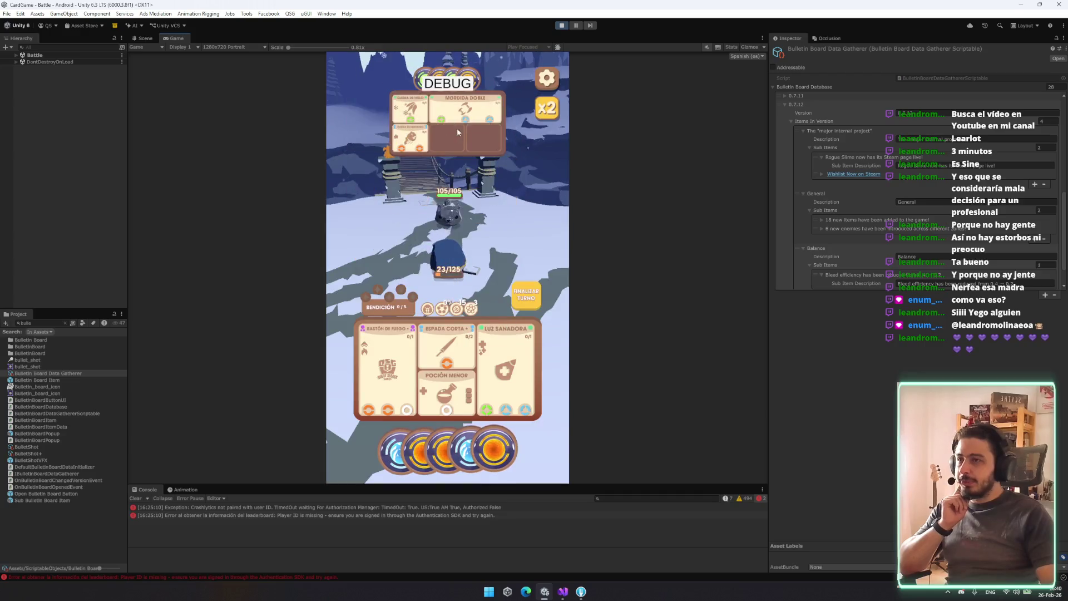
left_click(427, 133)
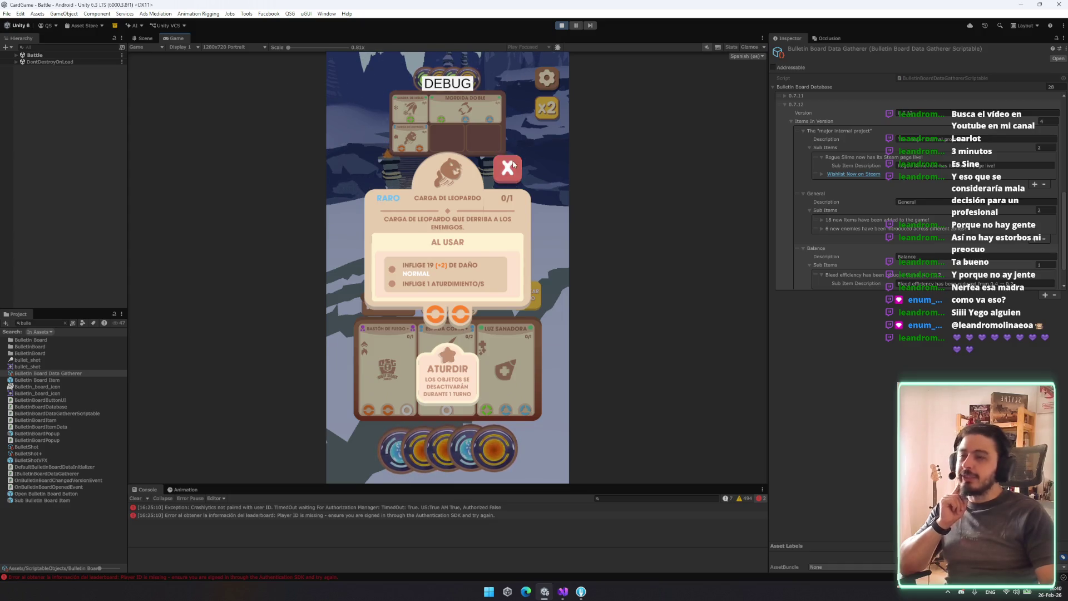
left_click(512, 164)
Heal with Luz Sanadora, then attack with Espada Corta until the enemy dies and continue past victory
left_click(460, 454)
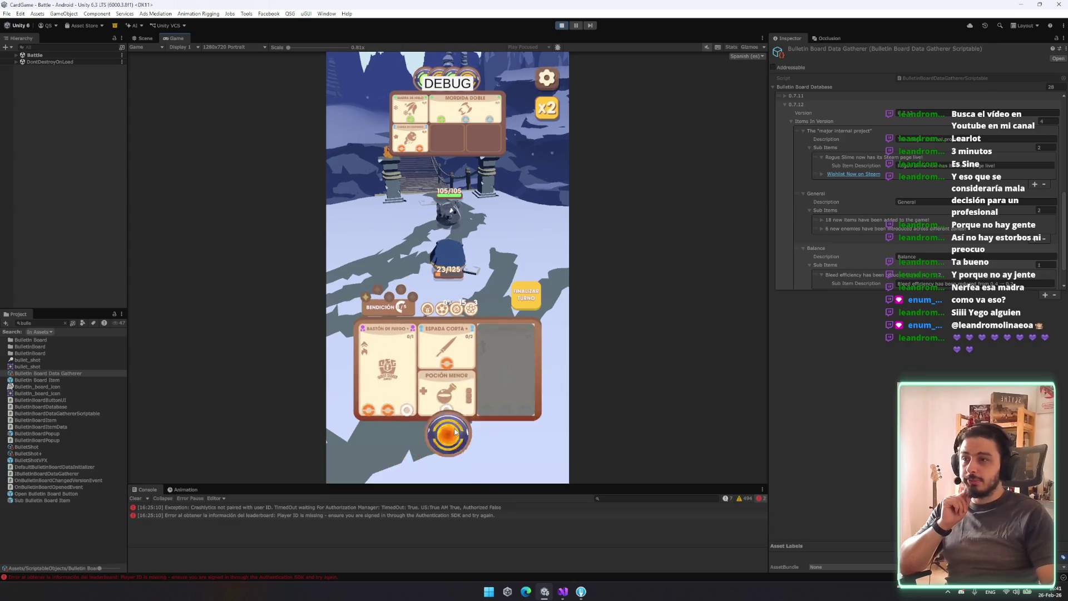
left_click(537, 291)
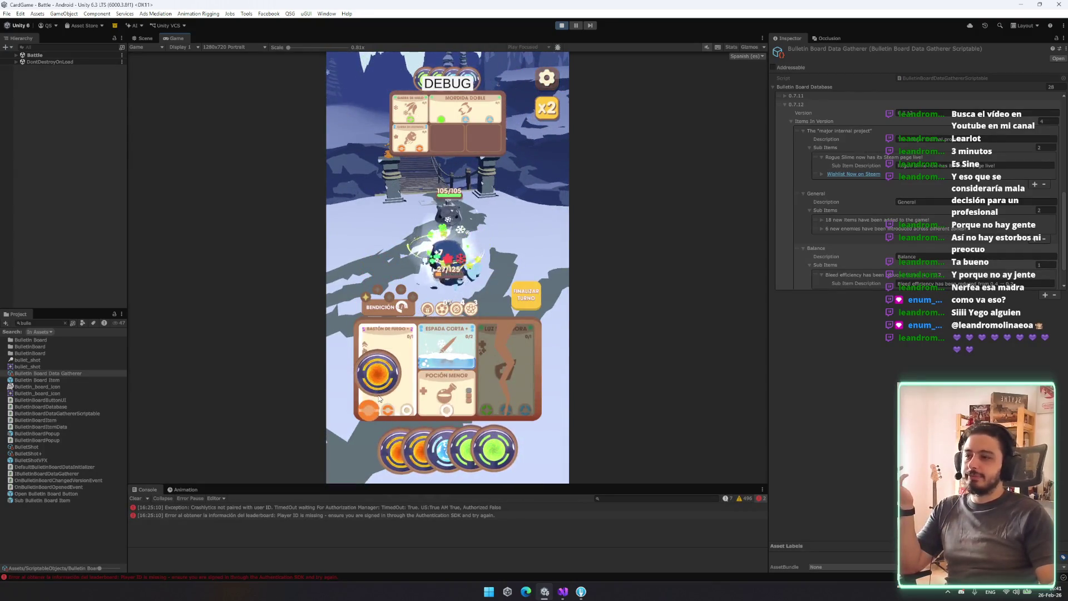
mouse_move(427, 443)
left_mouse_down()
mouse_move(448, 389)
mouse_move(450, 331)
mouse_move(448, 347)
left_mouse_up()
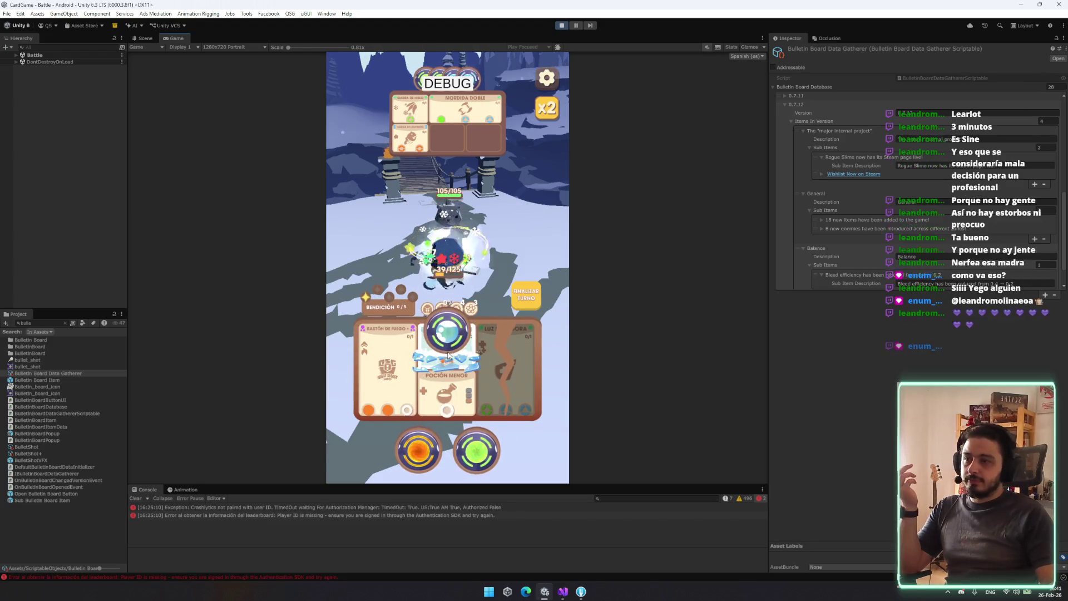
mouse_move(435, 450)
left_mouse_down()
mouse_move(447, 356)
mouse_move(397, 374)
left_mouse_up()
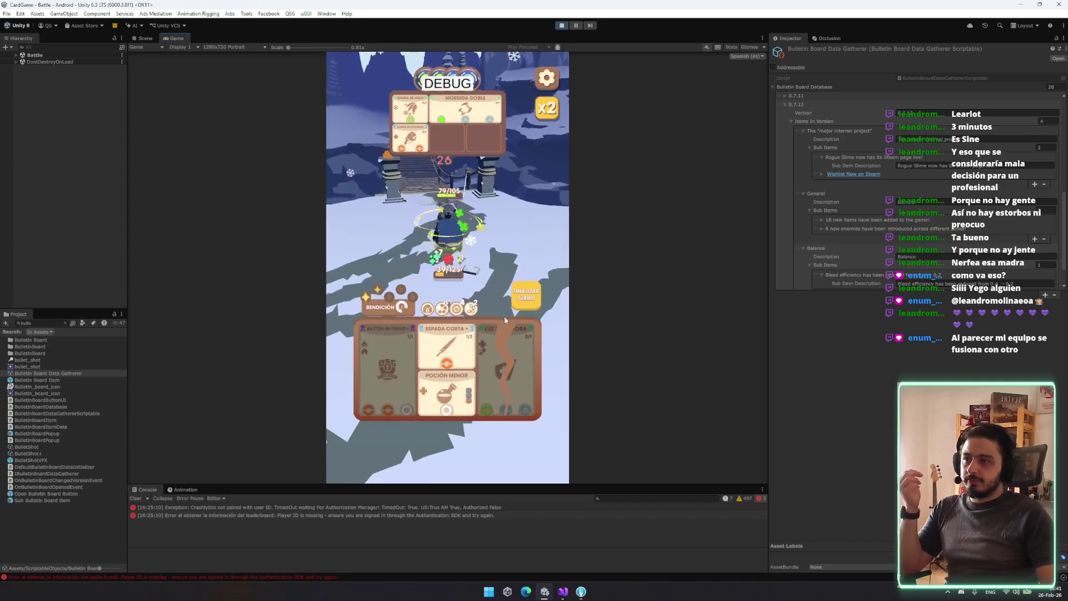
left_click(532, 294)
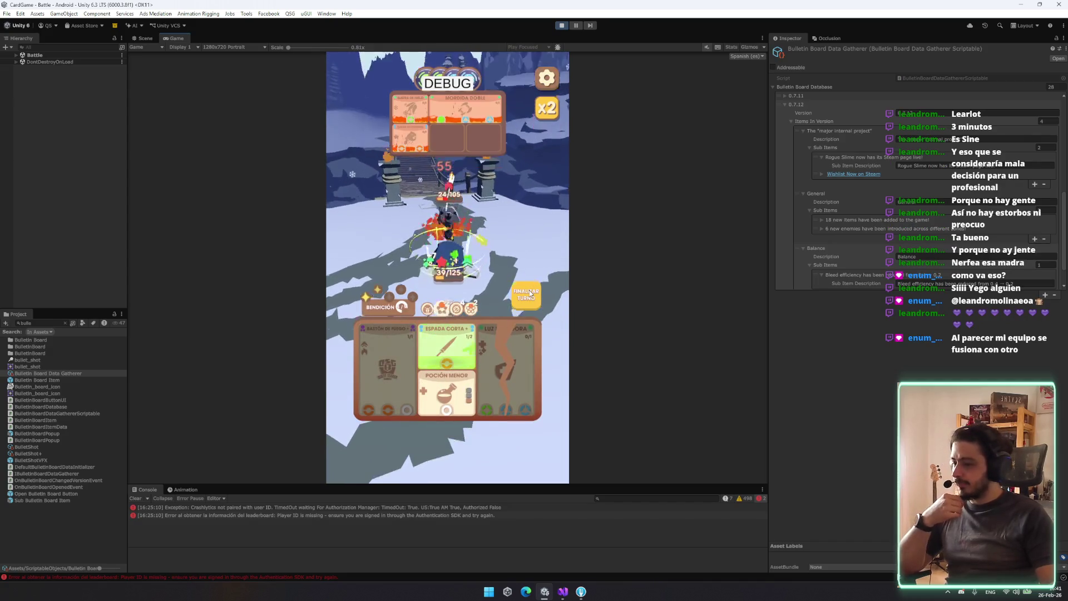
left_click(522, 295)
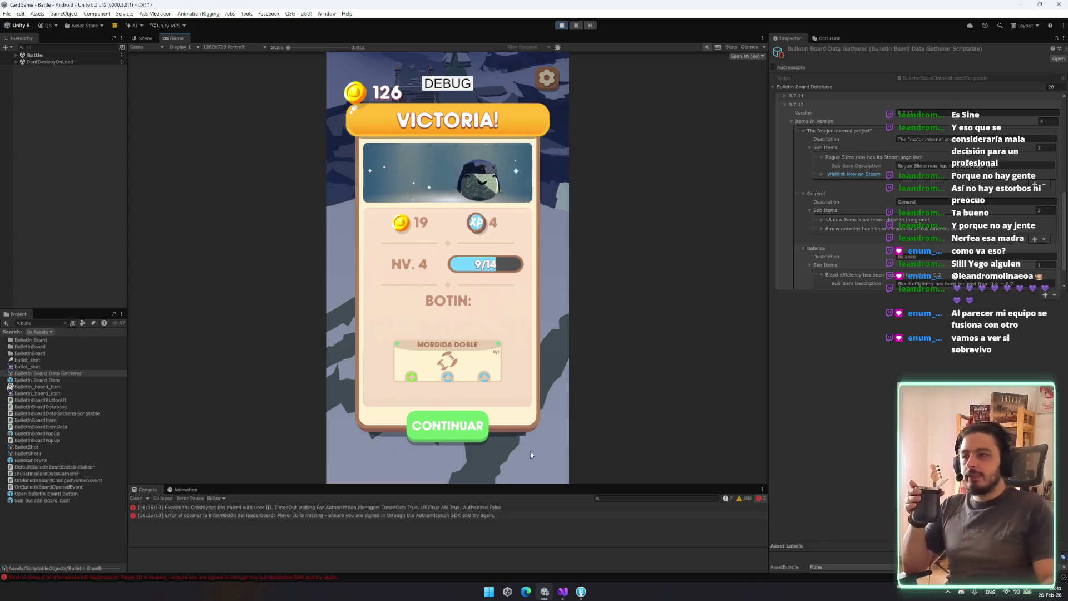
left_click(410, 414)
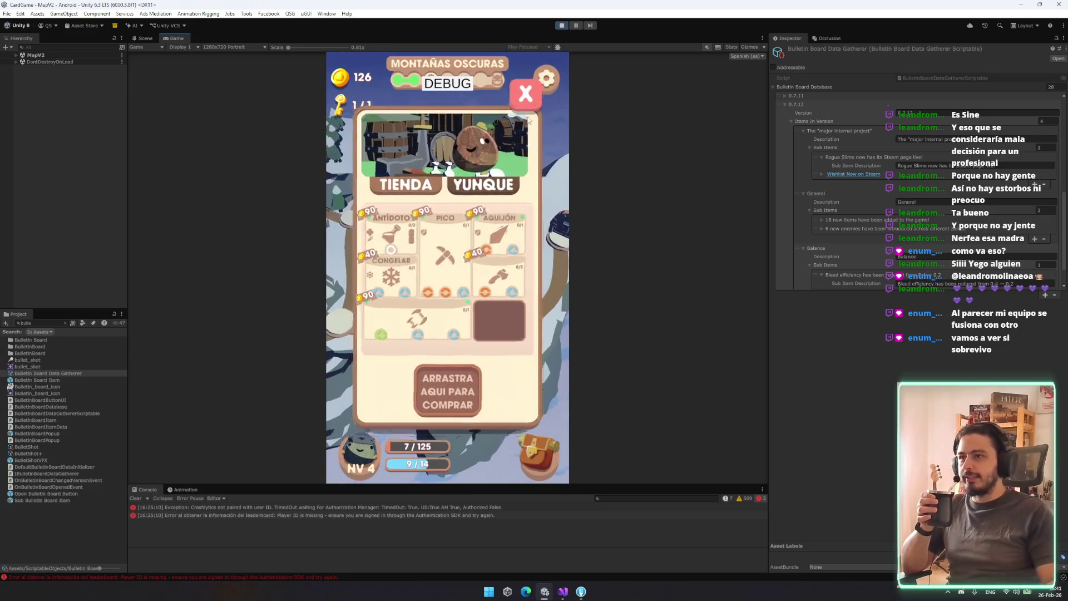
Close the shop popup to return to the Montañas Oscuras map
left_click(526, 96)
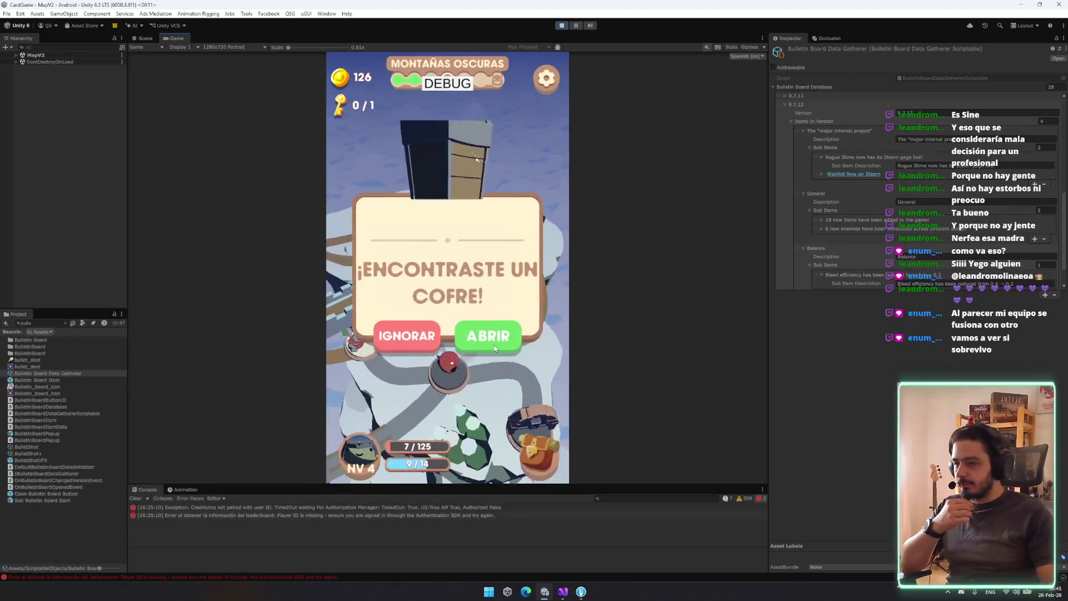
Open the found chest, reroll its rewards, and add Espada de Hielo to the Mochila
left_click(492, 337)
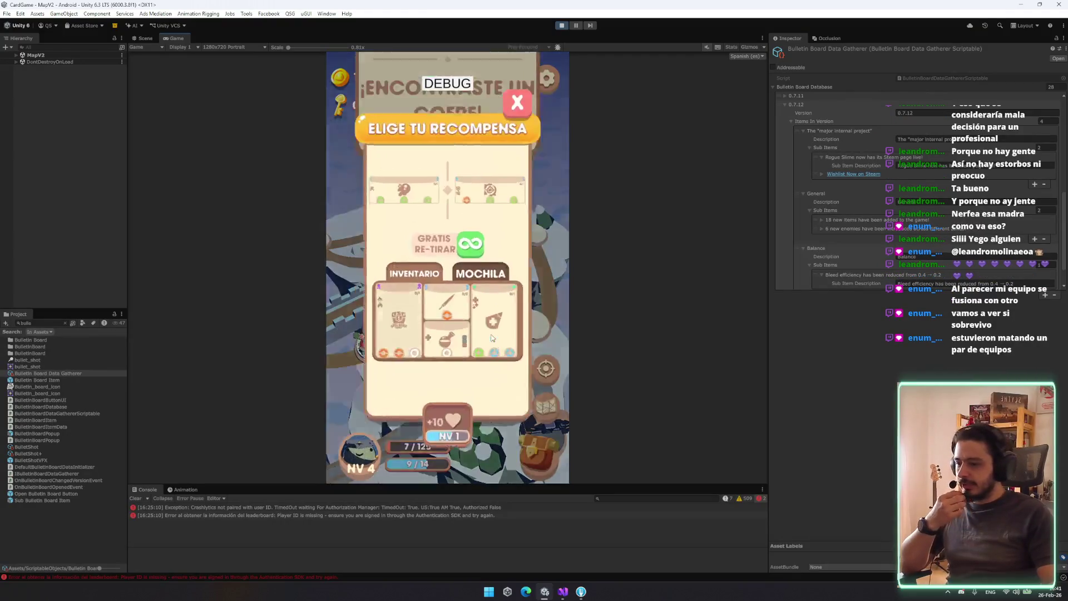
left_click(485, 242)
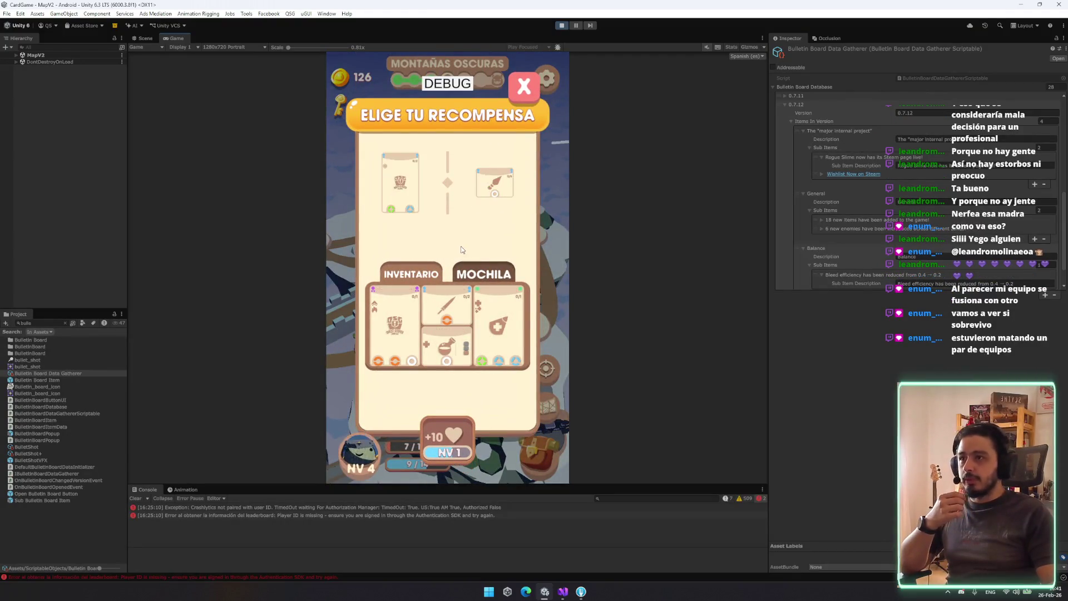
left_click(483, 272)
left_click_drag(416, 424, 401, 389)
left_click(486, 349)
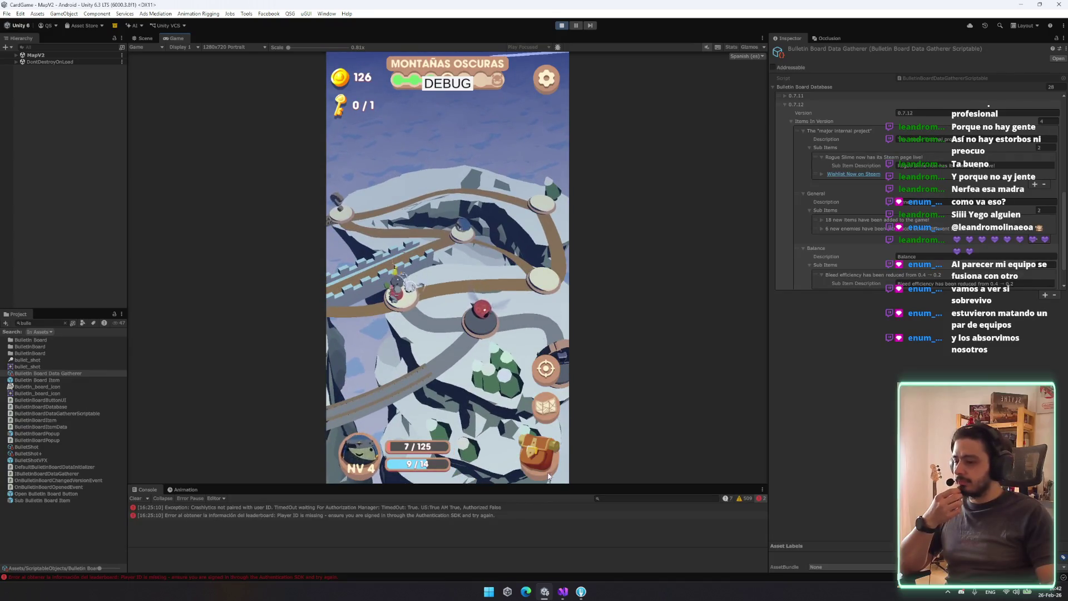
Absorb the CONGELAR, ANTORCHA, MORDIDA DOBLE and MORDIDA SANGRIENTA backpack cards
left_click(532, 455)
left_click_drag(390, 161, 446, 412)
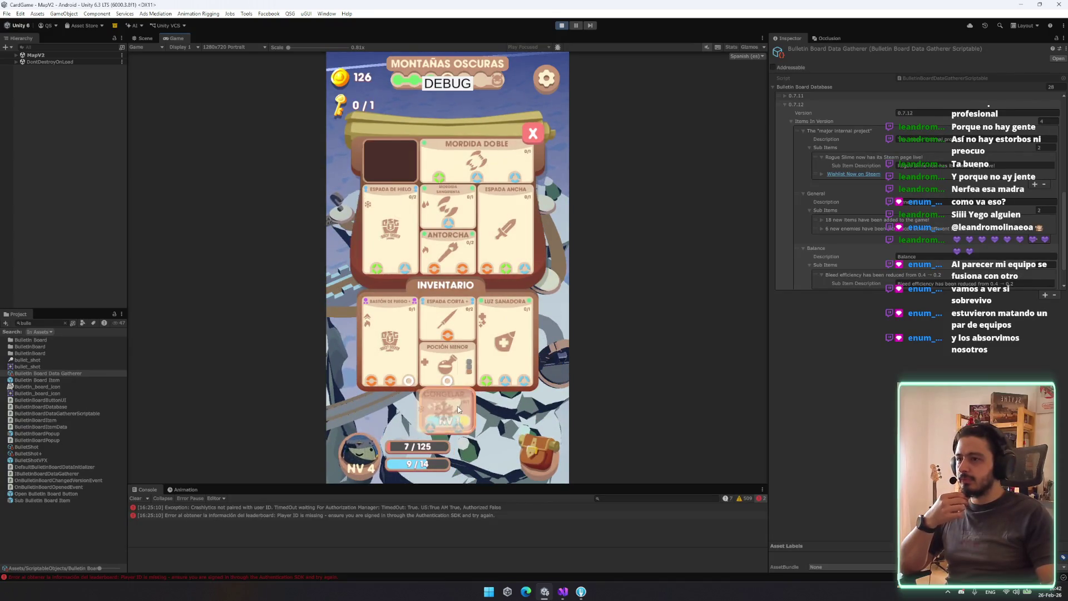
left_click(480, 366)
left_click_drag(448, 223, 492, 372)
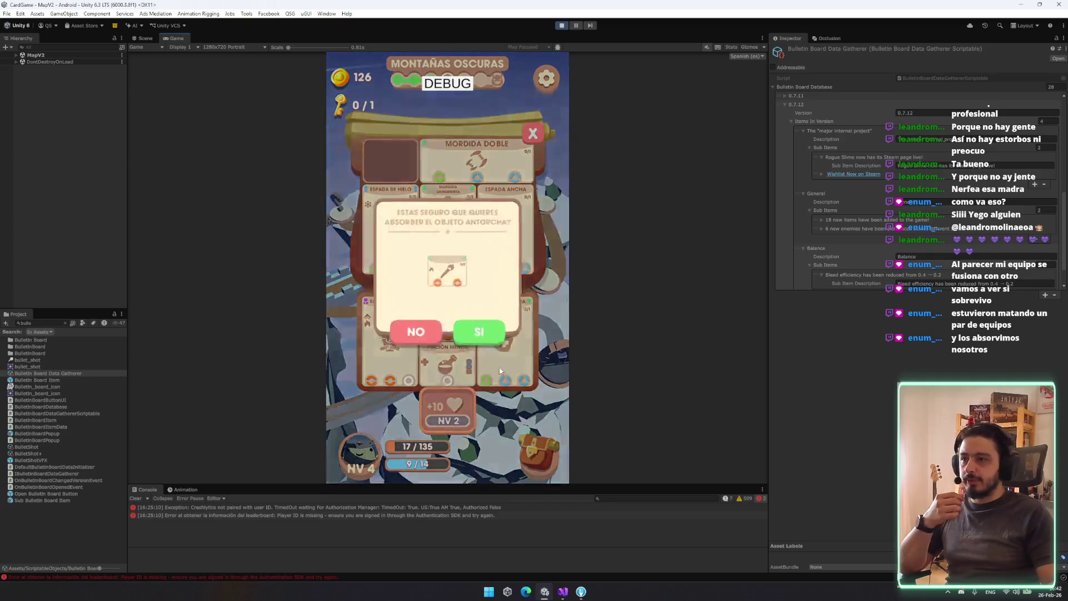
left_click(487, 269)
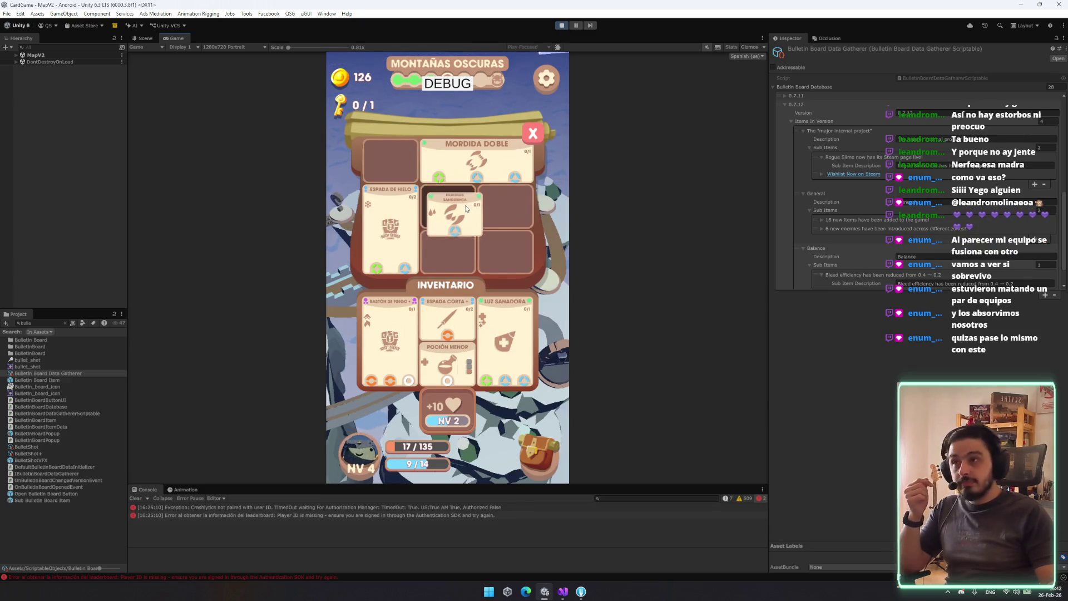
mouse_move(477, 161)
left_mouse_down()
mouse_move(478, 367)
mouse_move(449, 392)
left_mouse_up()
left_click(484, 341)
left_click(489, 351)
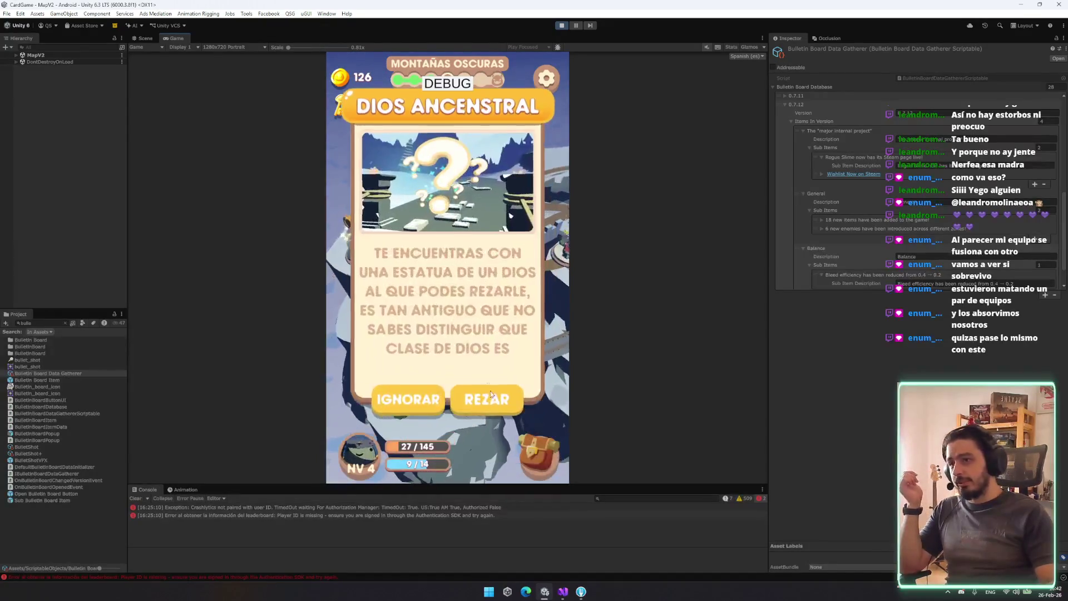
Pray at the Dios Ancestral statue taking 14 damage, then ignore the animal-tracks event
left_click(497, 395)
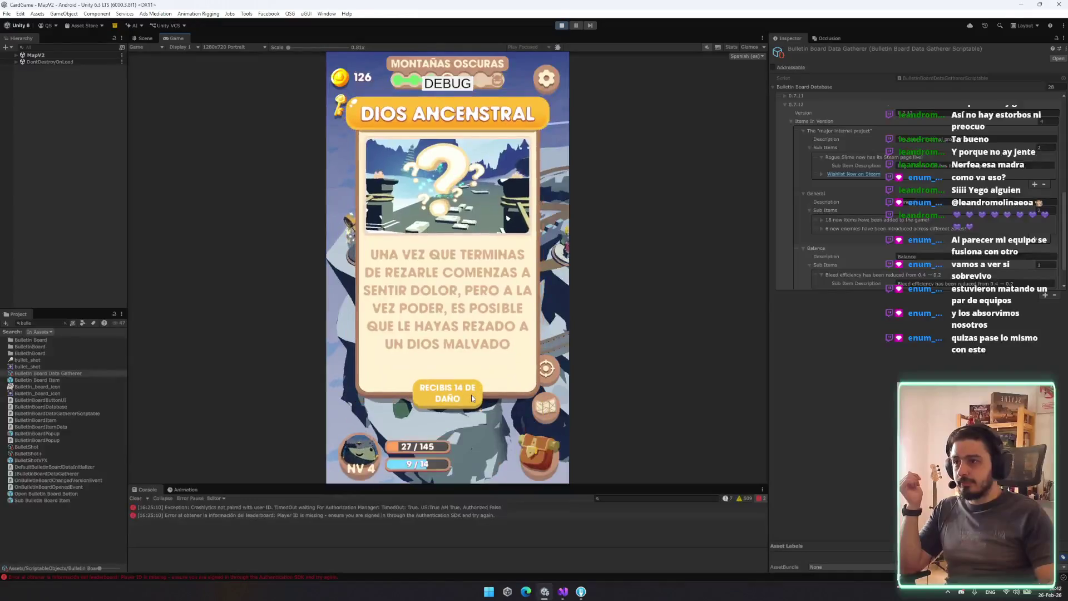
left_click(441, 390)
left_click(447, 351)
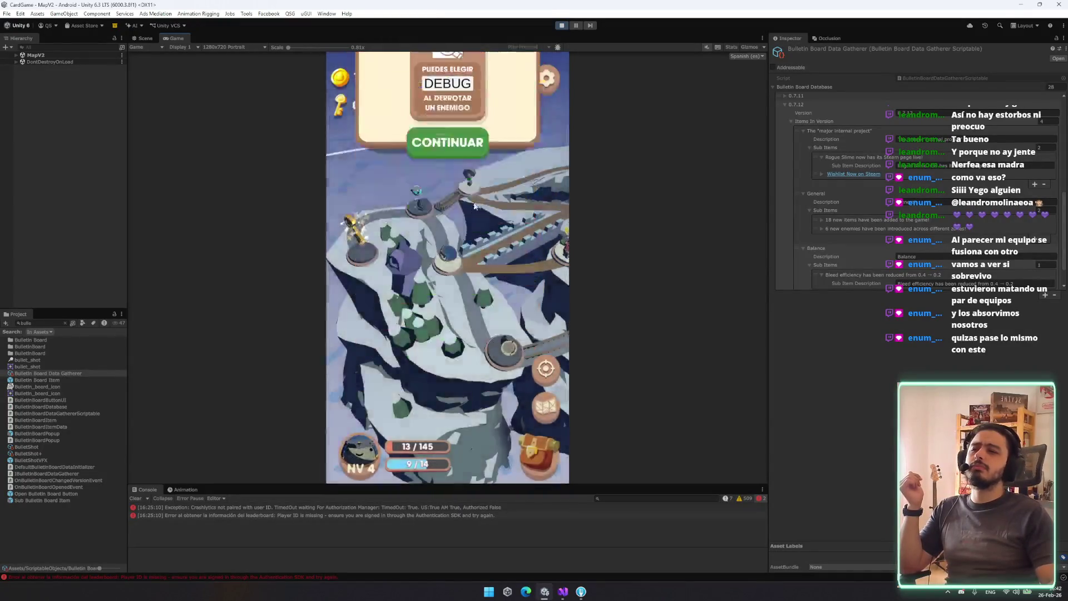
left_click(466, 192)
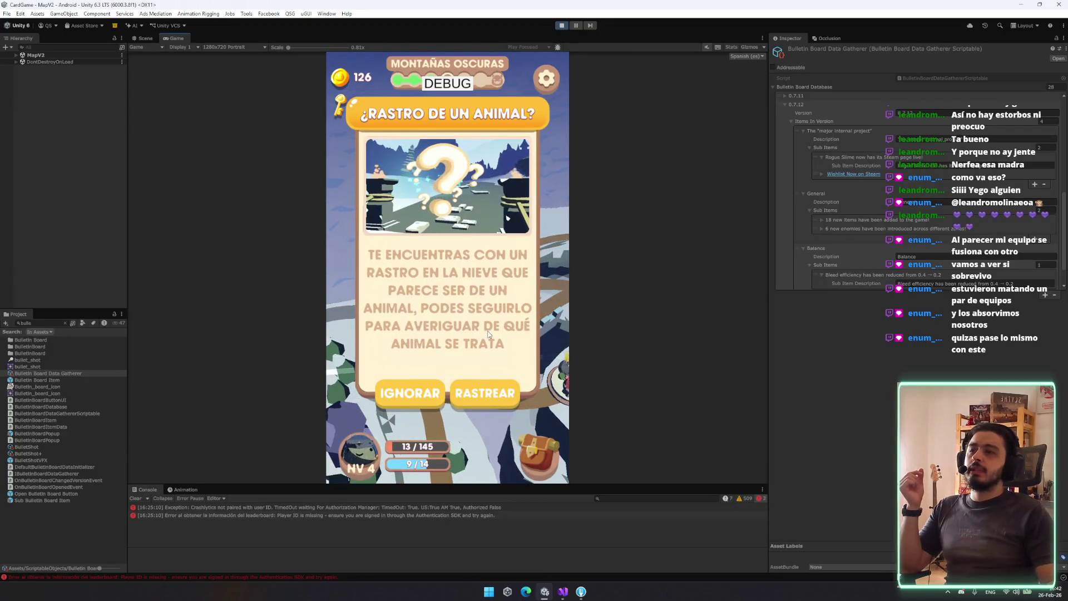
left_click(415, 393)
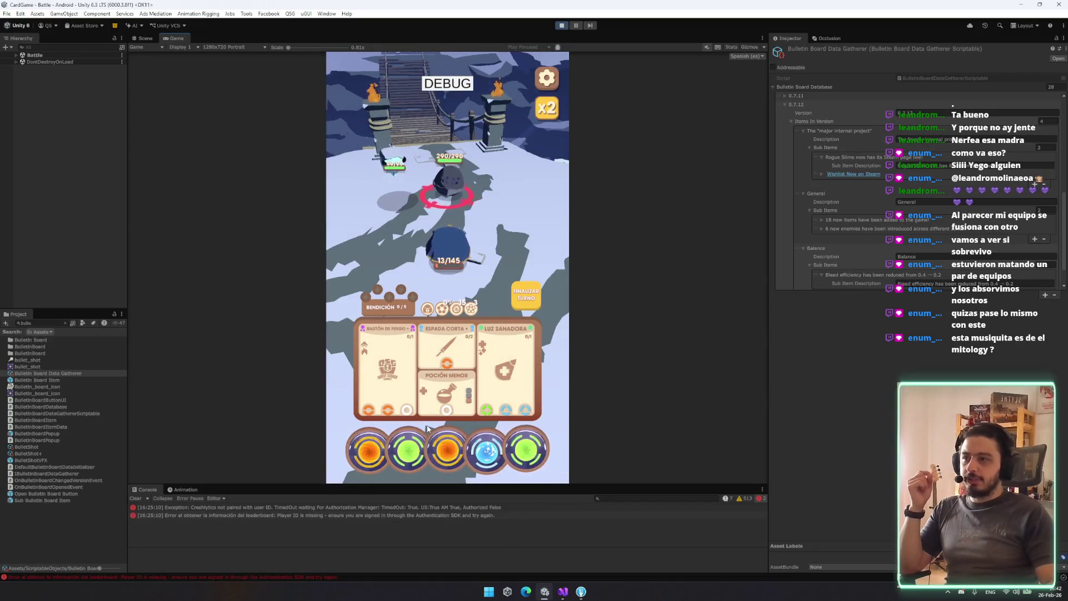
Reorder and play all four orbs onto the cards, then exit Play mode with Ctrl+P
mouse_move(485, 462)
left_mouse_down()
mouse_move(420, 405)
mouse_move(451, 462)
mouse_move(423, 407)
left_mouse_up()
left_click_drag(423, 449, 373, 450)
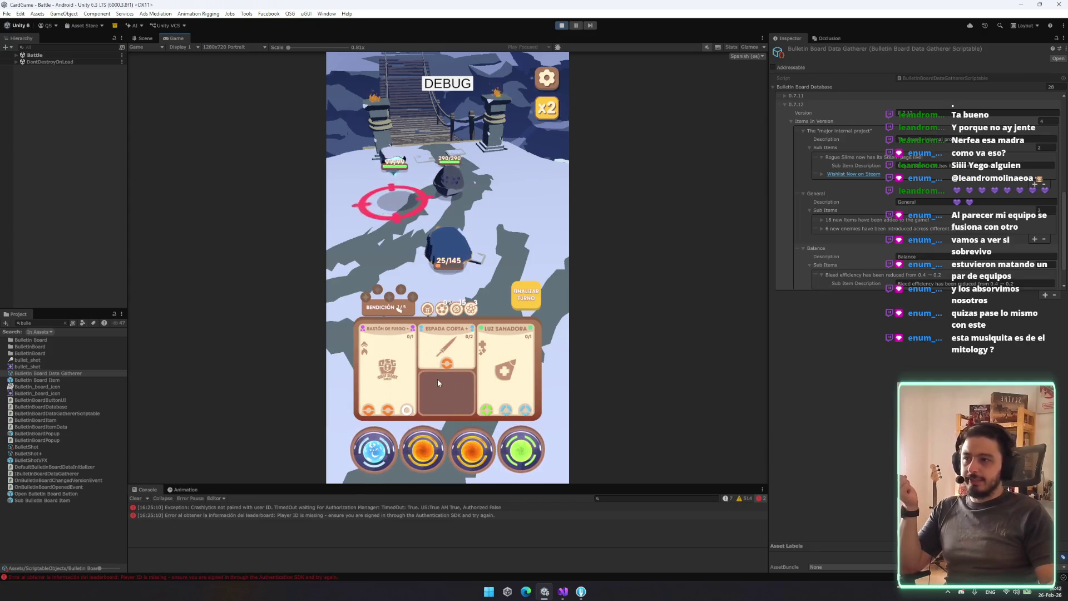
left_click(528, 292)
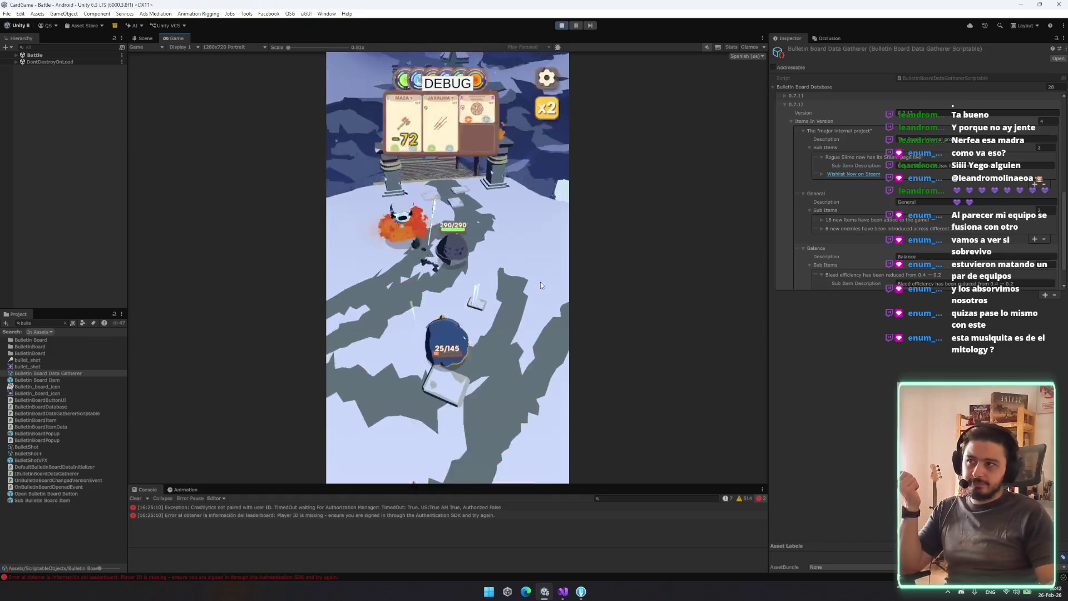
key("ctrl+p")
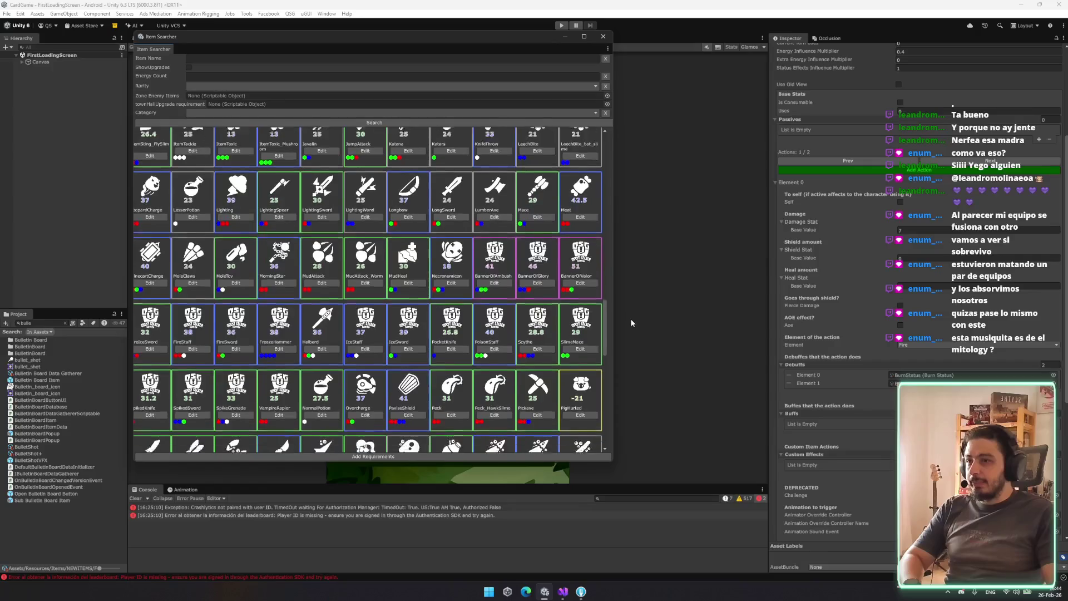
Scroll through the Item Searcher grid to browse the listed item assets
scroll(511, 328, "down", 2)
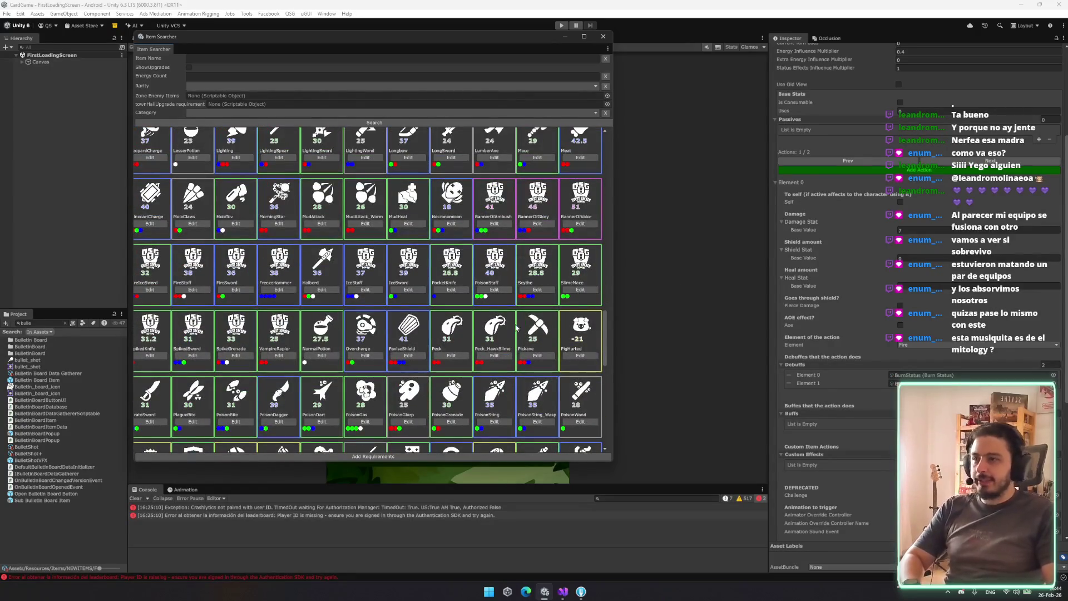
scroll(393, 256, "up", 2)
scroll(497, 255, "down", 2)
scroll(545, 237, "up", 2)
scroll(485, 269, "down", 2)
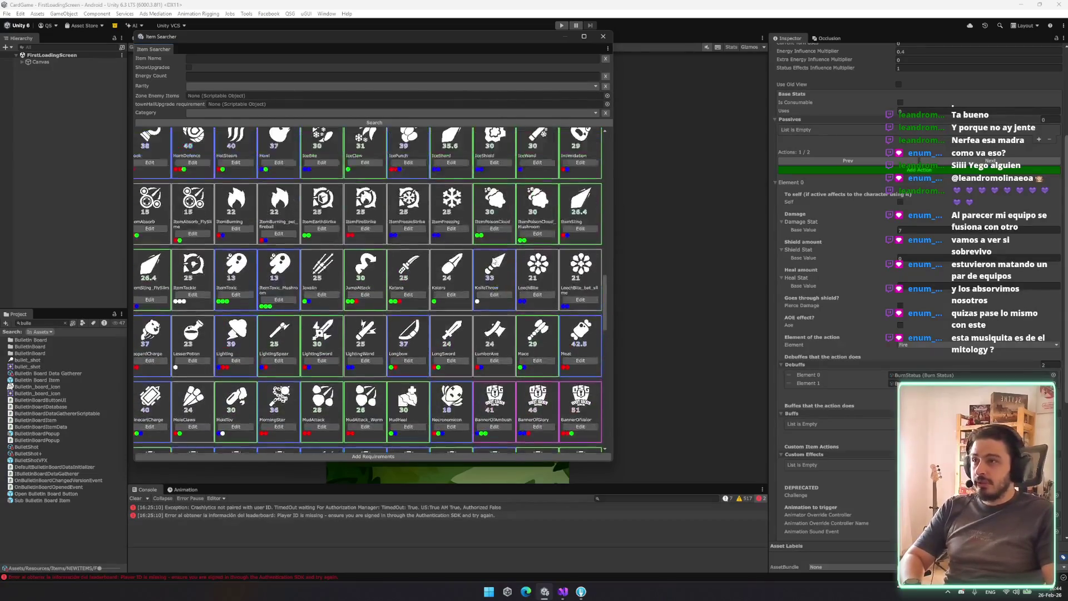
scroll(537, 247, "down", 15)
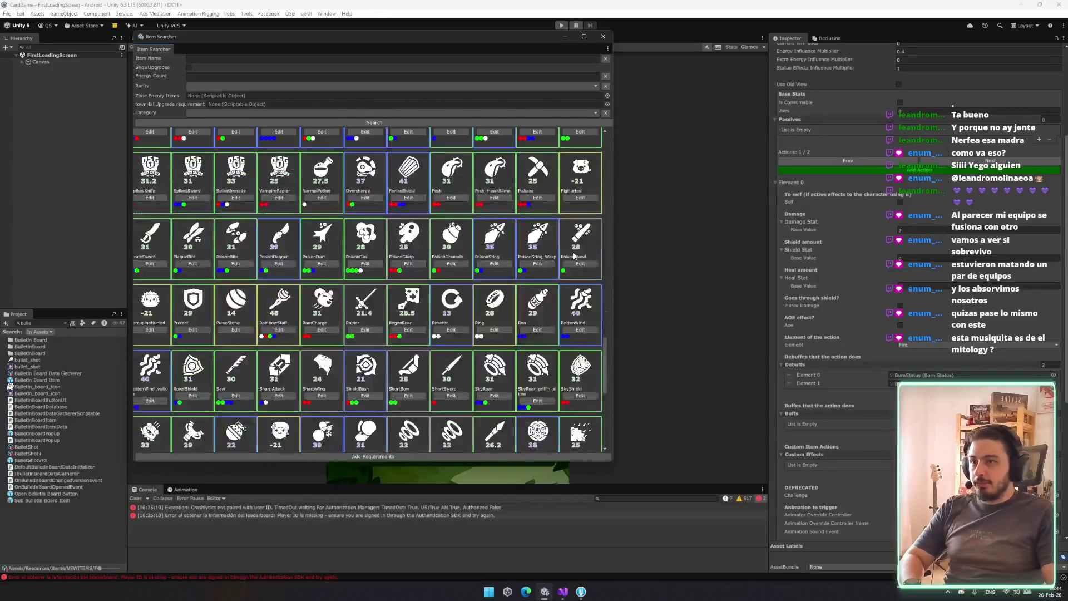
scroll(537, 246, "up", 12)
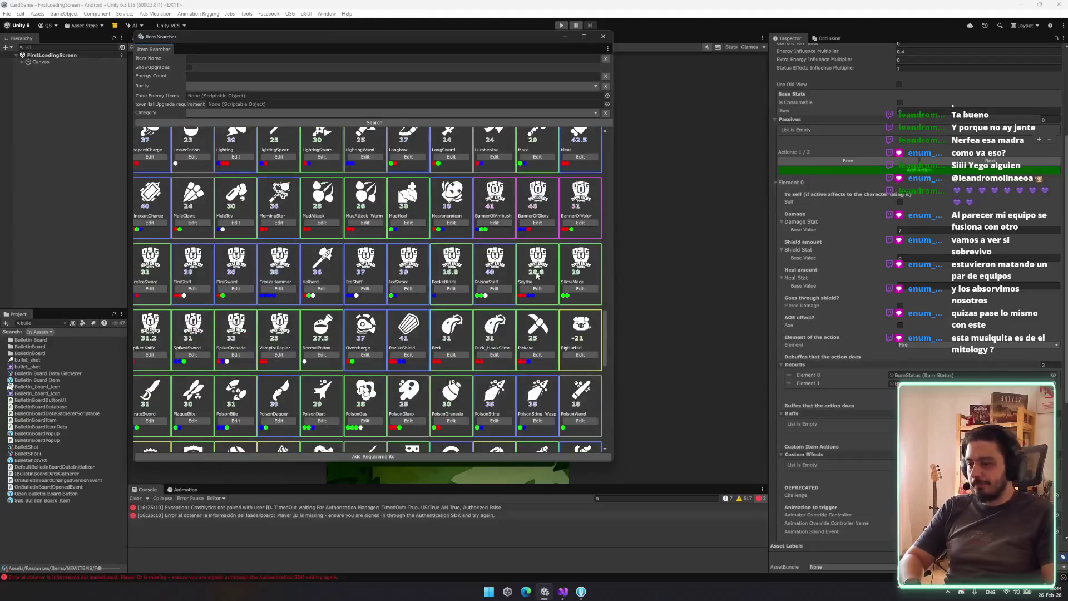
scroll(537, 275, "up", 3)
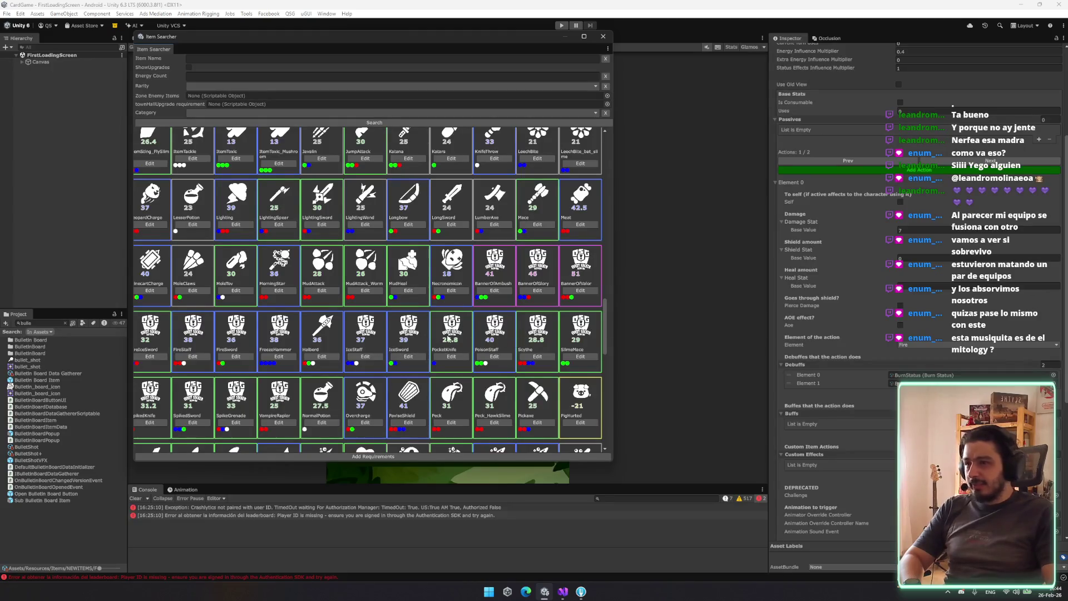
scroll(225, 350, "up", 10)
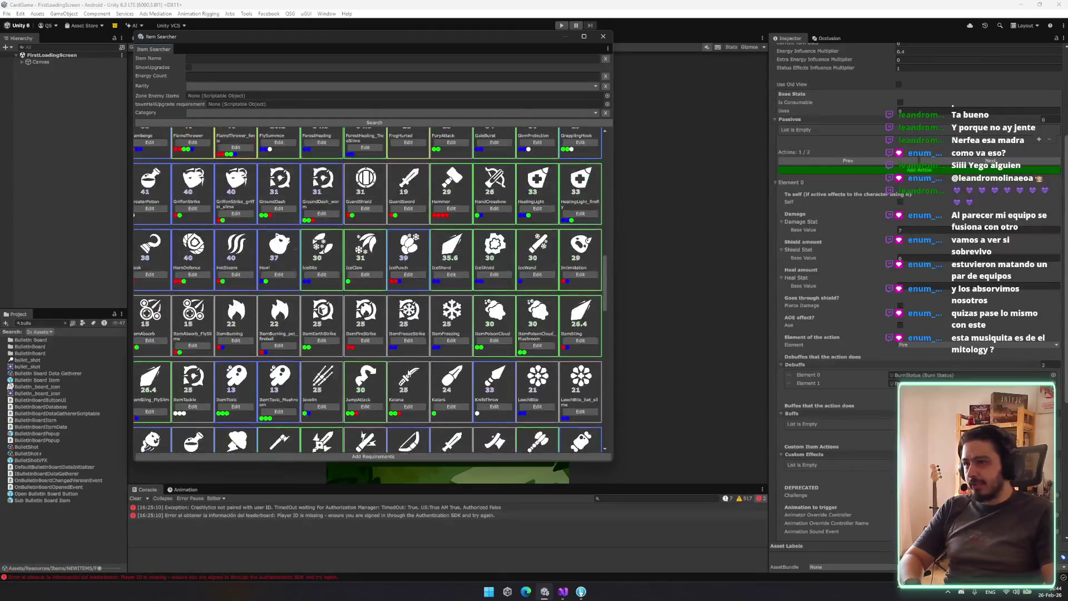
scroll(362, 314, "up", 10)
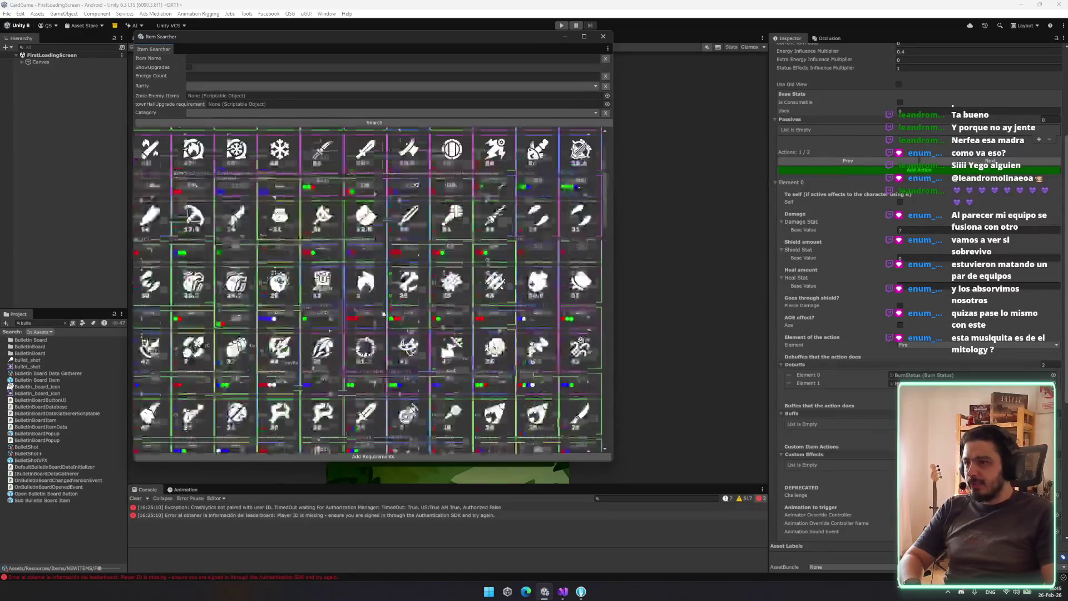
Enable upgrades in the search filter and re-run the search to show the + item versions
left_click(286, 114)
left_click(286, 123)
left_click_drag(606, 178, 604, 342)
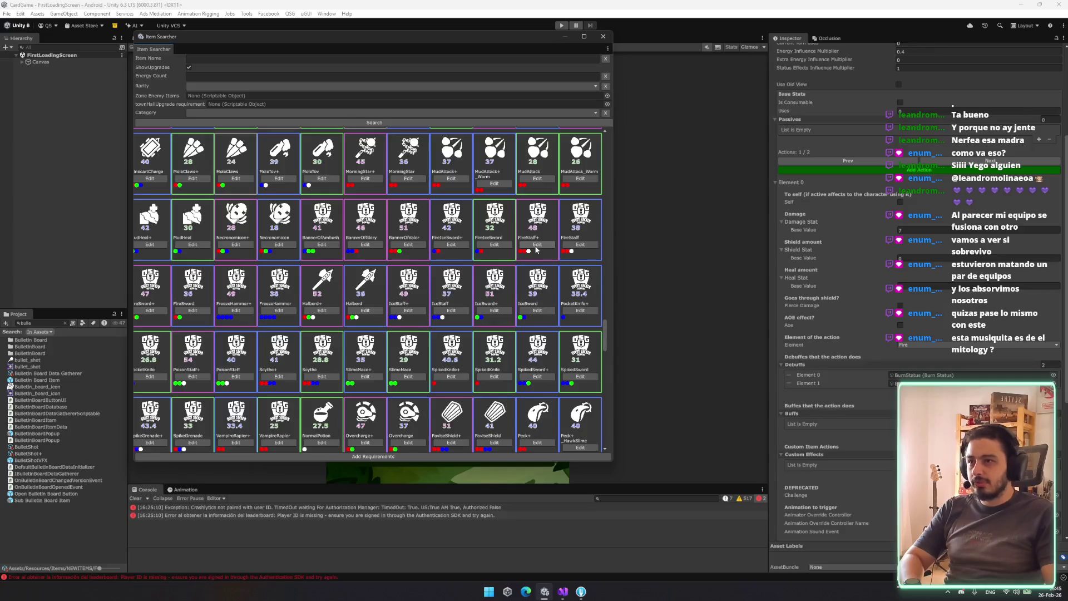
scroll(526, 237, "down", 3)
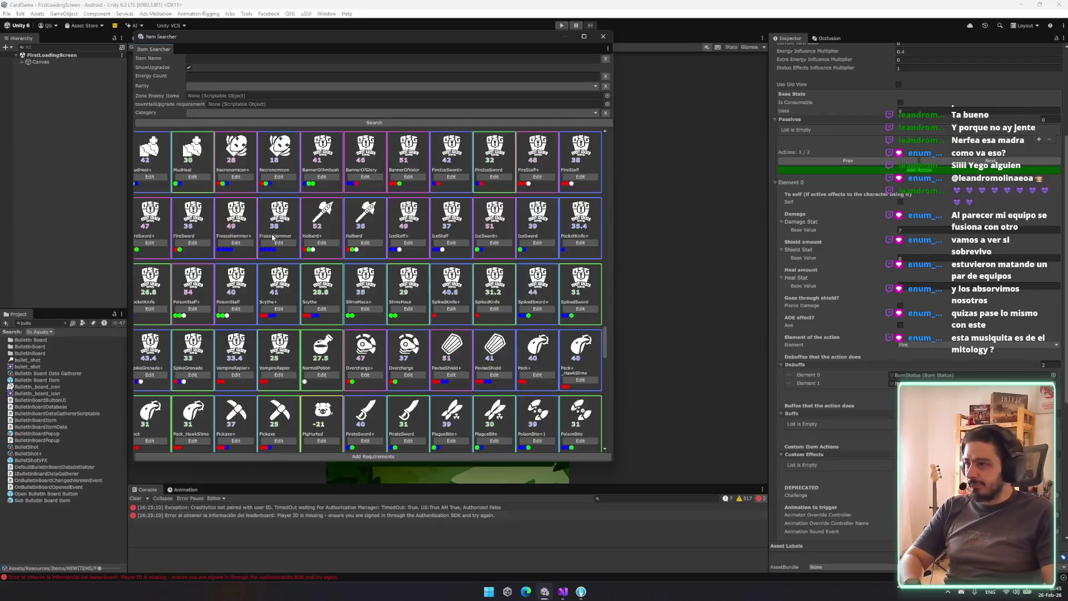
scroll(547, 182, "up", 1)
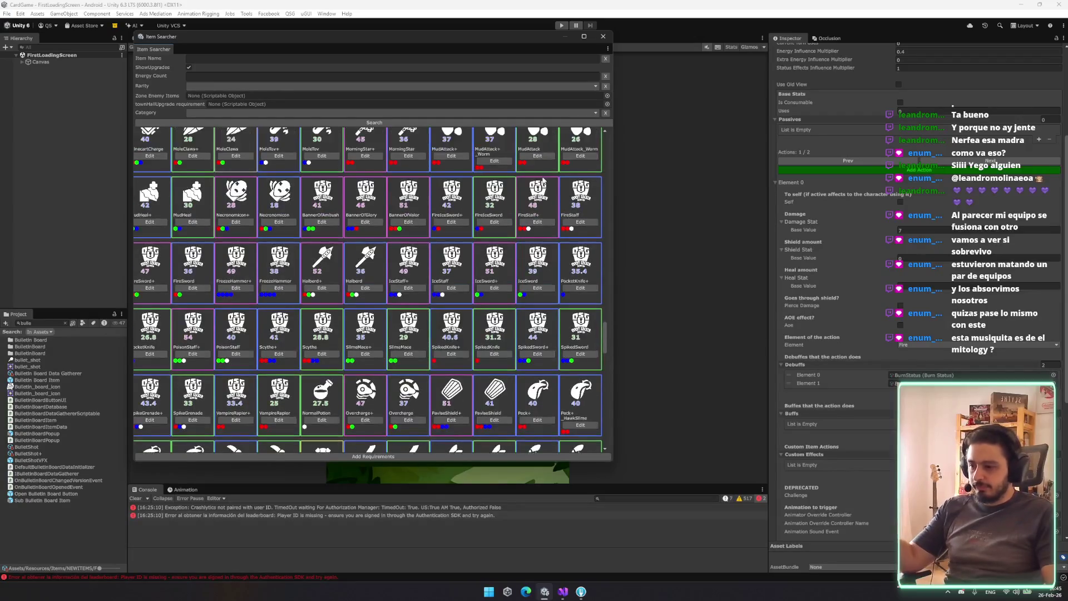
scroll(545, 181, "down", 1)
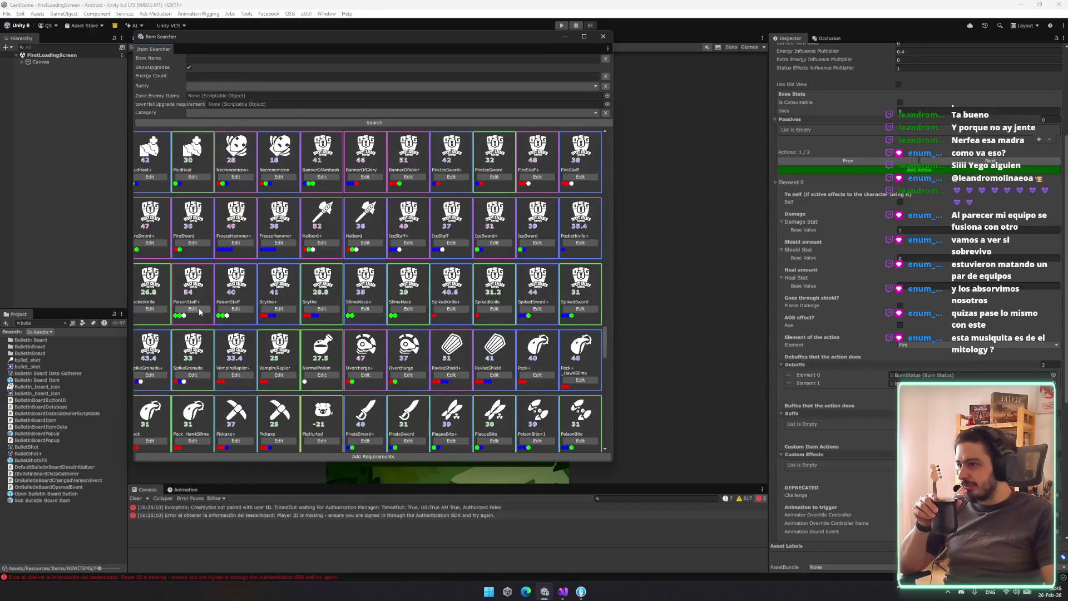
Open PoisonStaff+, reorder its Debuffs entries, and reduce the Debuffs array from 18 to 16
left_click(199, 311)
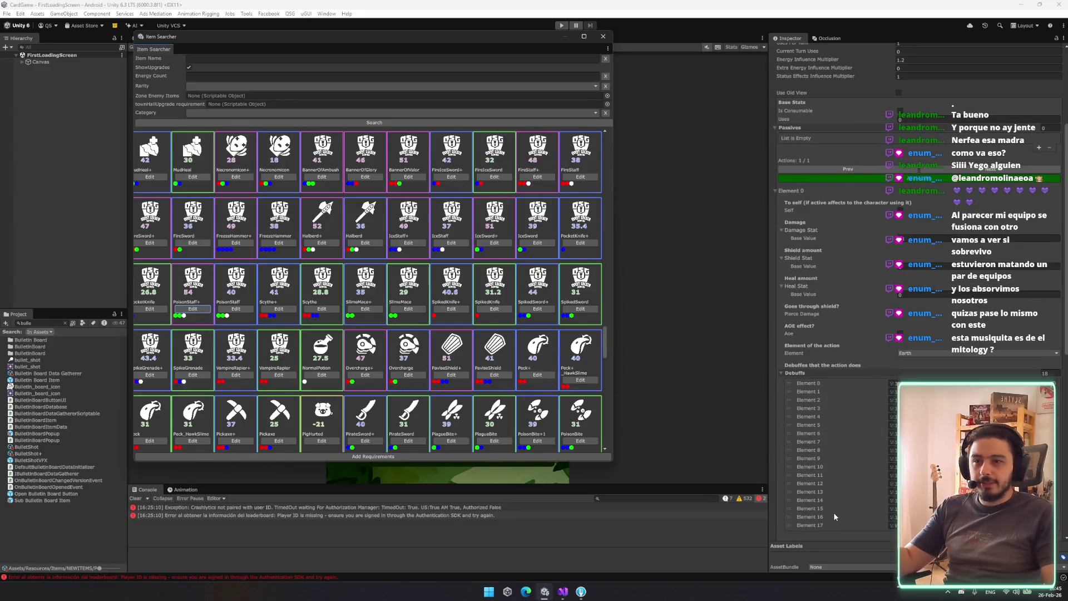
left_click_drag(836, 523, 856, 445)
left_click_drag(856, 392, 857, 508)
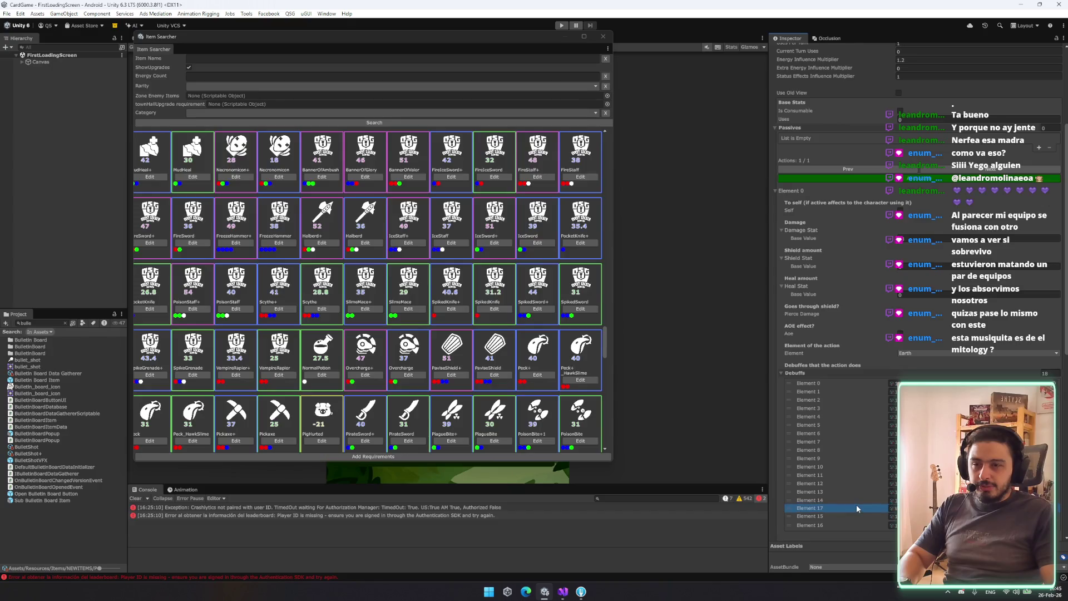
left_click(1051, 372)
type("16")
key("Return")
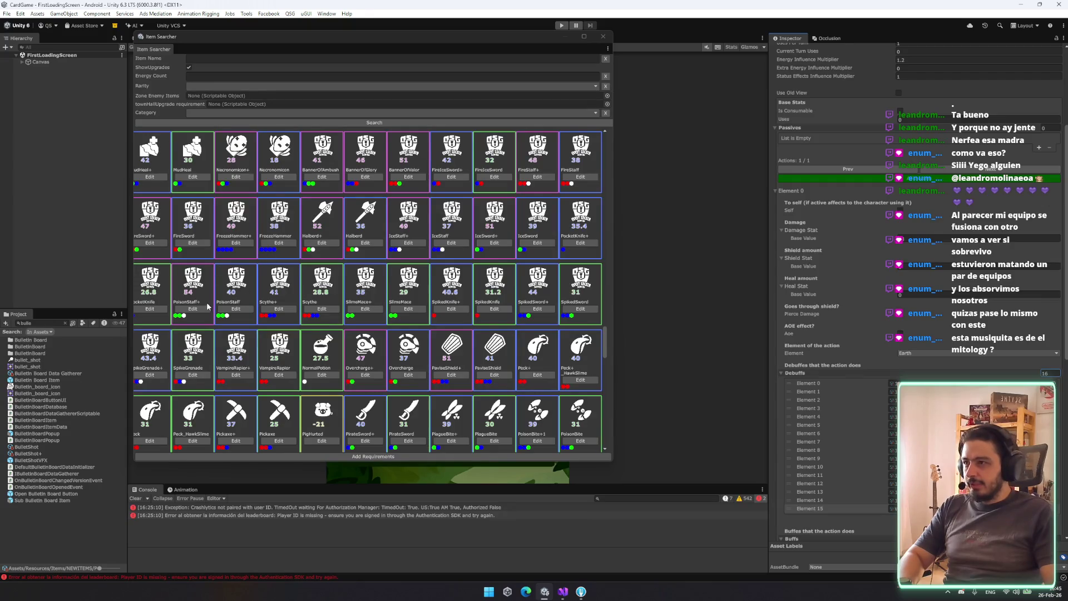
left_click(292, 124)
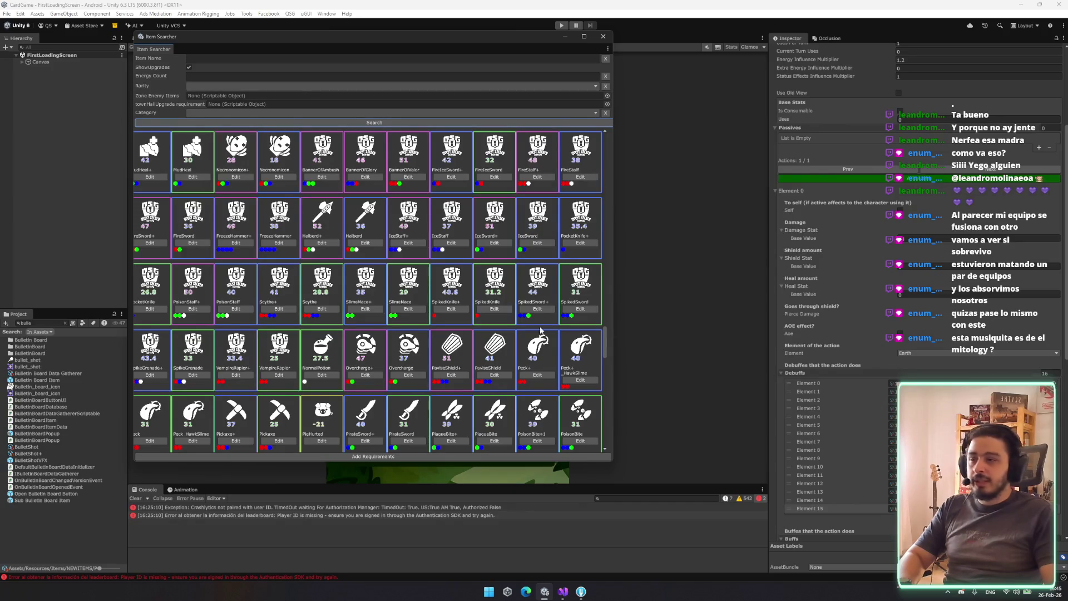
scroll(835, 278, "down", 4)
scroll(834, 278, "down", 5)
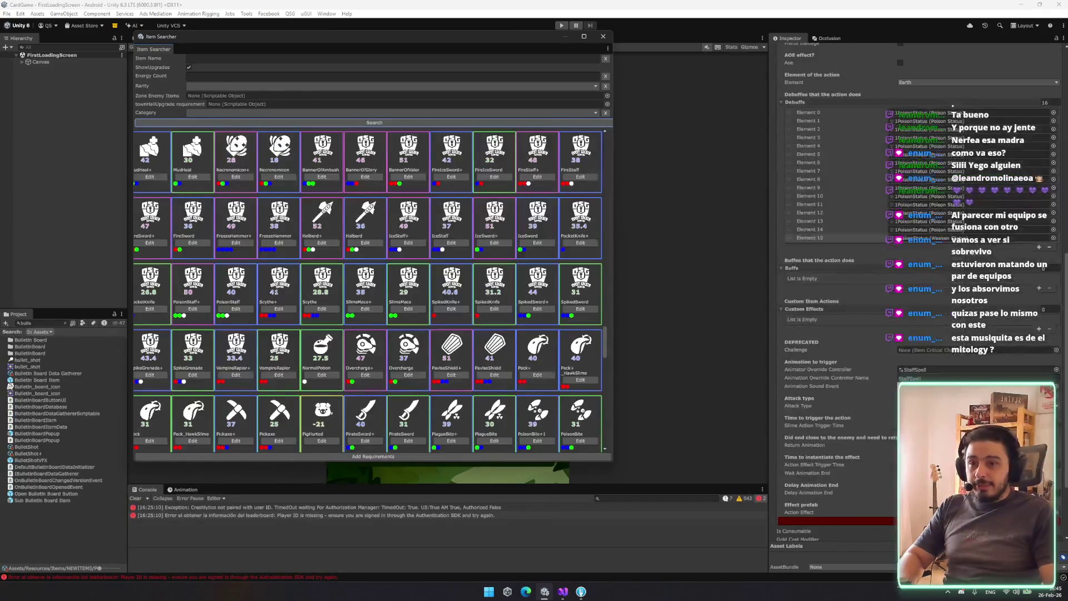
Filter the Project by 'poisonsta' and compare PoisonStaff with PoisonStaff+'s 16 PoisonStatus debuffs
left_click(27, 323)
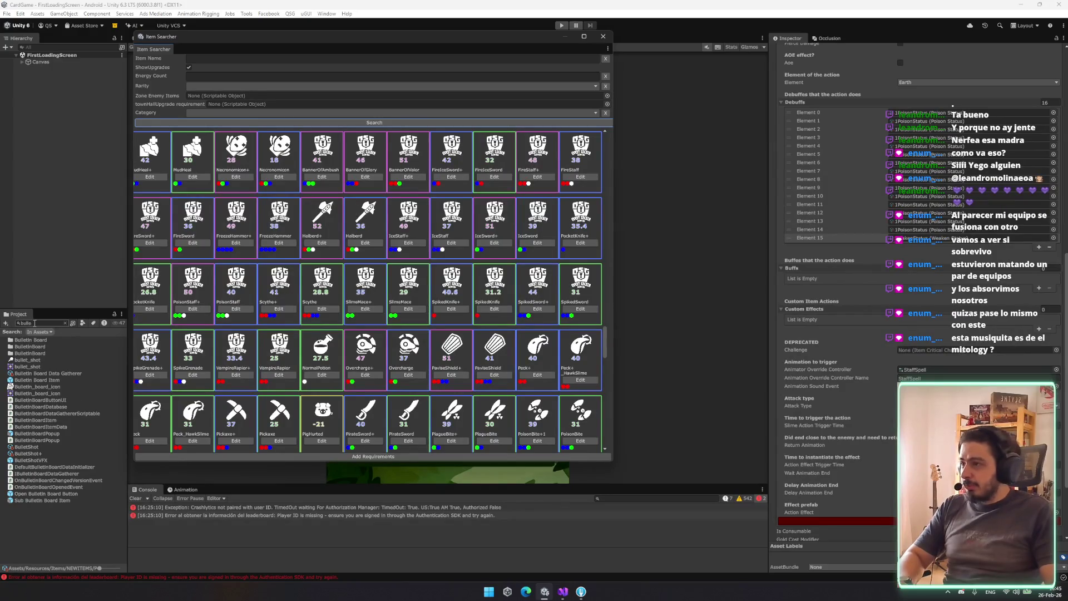
type("po")
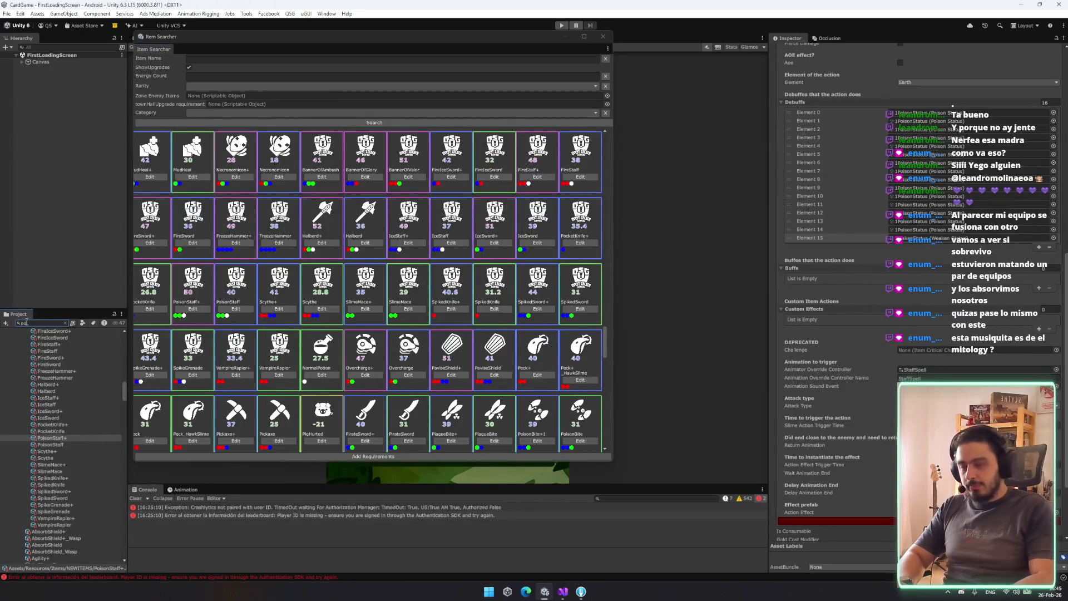
type("isonsta")
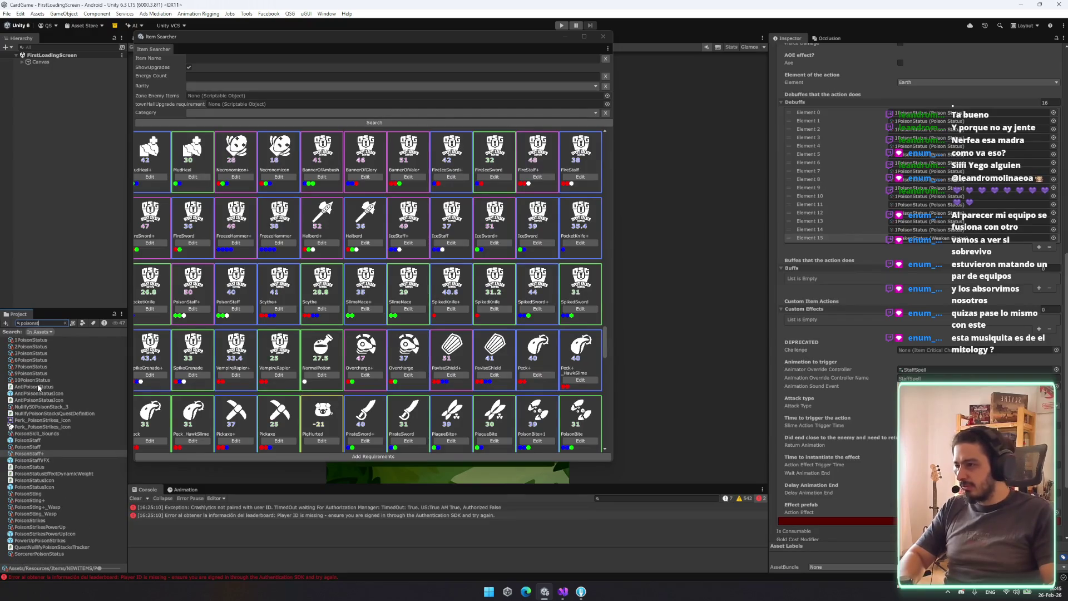
left_click(42, 427)
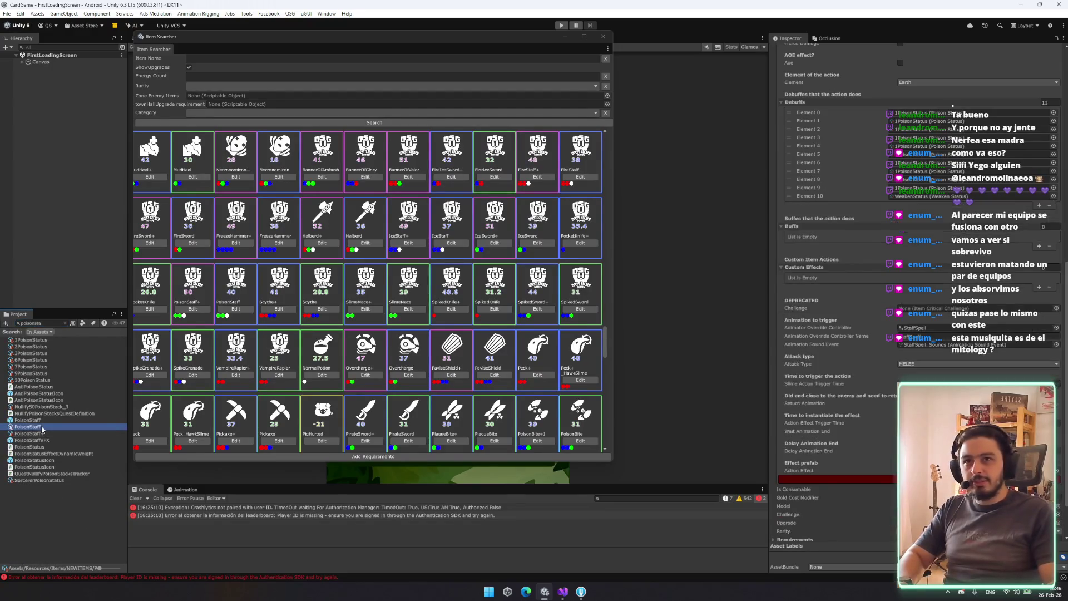
left_click(42, 427)
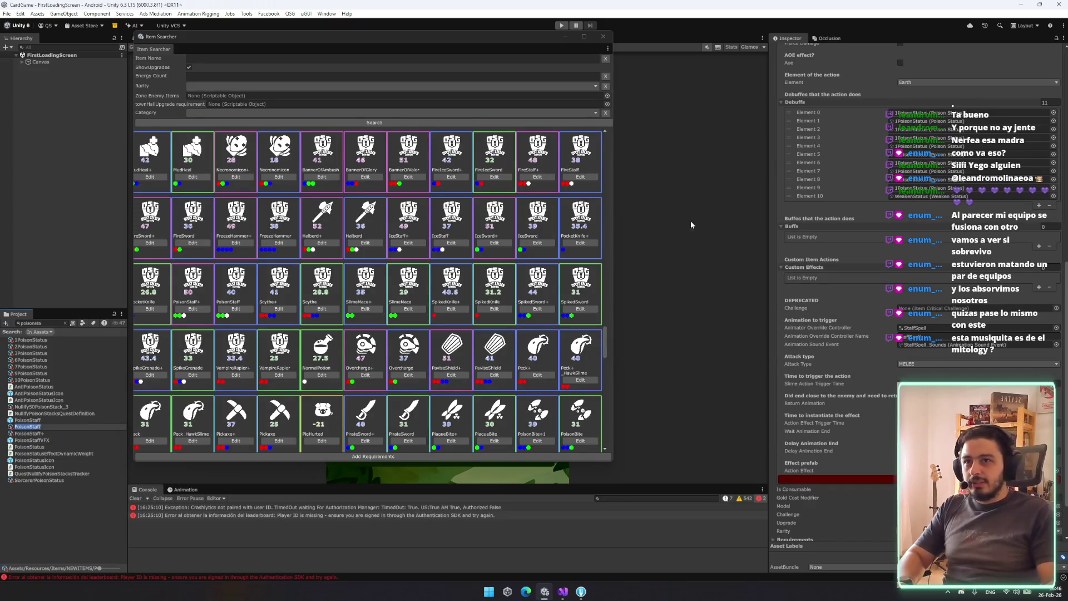
scroll(1036, 154, "up", 5)
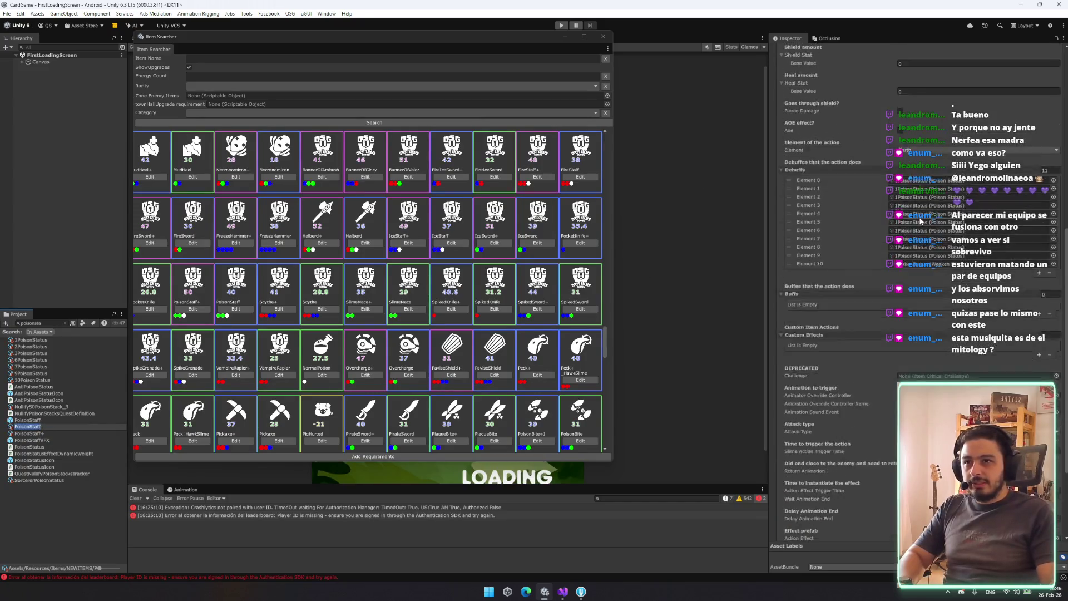
left_click(49, 440)
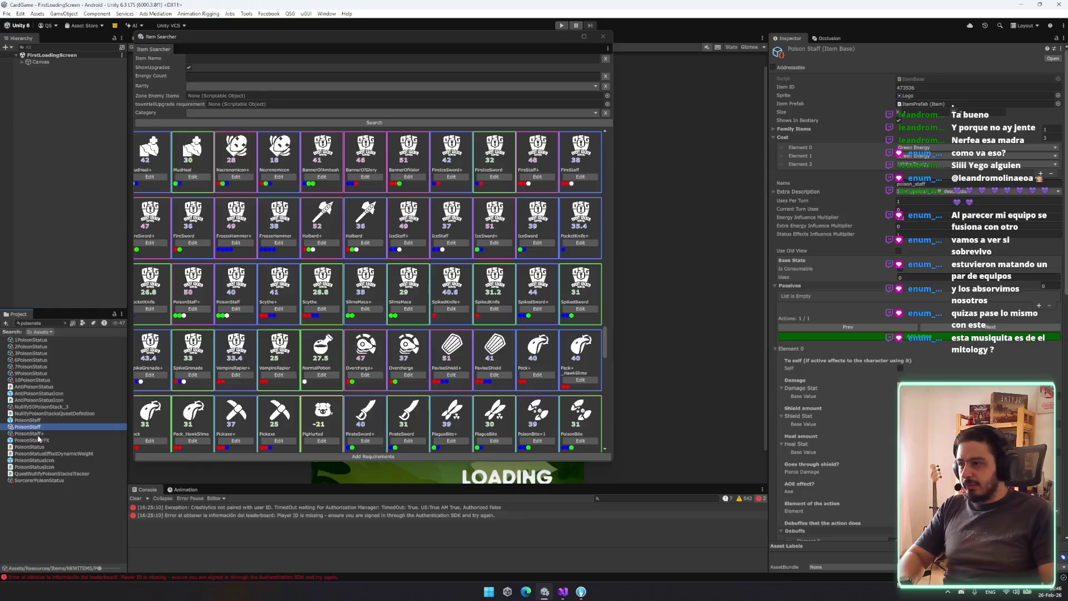
scroll(834, 279, "down", 5)
scroll(835, 278, "down", 3)
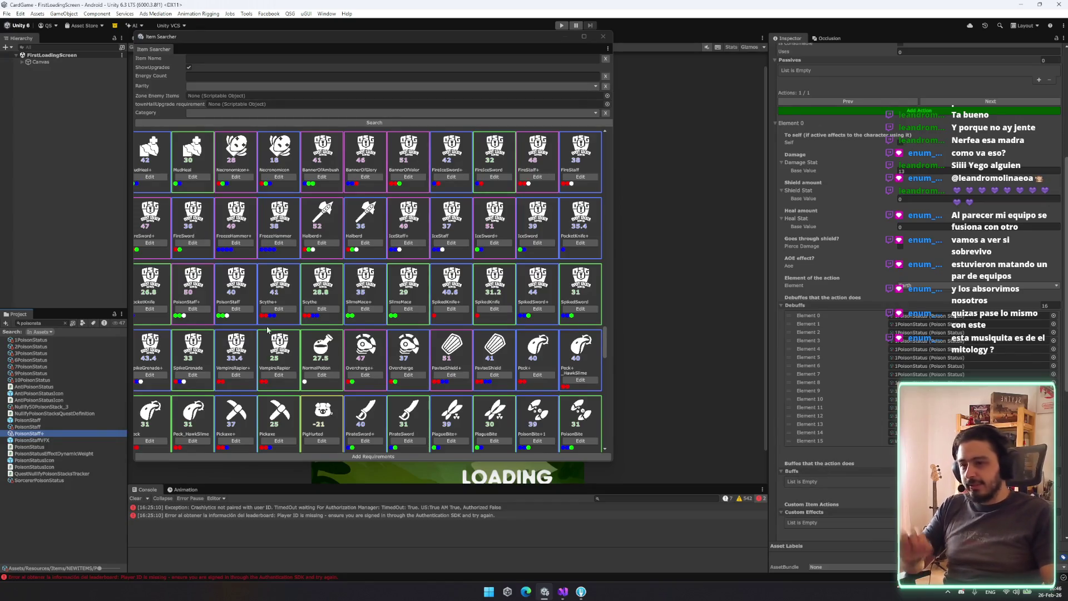
scroll(486, 322, "down", 3)
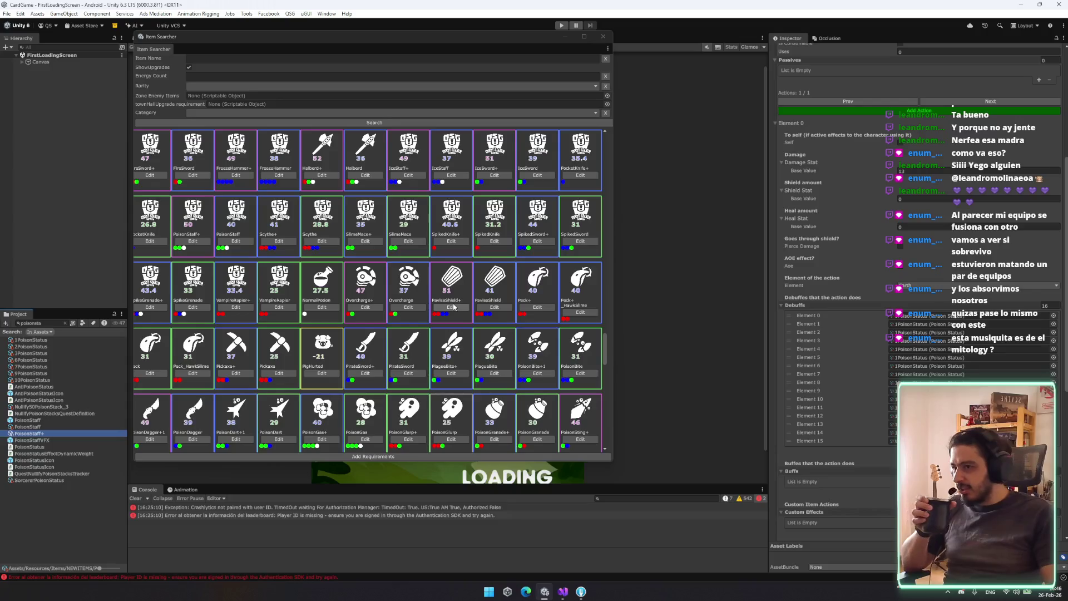
scroll(449, 285, "up", 2)
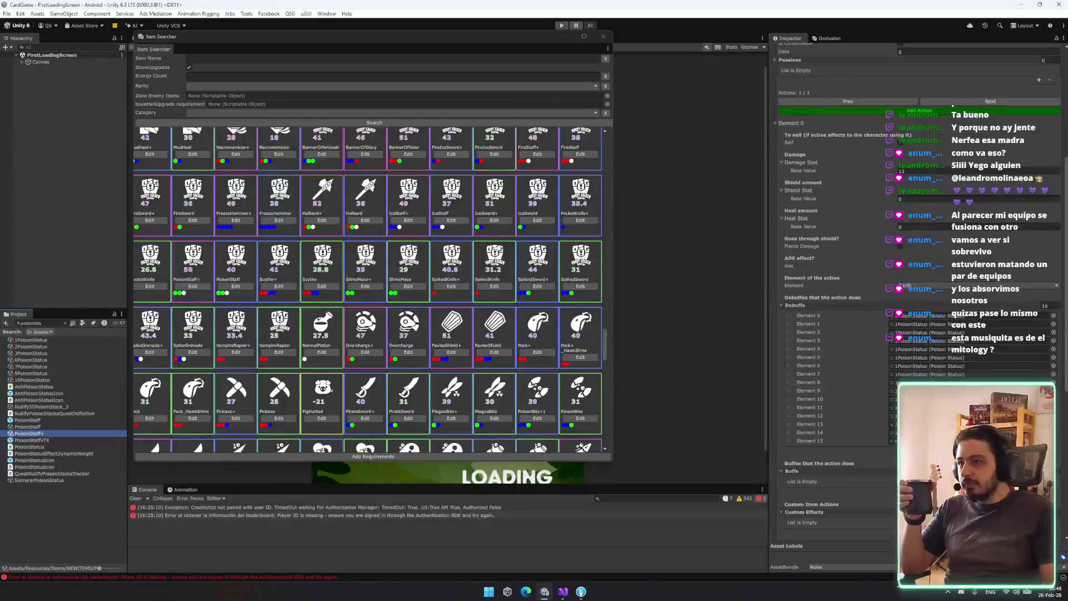
scroll(421, 208, "up", 2)
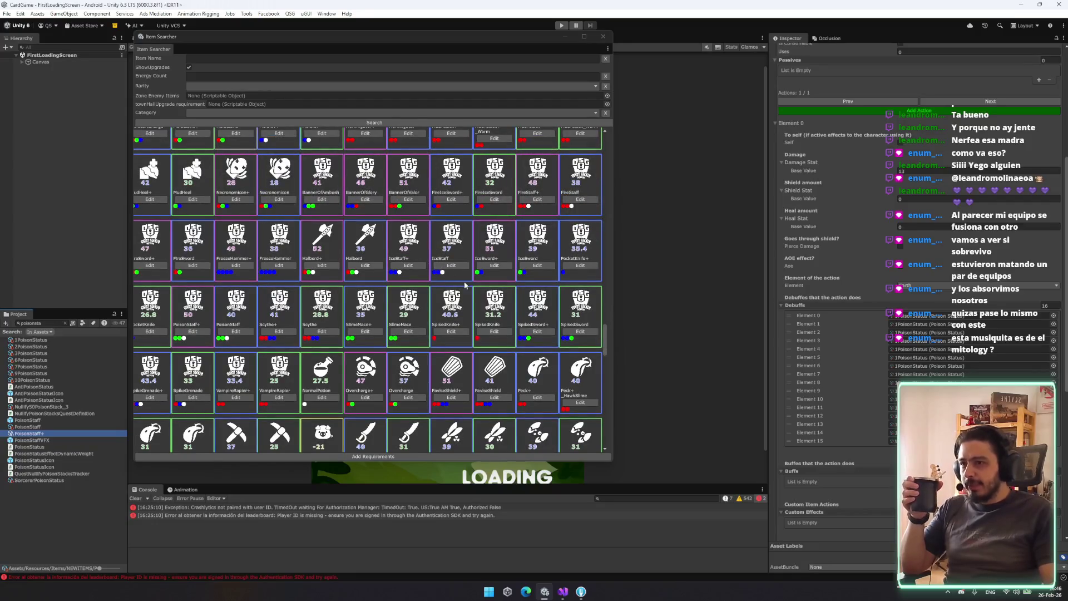
Open SpikedSword+ and change its Buffs array size from 4 to 3
left_click(537, 331)
scroll(1044, 301, "down", 2)
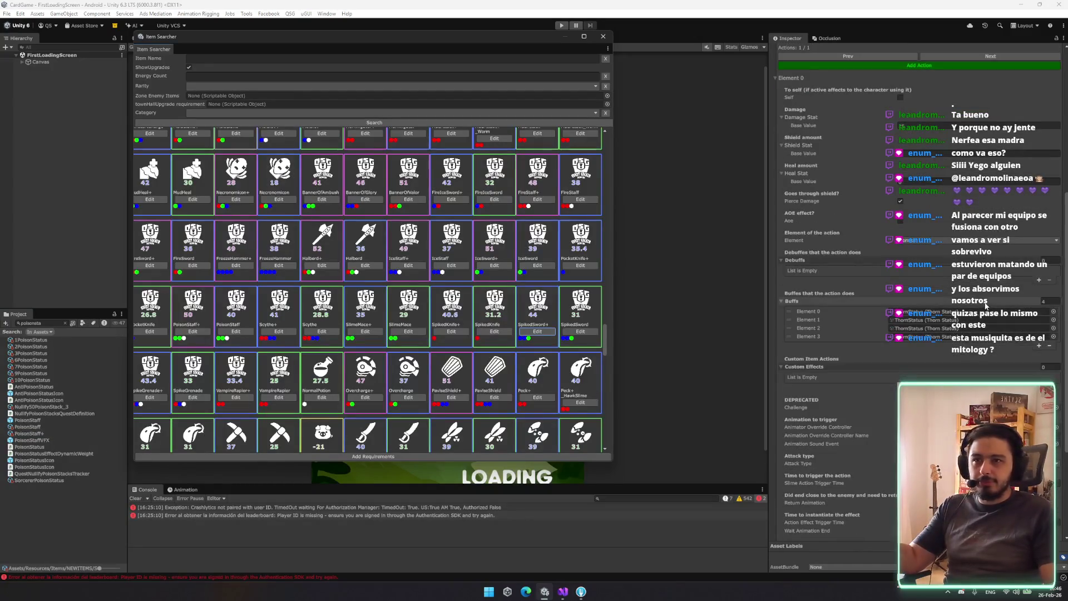
left_click(1043, 301)
type("3")
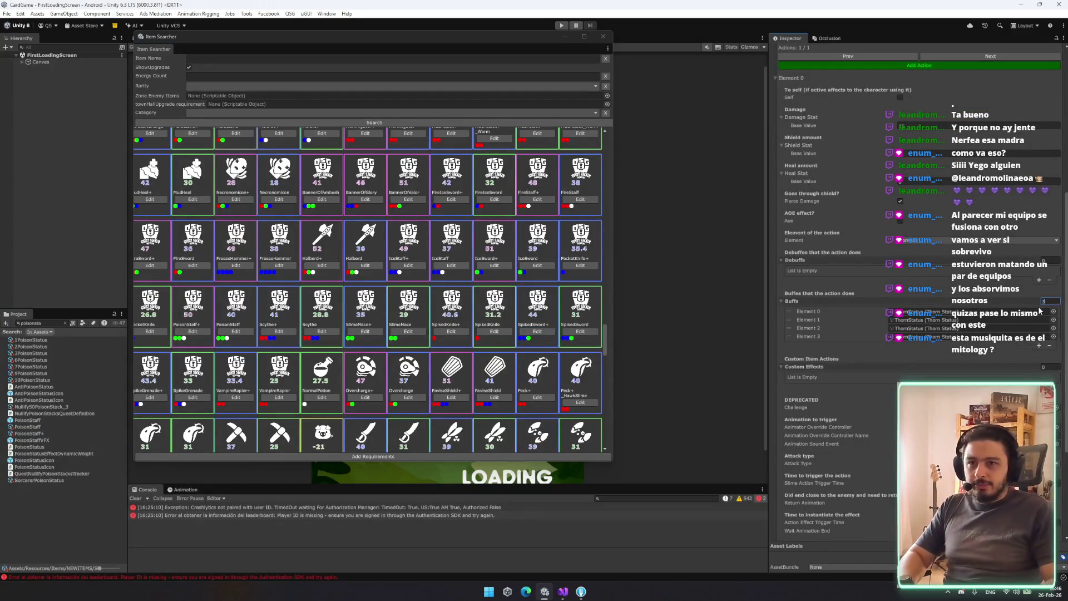
key("Return")
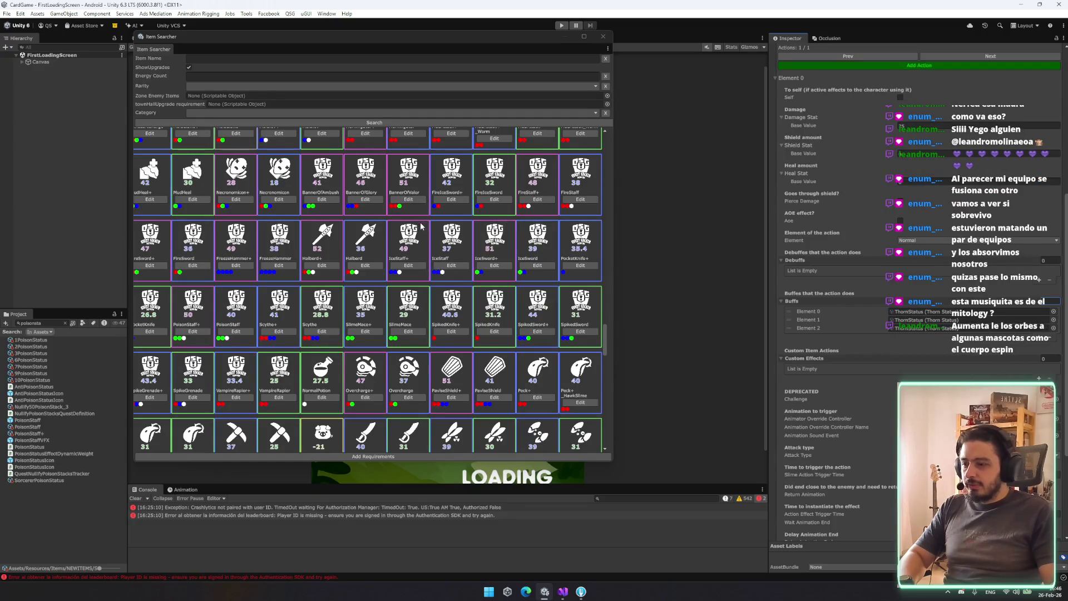
Review SpikedSword+ and open the base SpikedSword for comparison
scroll(424, 228, "up", 3)
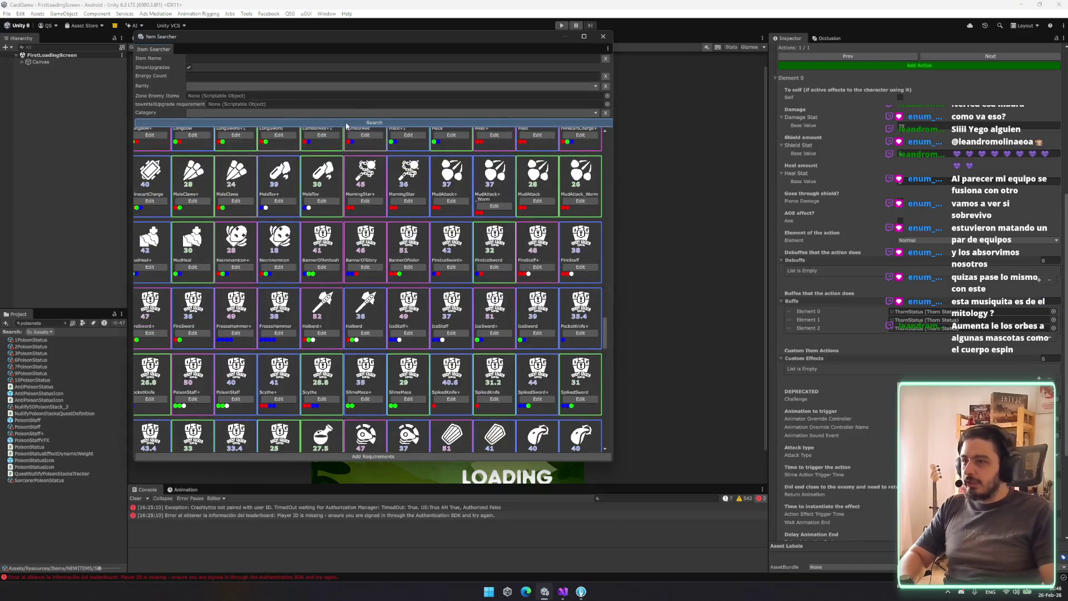
scroll(423, 278, "down", 5)
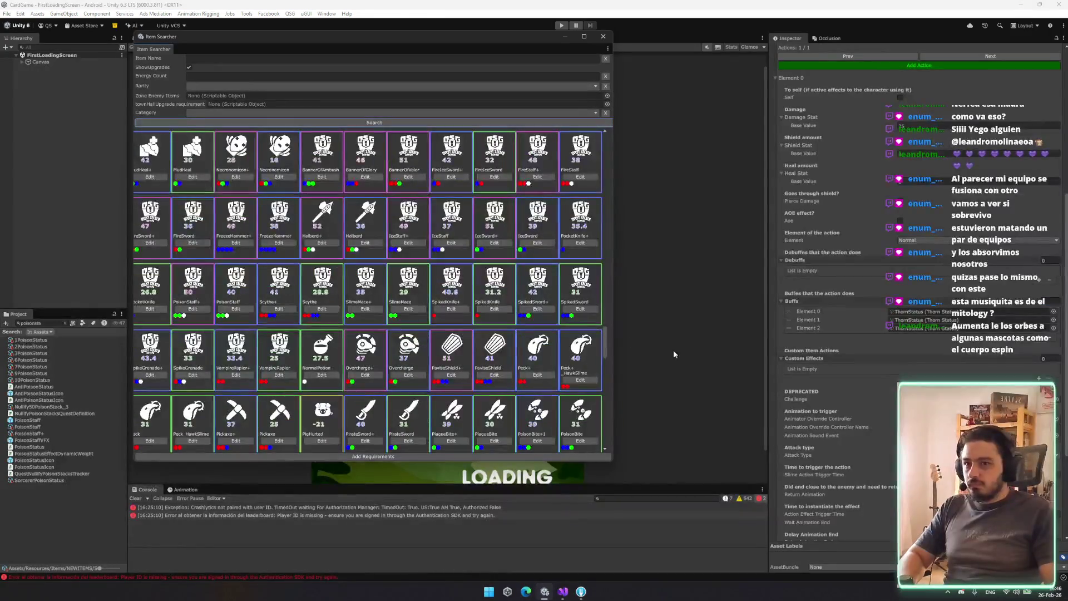
scroll(918, 250, "up", 3)
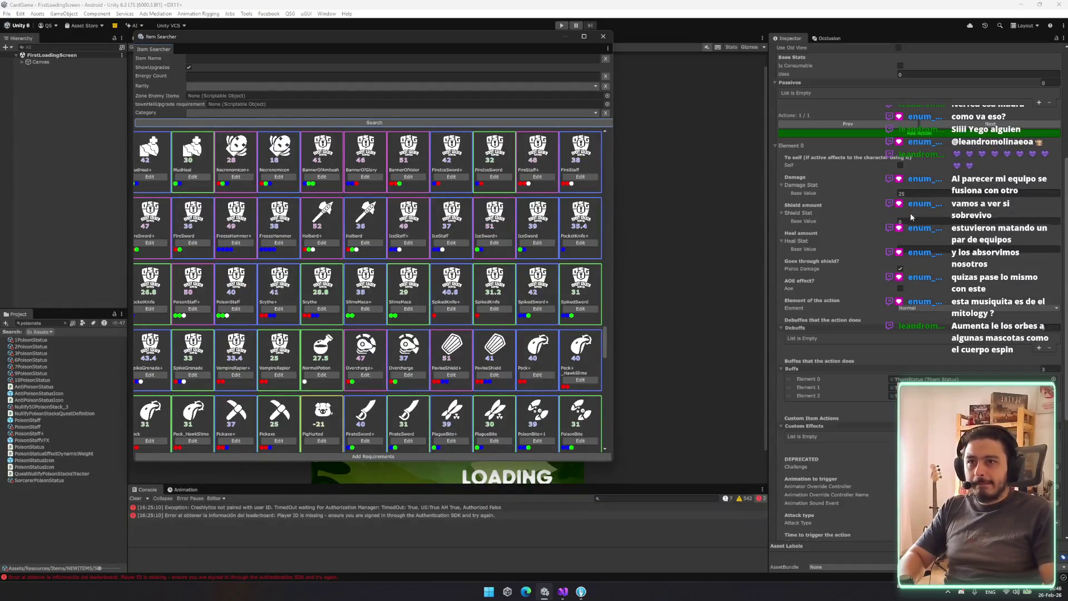
scroll(918, 251, "up", 5)
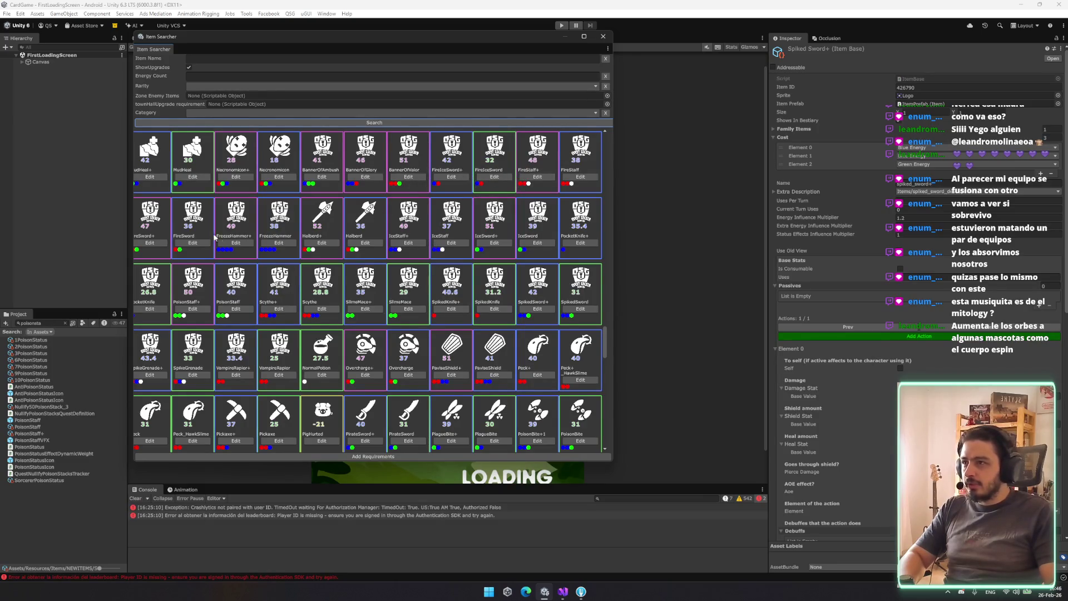
left_click(583, 309)
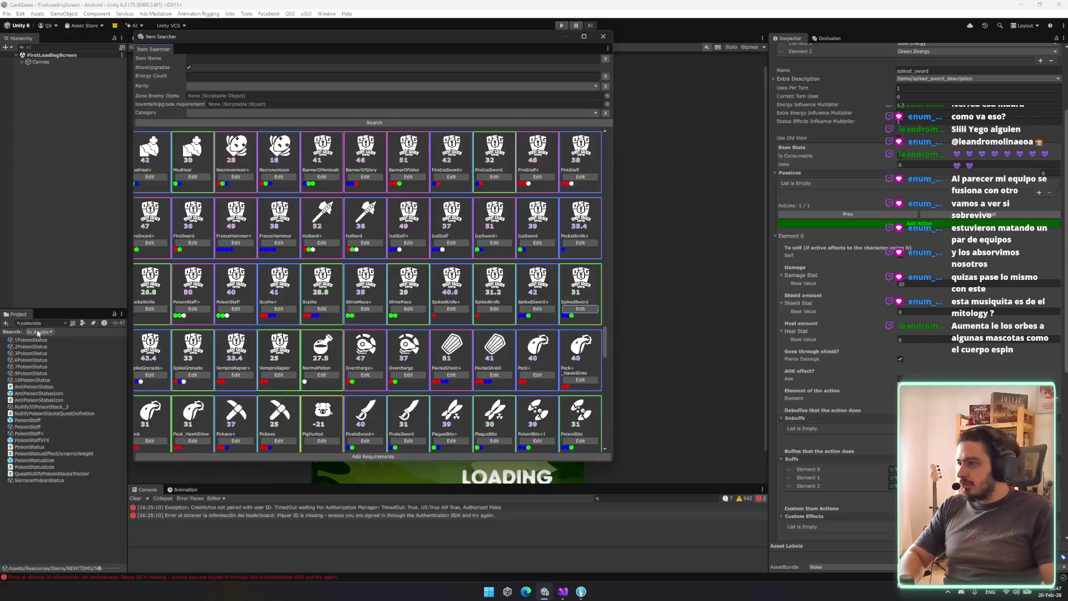
Search the Project for 'spikeds' and select SpikedSword+ in the Inspector
left_click(53, 323)
type("pikeds")
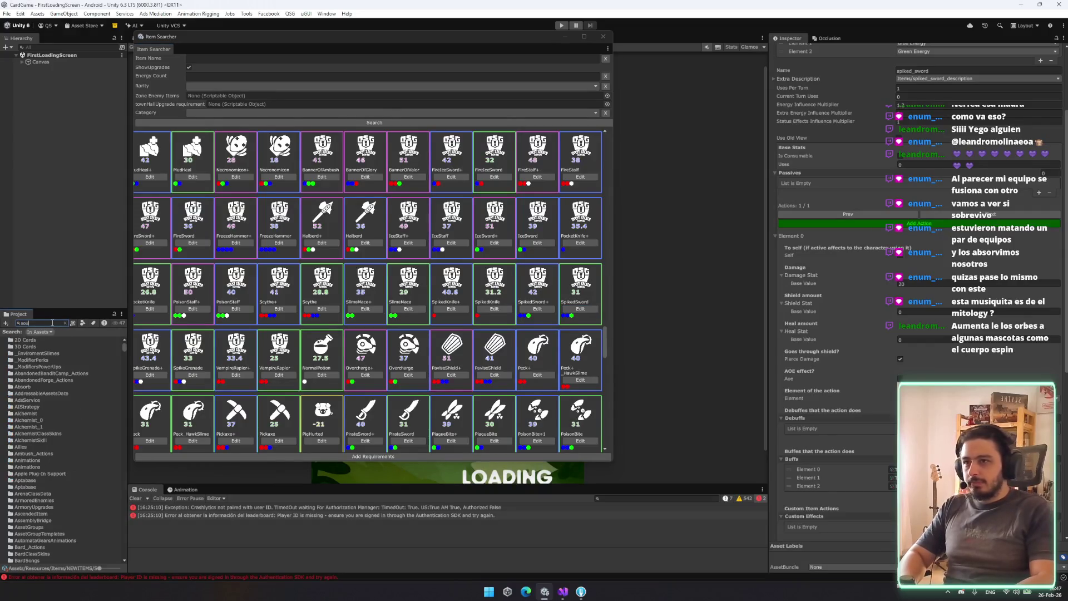
key("BackSpace")
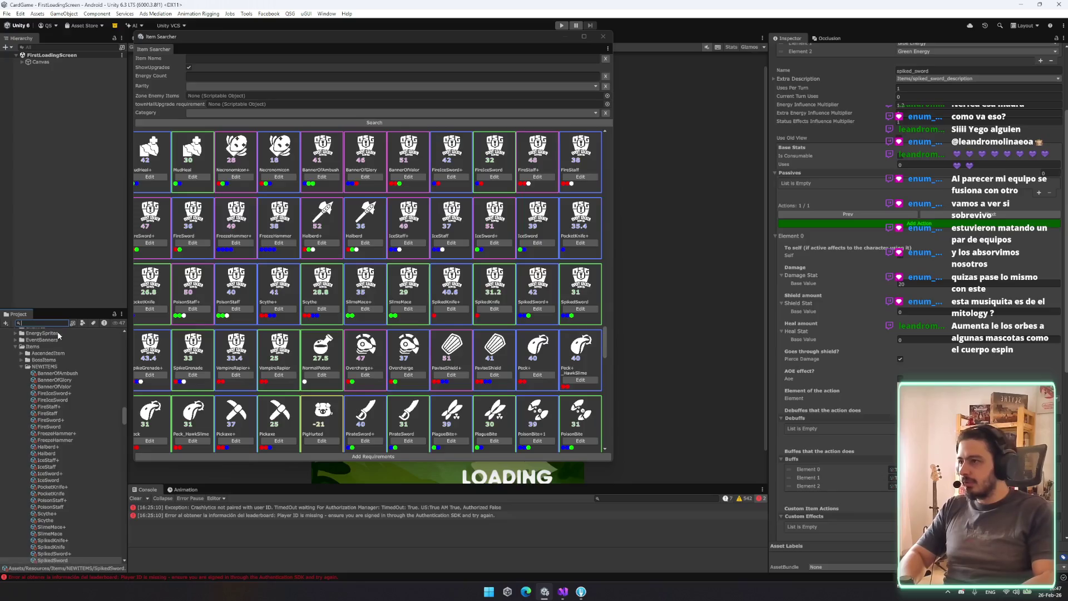
type("spikeds")
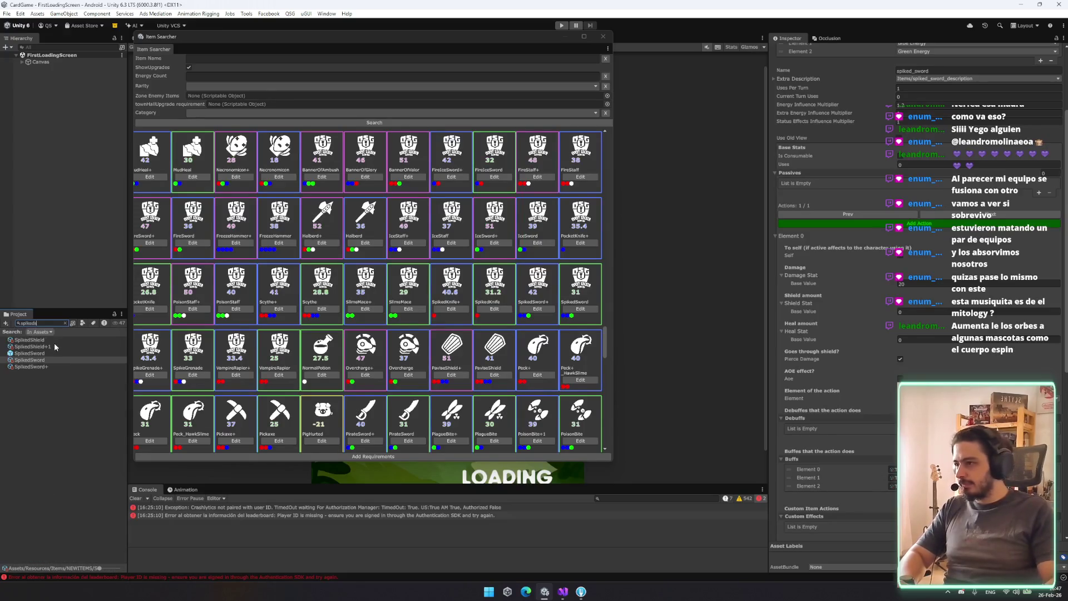
left_click(50, 361)
left_click(49, 367)
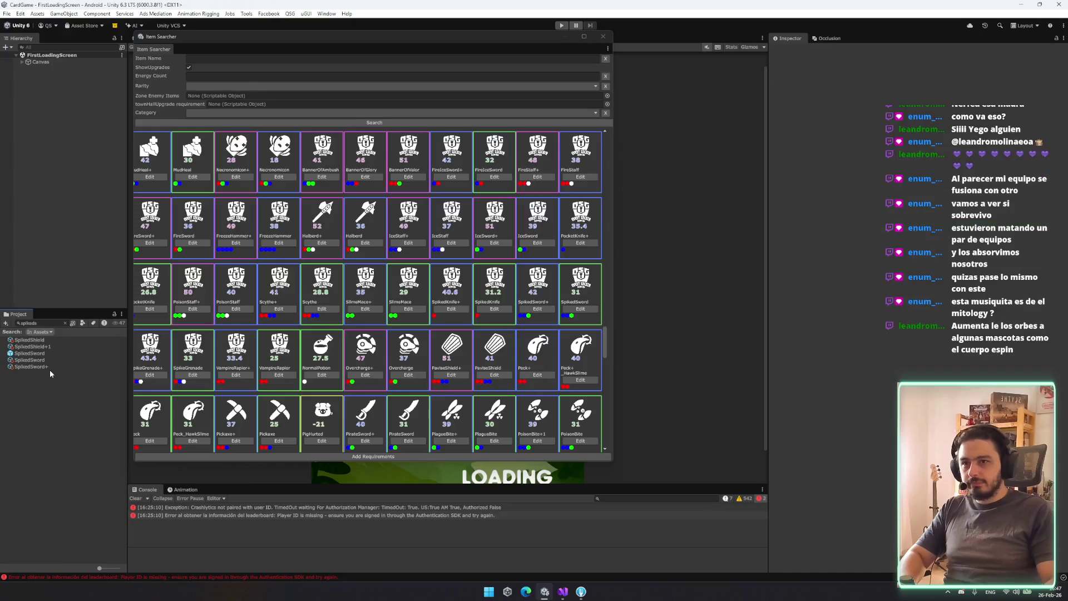
Switch to the plain SpikedSword, save with Ctrl+S, and close the Item Searcher window
key("Up")
key("Down")
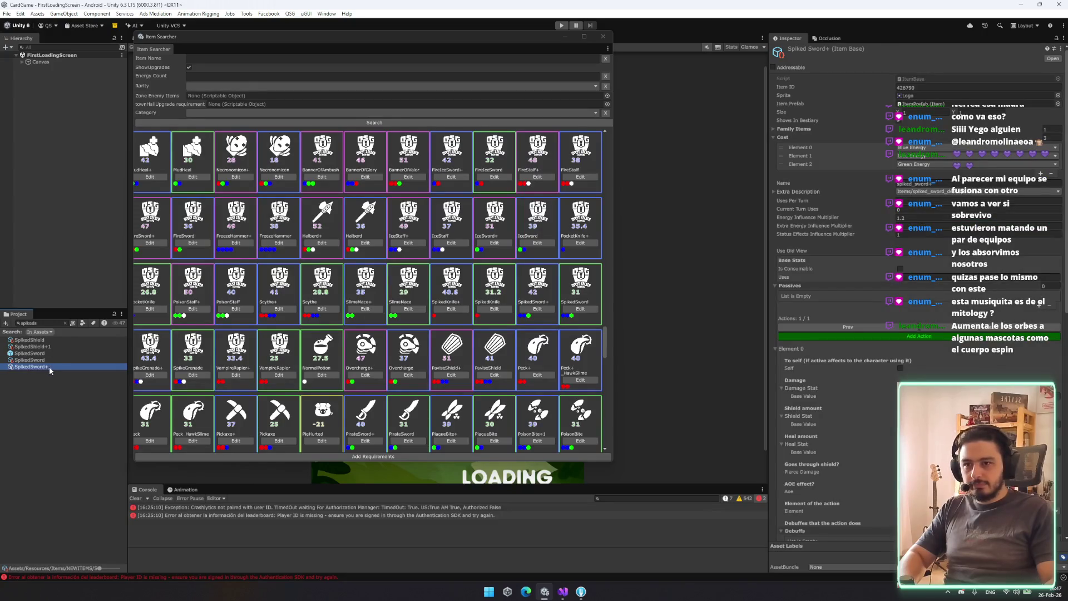
key("Up")
scroll(866, 409, "down", 5)
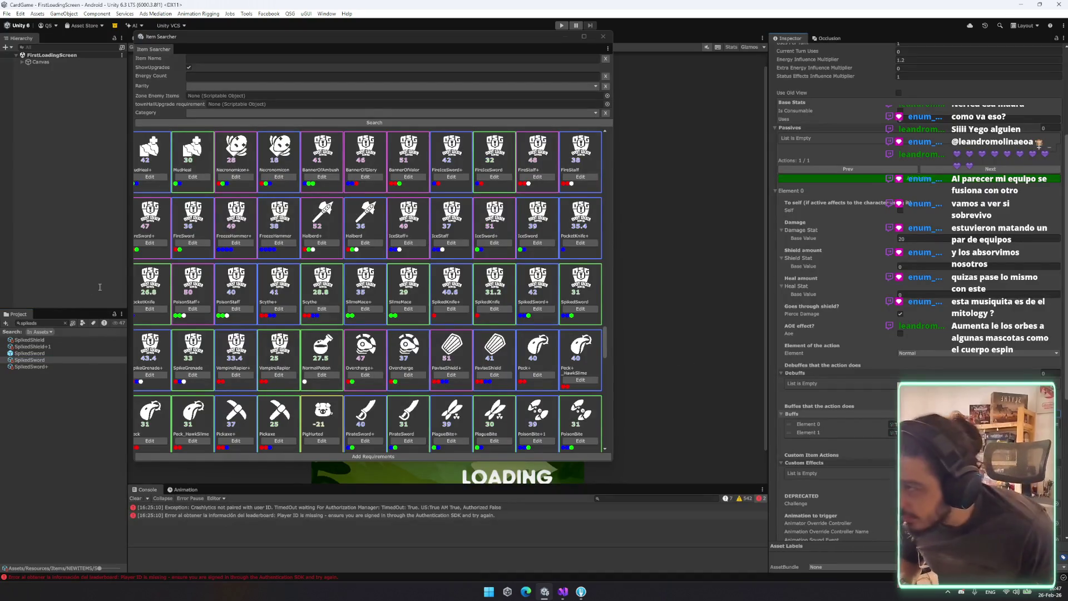
key("ctrl+s")
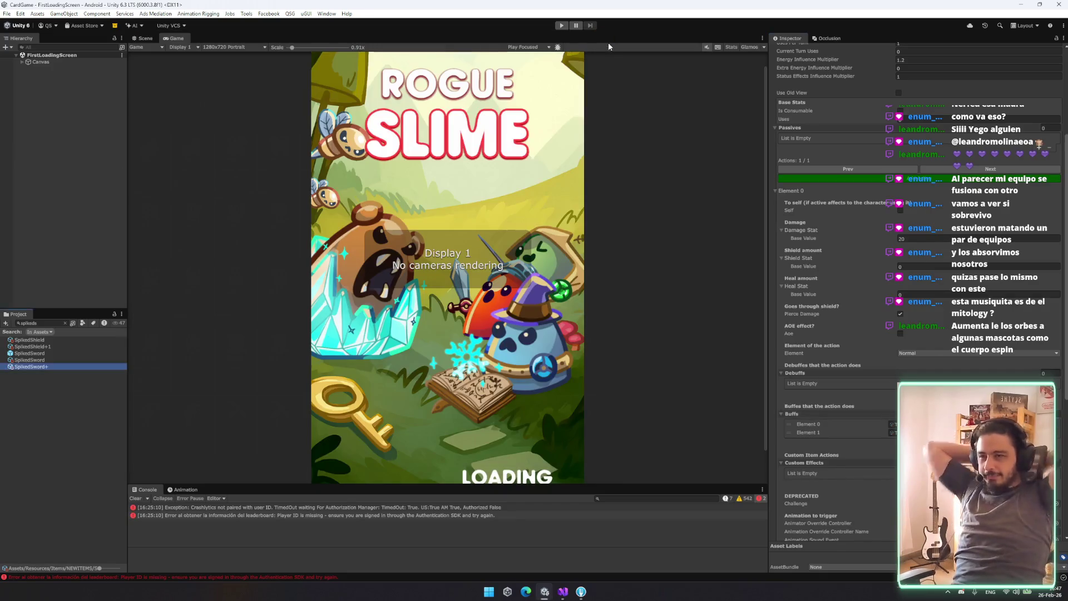
left_click(603, 37)
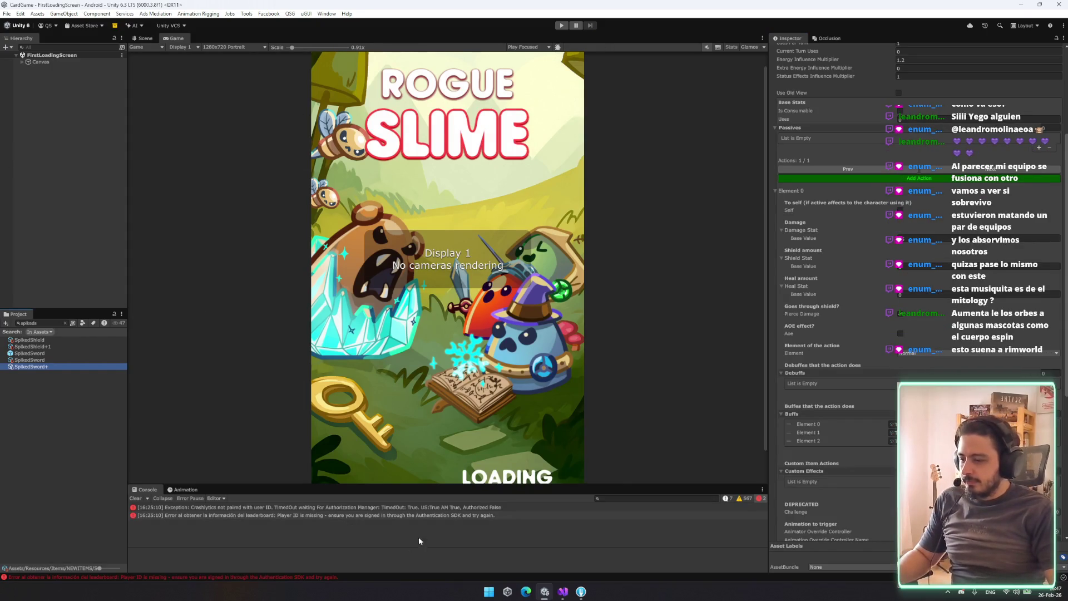
left_click(526, 592)
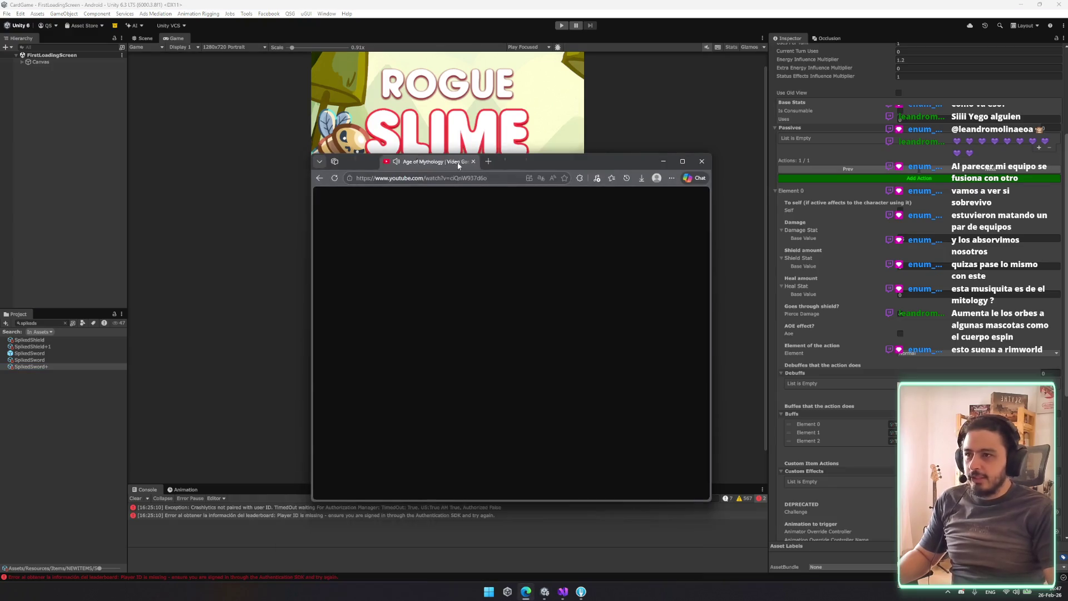
scroll(544, 211, "down", 1)
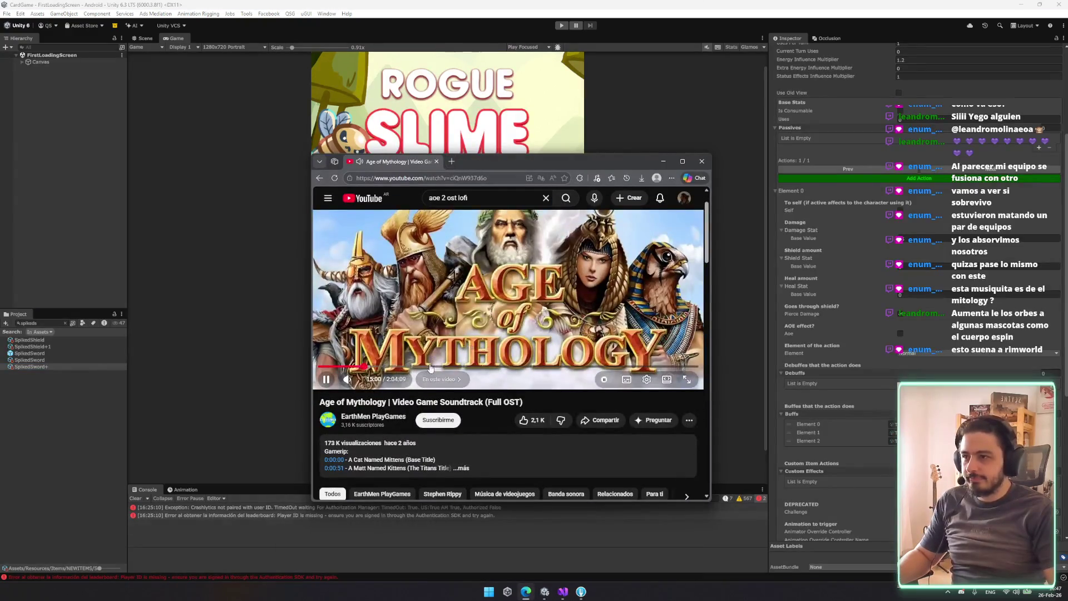
left_click(329, 565)
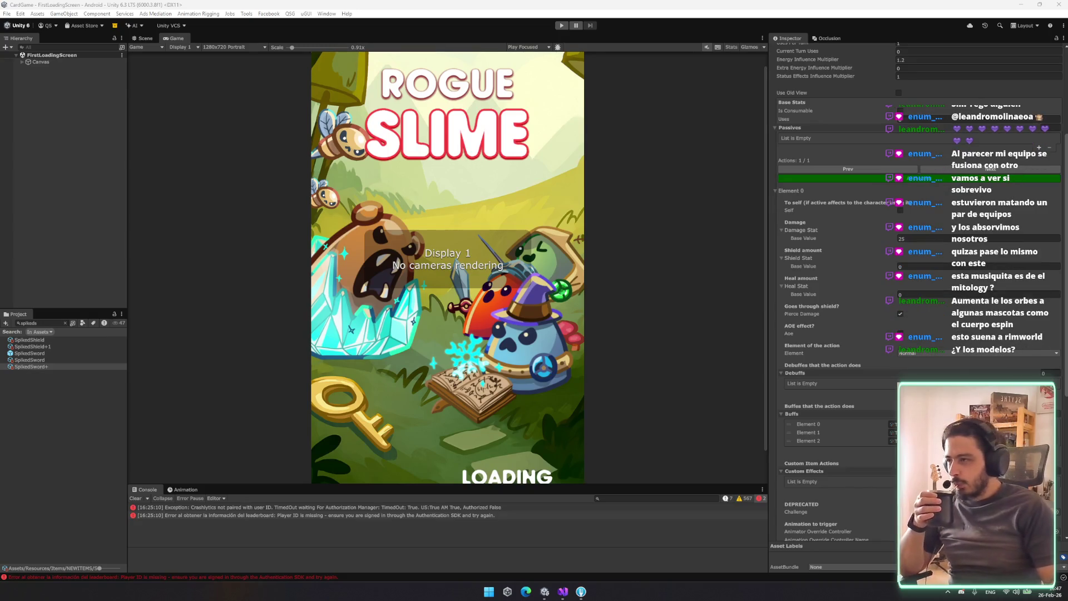
Clear the 'spiked' Project search, resize the Console, and clear its error messages
left_click(65, 323)
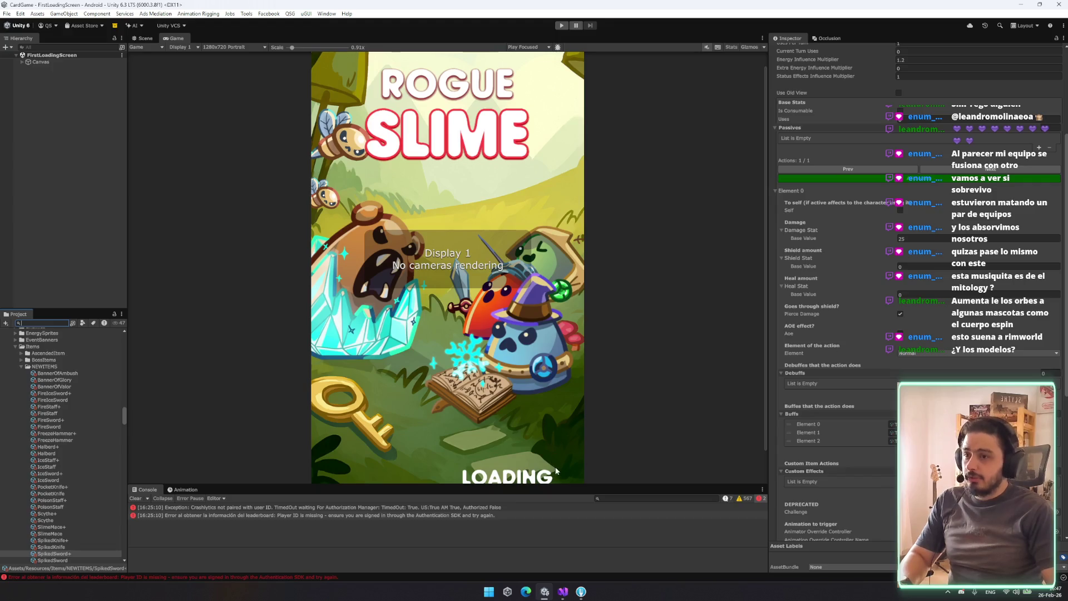
mouse_move(578, 484)
left_mouse_down()
mouse_move(580, 501)
mouse_move(580, 480)
left_mouse_up()
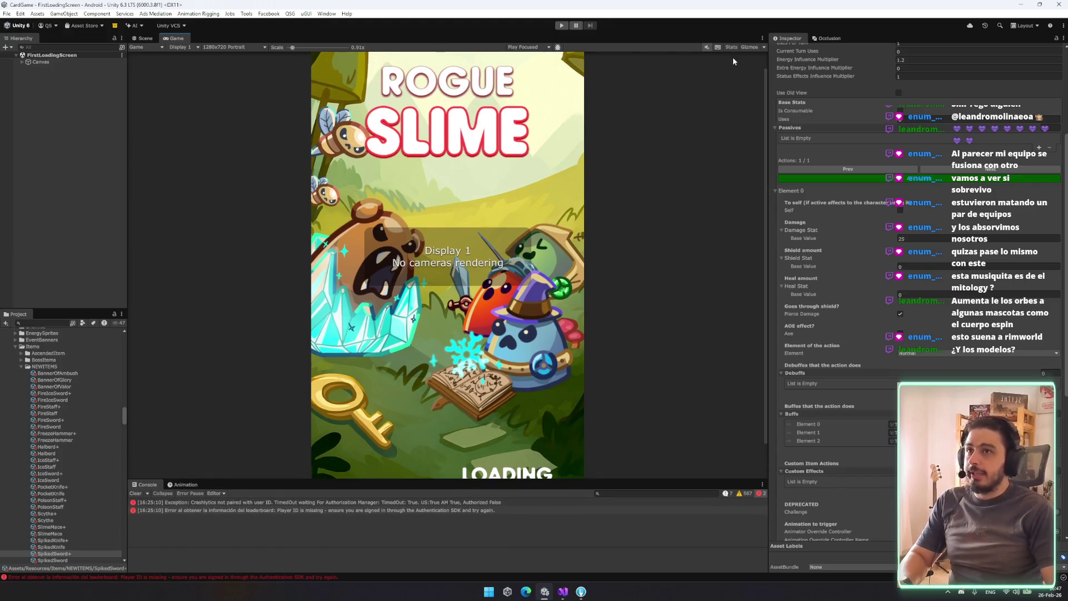
left_click_drag(286, 47, 285, 47)
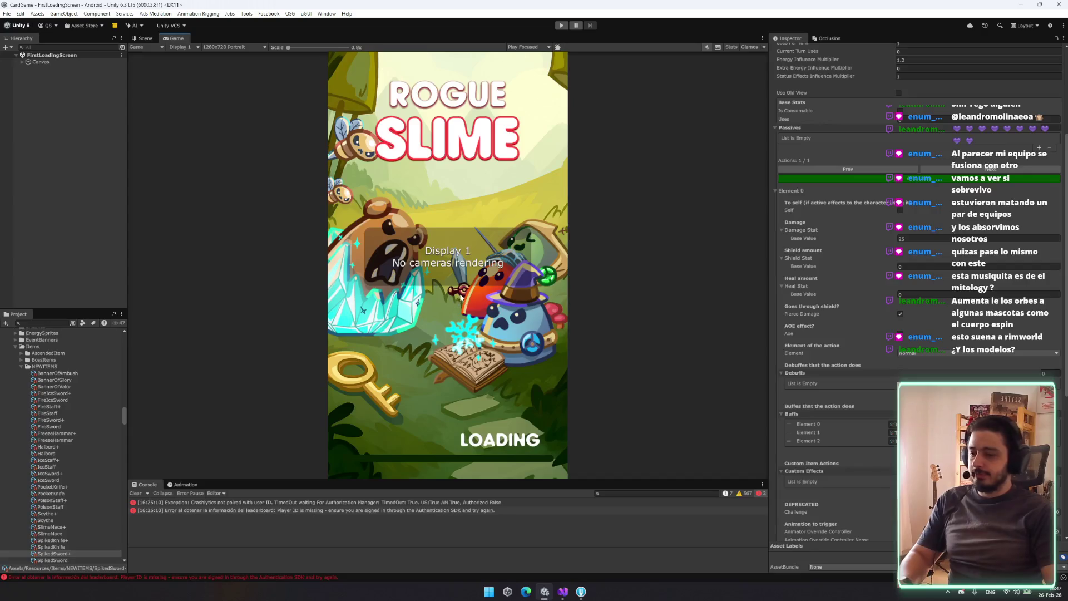
left_click(134, 494)
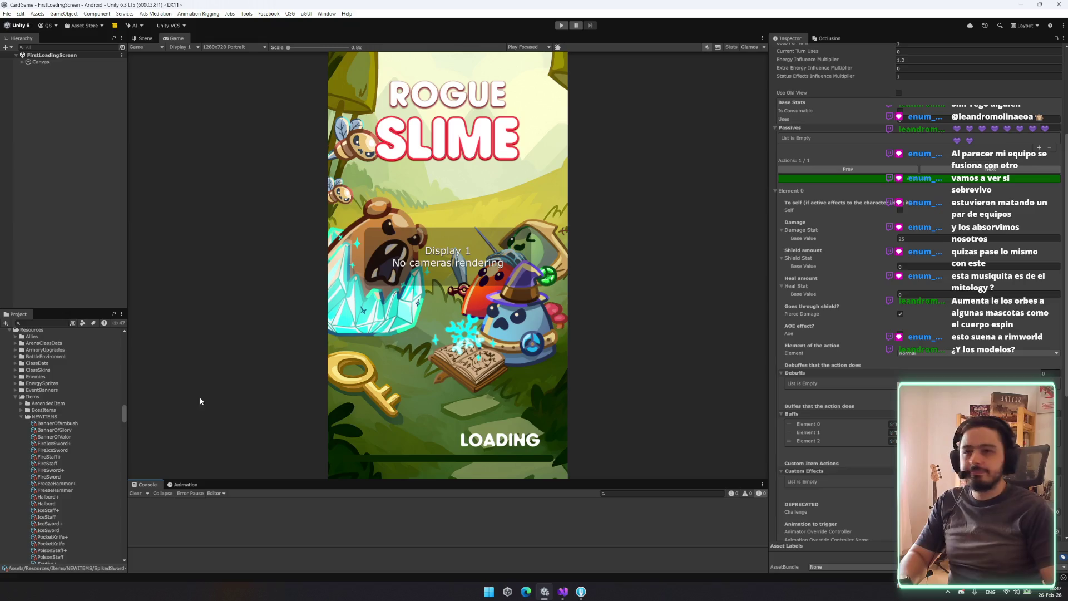
scroll(1000, 223, "up", 5)
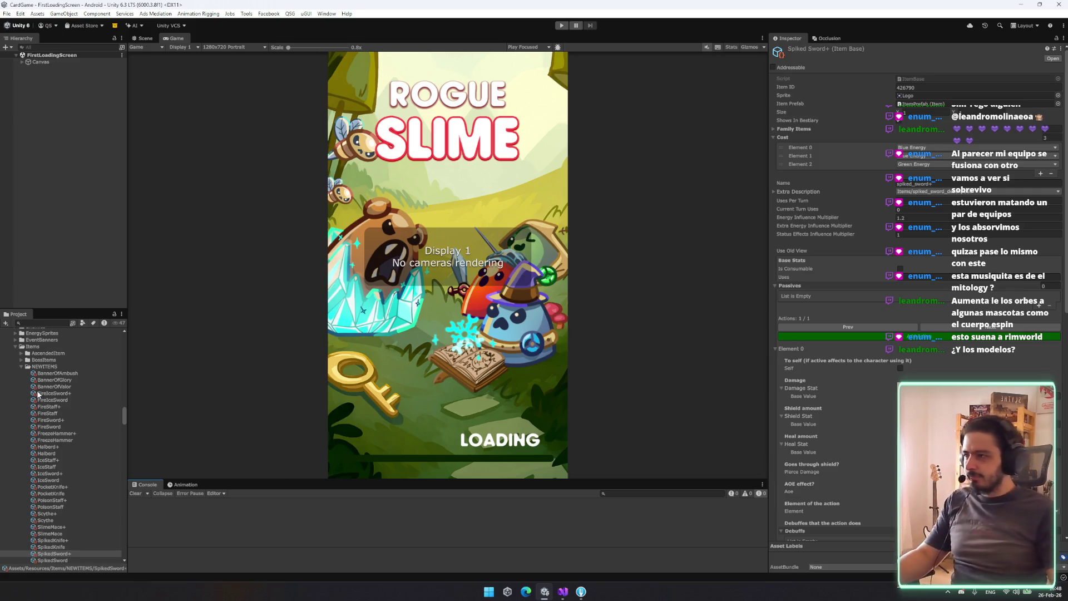
Open the NEWITEMS folder, deselect everything to empty the Inspector, and enlarge the Console
left_click(45, 367)
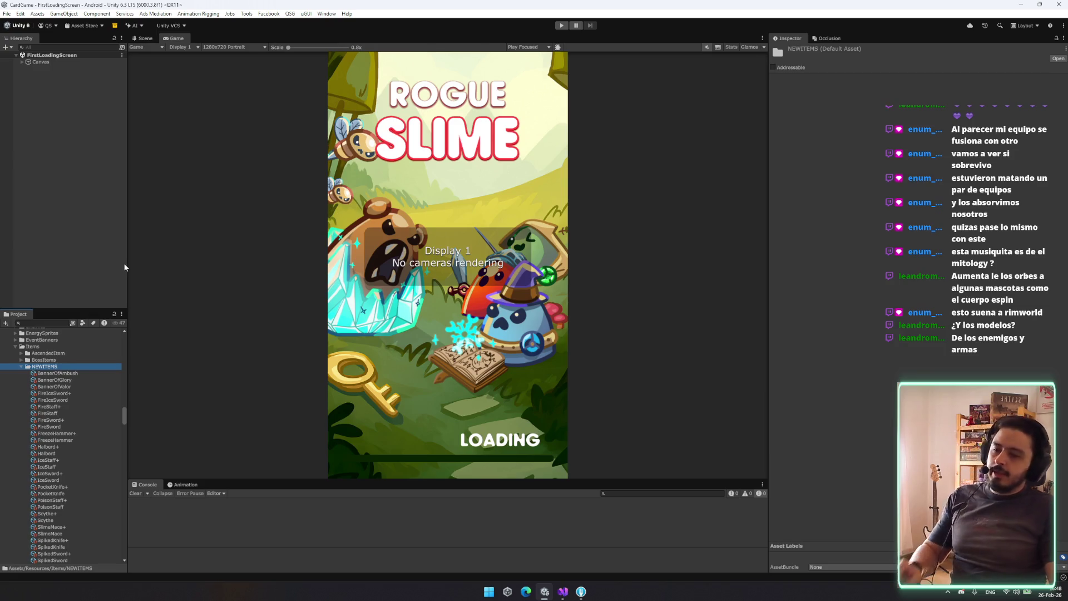
scroll(70, 368, "up", 3)
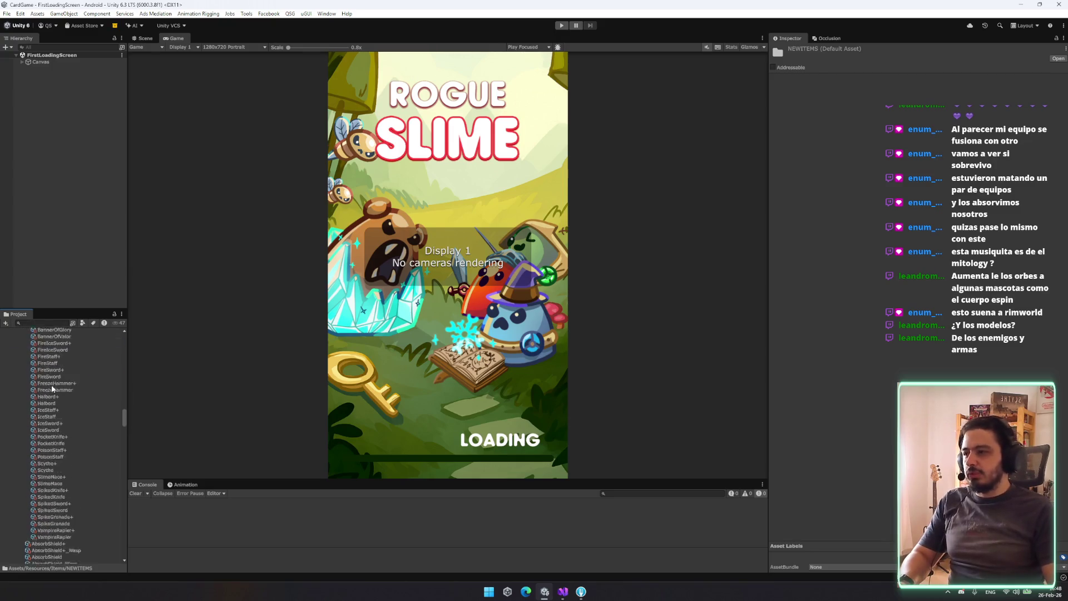
scroll(70, 369, "down", 3)
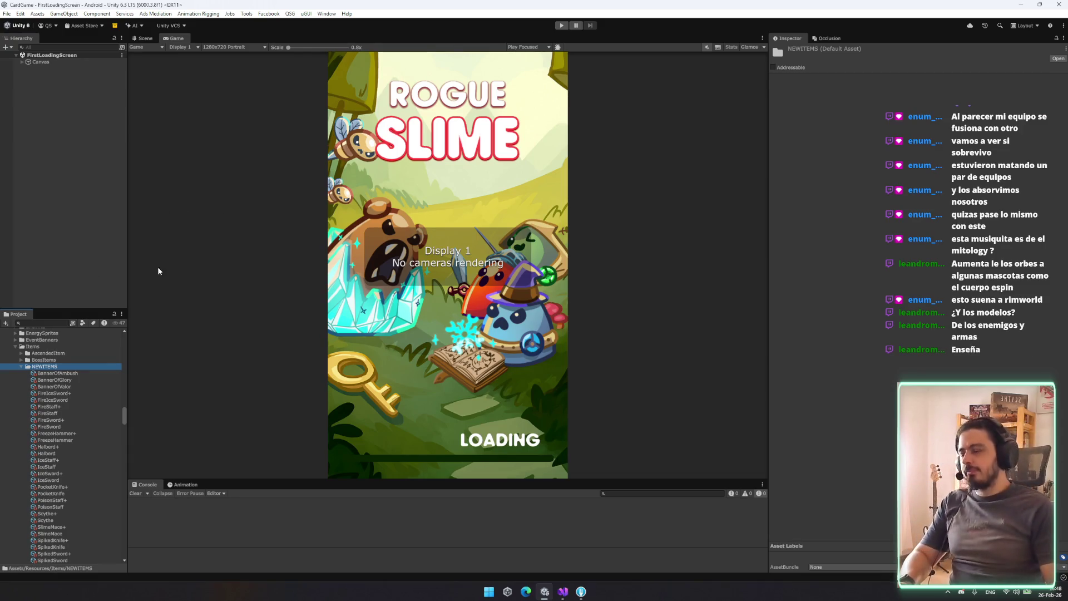
left_click(88, 178)
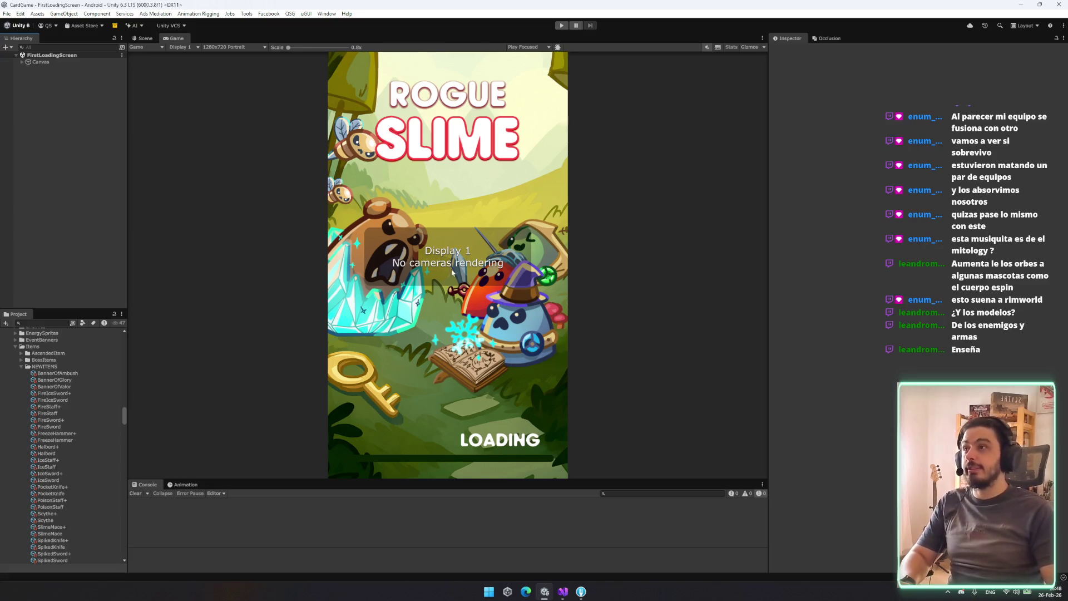
mouse_move(394, 486)
left_mouse_down()
mouse_move(392, 454)
mouse_move(392, 469)
left_mouse_up()
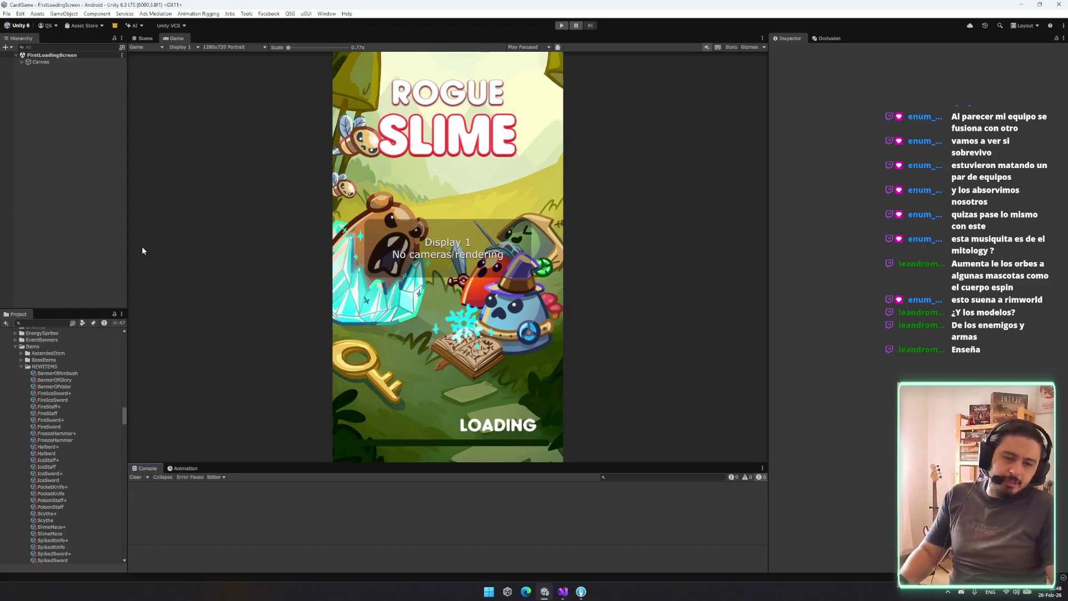
Expand the AscendedItem folder and inspect the Item Freeze Strike Ascended asset
left_click(85, 366)
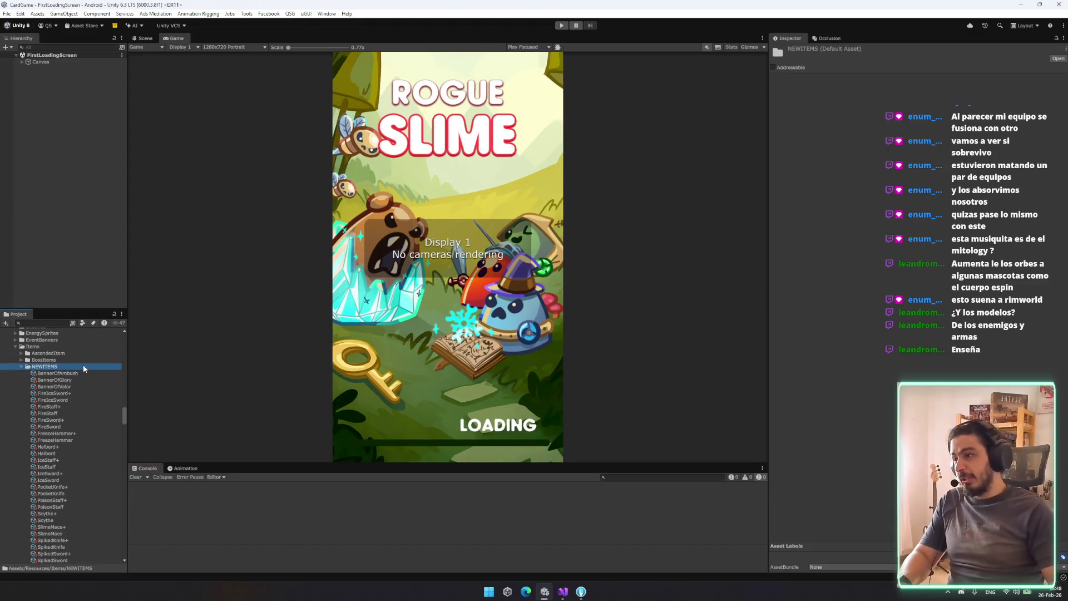
key("Up")
key("Up")
key("Right")
key("Down")
key("Down")
key("Down")
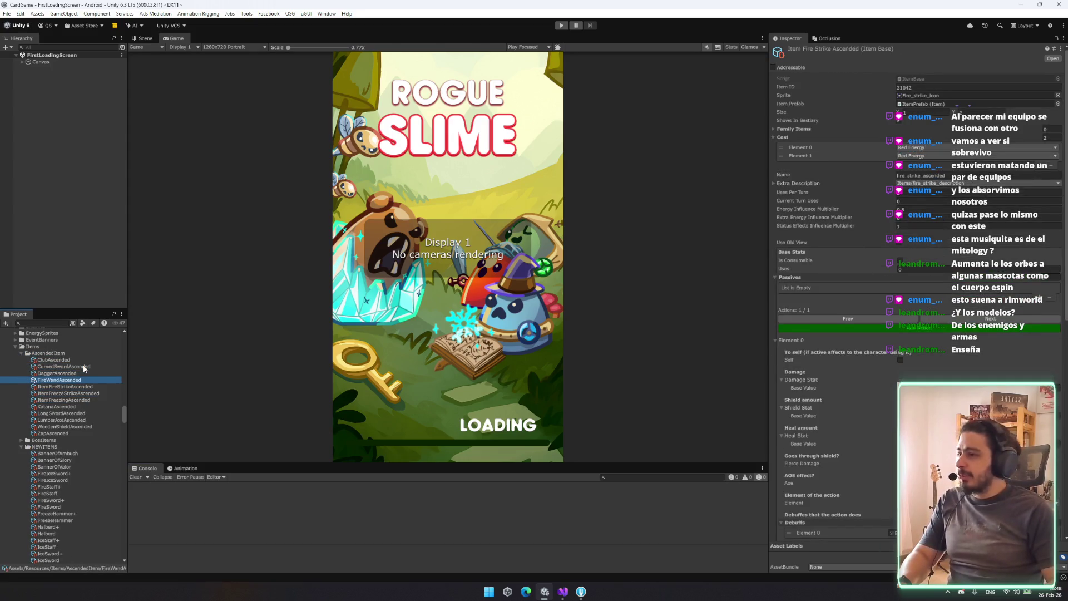
Compare KatanaAscended and neighbouring ascended items, returning to Item Freeze Strike Ascended
key("Down")
key("Down")
key("Down")
key("Down")
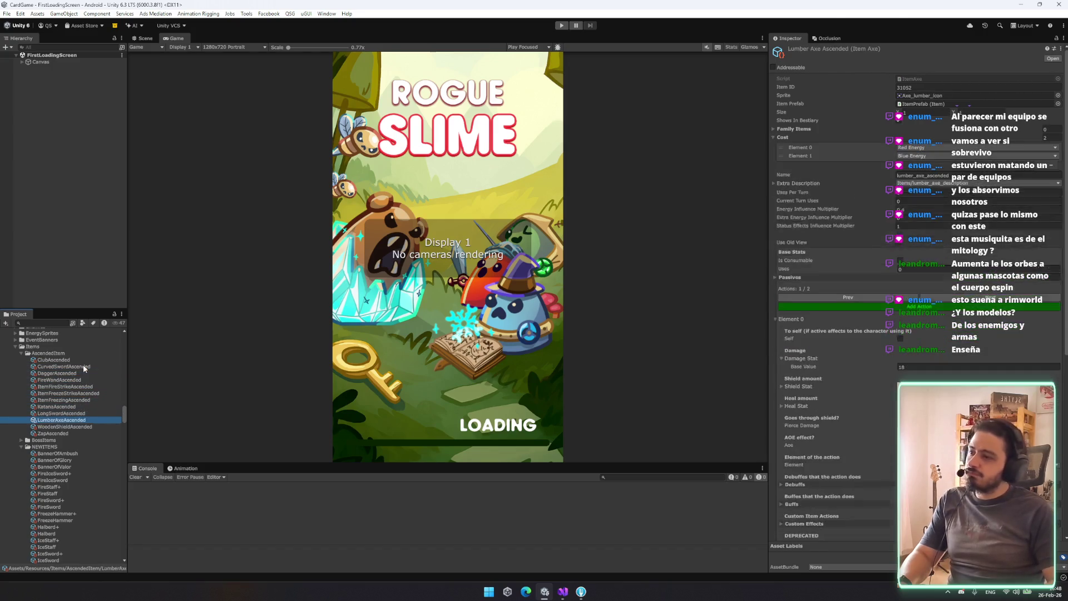
key("Up")
key("Up")
key("Up")
key("Up")
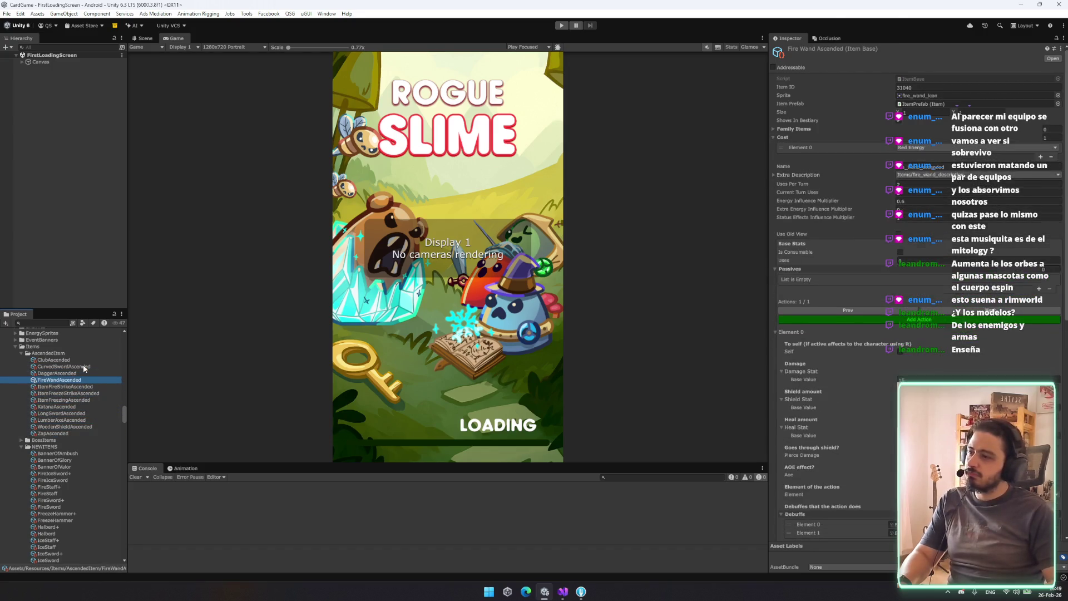
key("Down")
key("Down")
key("Down")
key("Down")
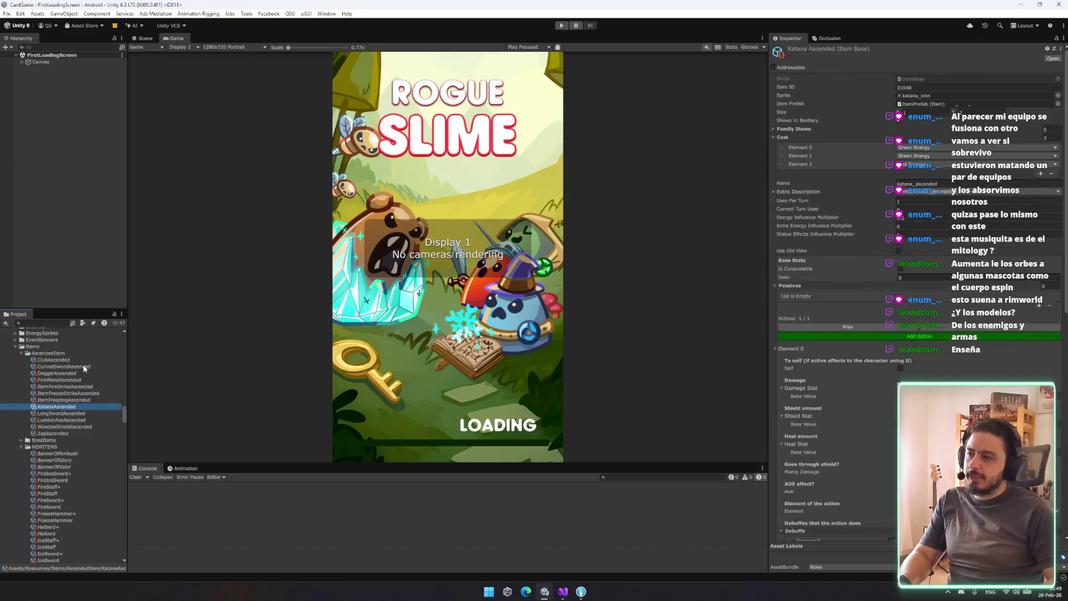
key("Up")
key("Up")
key("Up")
key("Up")
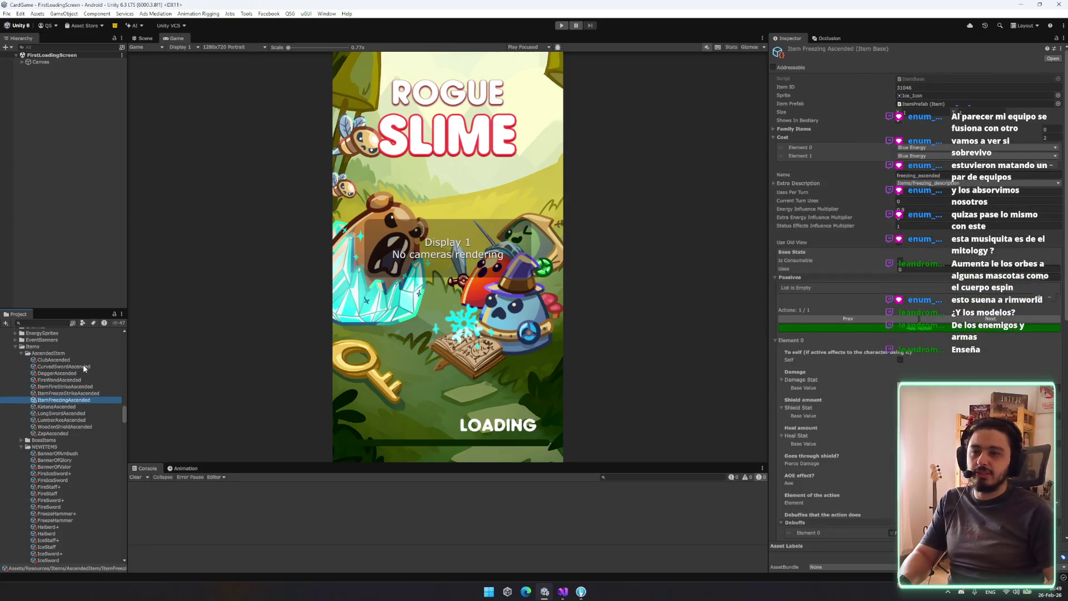
scroll(57, 372, "down", 5)
scroll(57, 372, "up", 5)
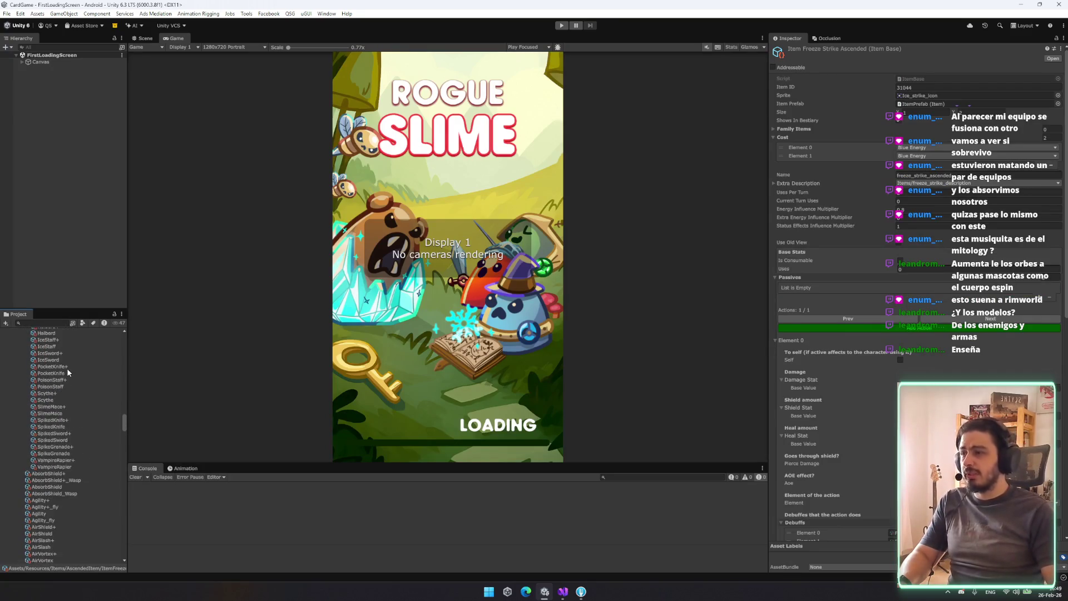
scroll(66, 392, "down", 3)
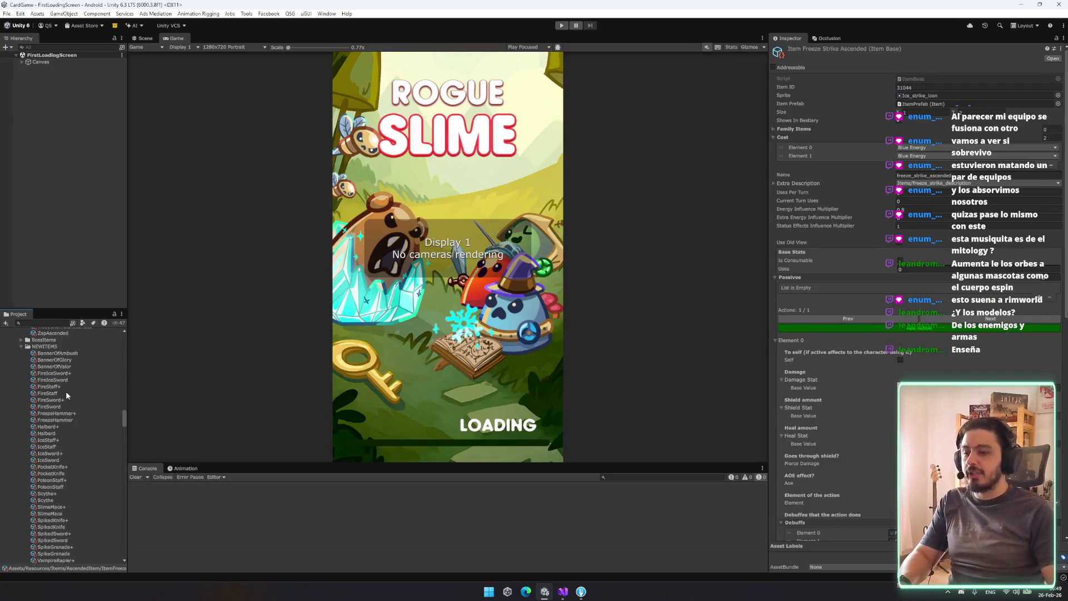
scroll(65, 389, "down", 3)
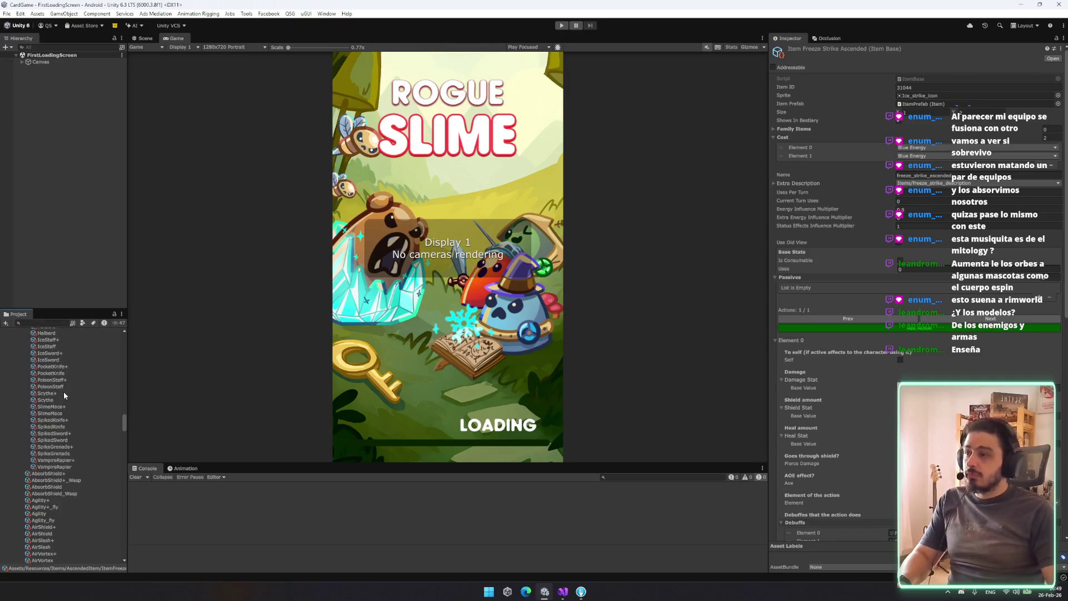
scroll(64, 397, "up", 10)
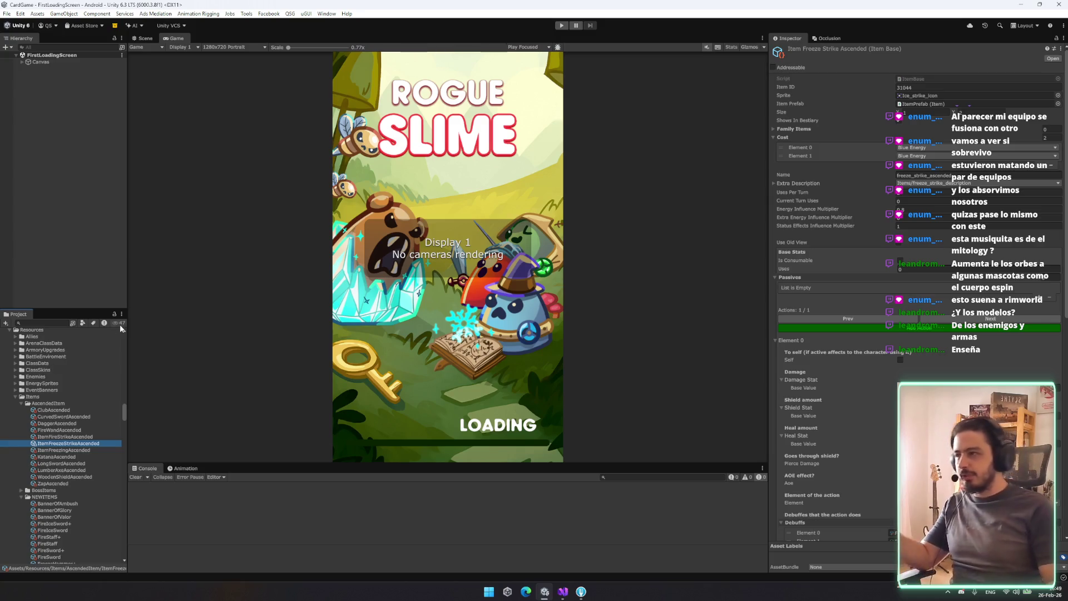
Browse the ascended items via Zap Ascended to WoodenShieldAscended, the EPIC Item Shield
left_click(65, 477)
left_click(54, 410)
left_click(64, 450)
left_click(64, 476)
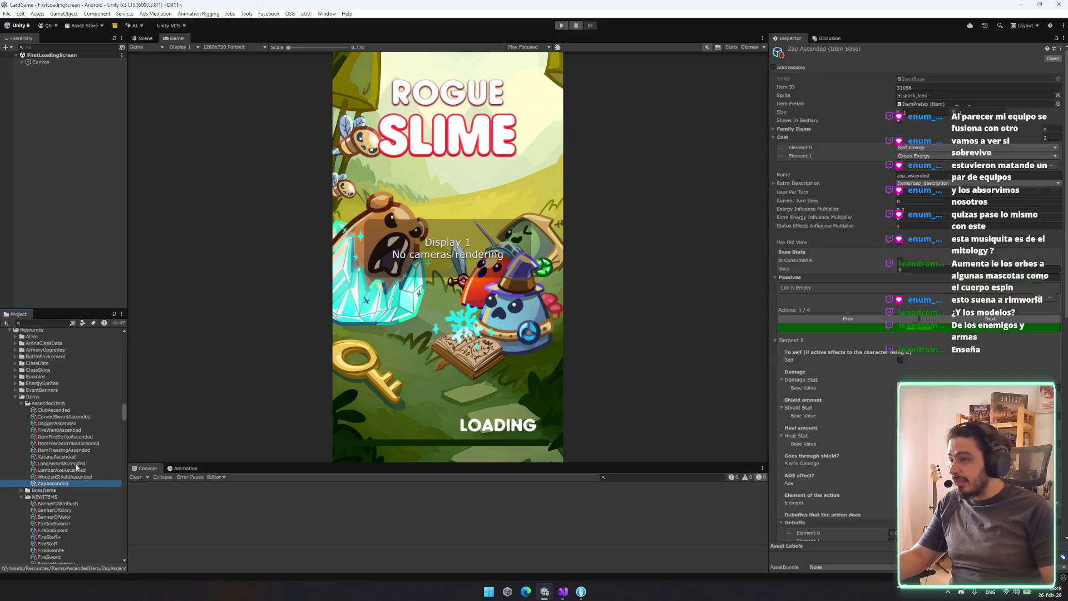
scroll(75, 428, "down", 5)
scroll(77, 414, "down", 10)
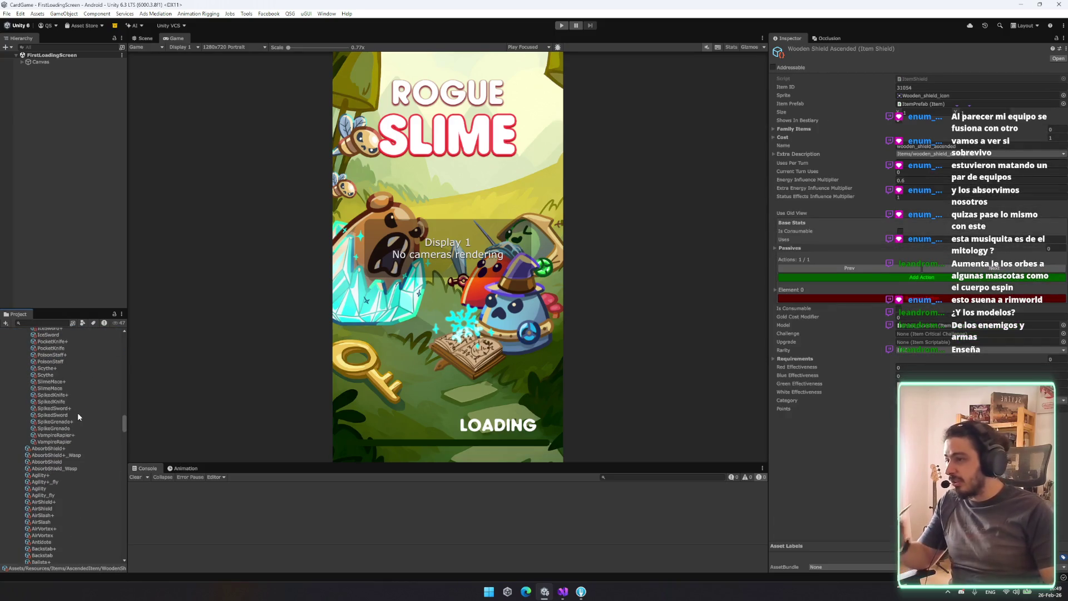
scroll(74, 382, "up", 8)
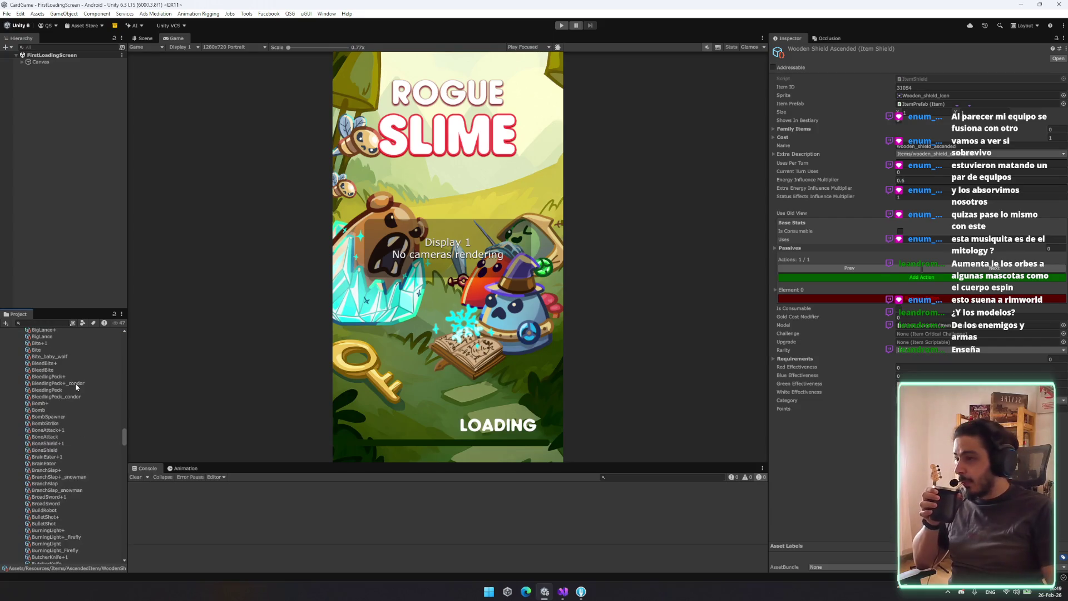
scroll(77, 463, "up", 7)
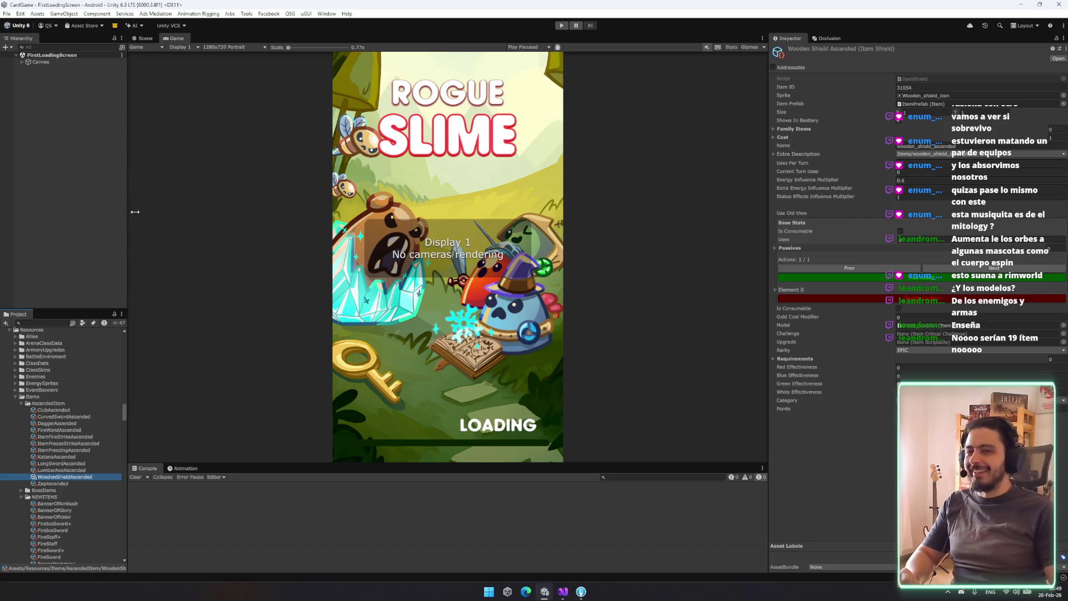
scroll(100, 403, "down", 3)
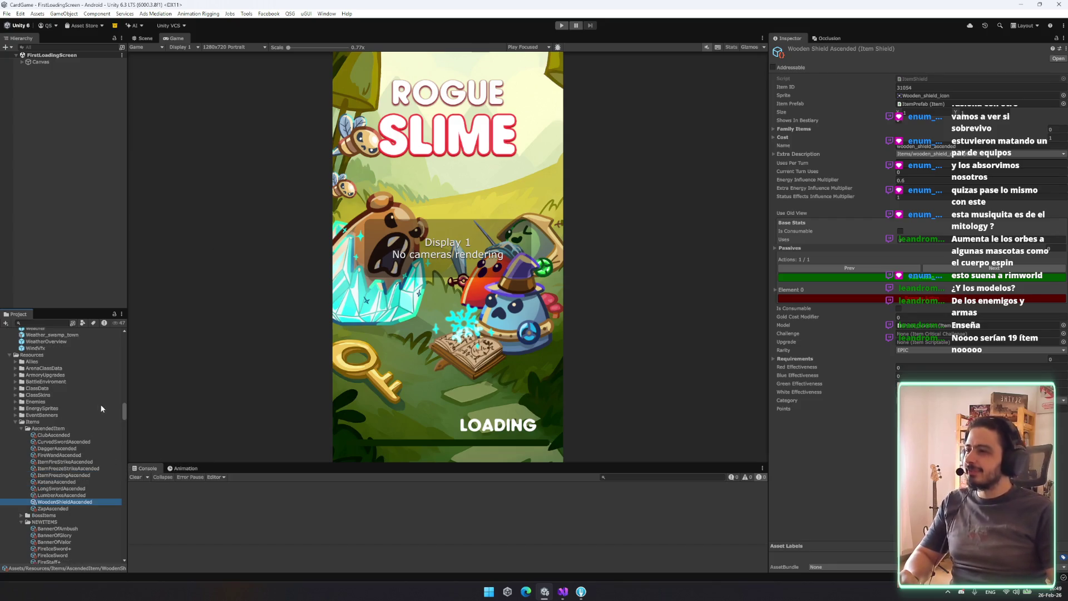
left_click_drag(121, 418, 127, 341)
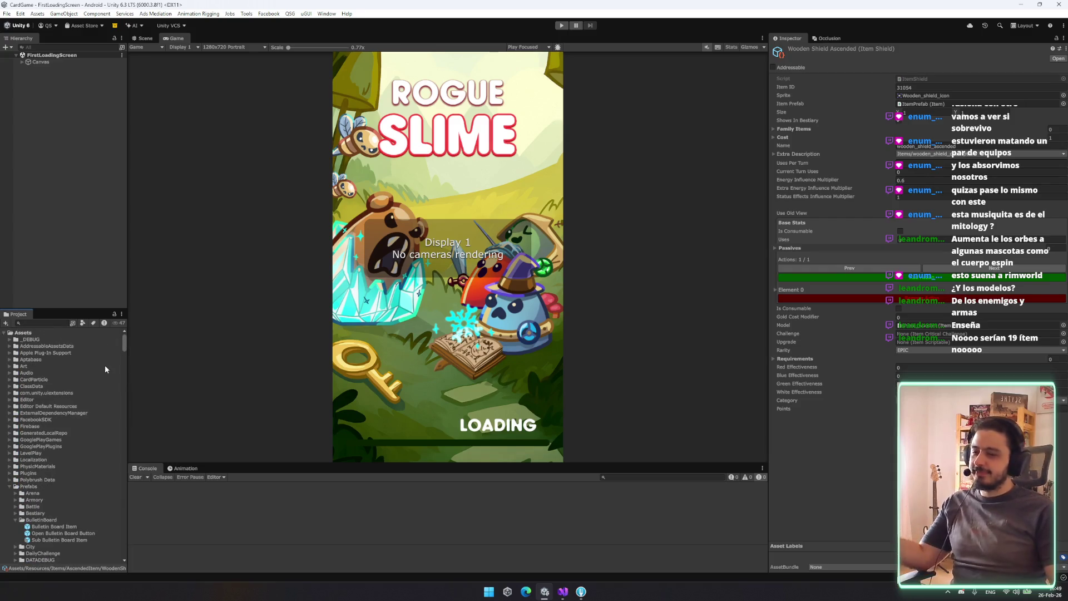
Expand _DEBUG/Tower, view the Warrior Champion class data, then collapse Tower
left_click(81, 335)
key("Down")
key("Right")
key("Down")
key("Right")
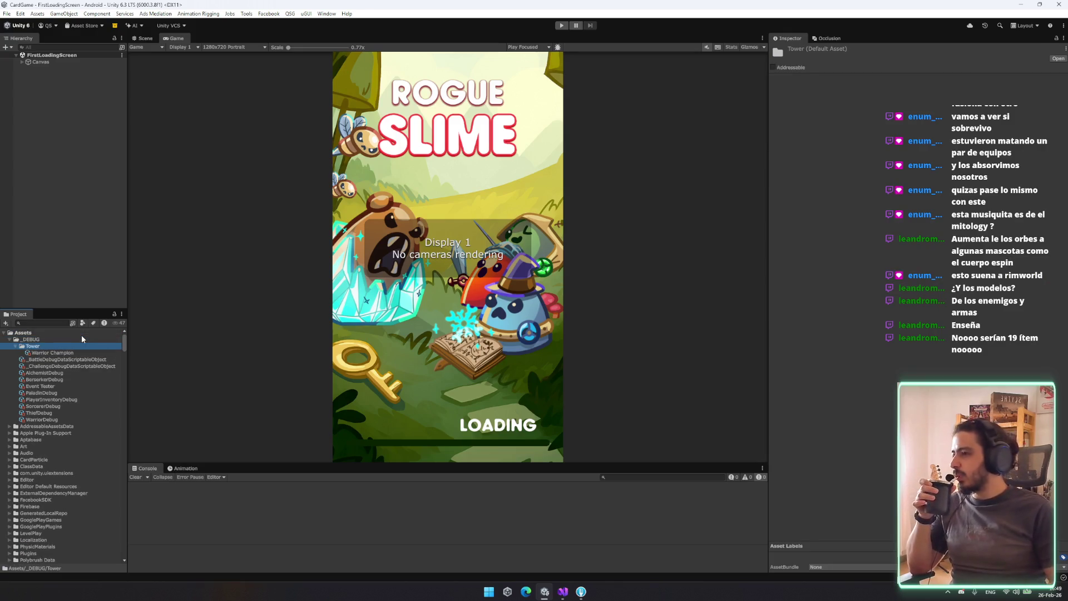
key("Down")
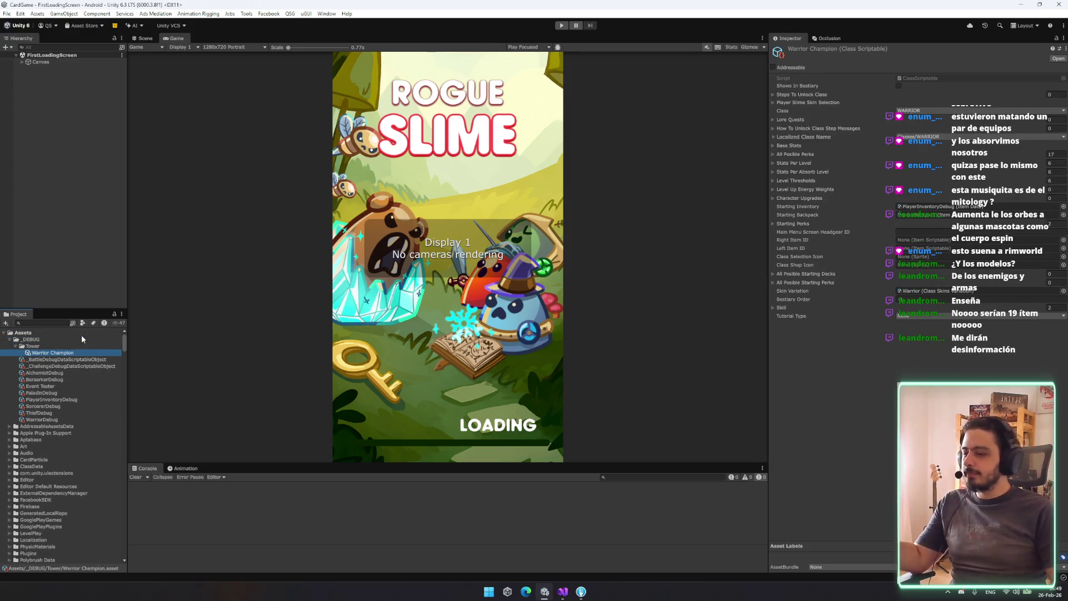
key("Up")
key("Left")
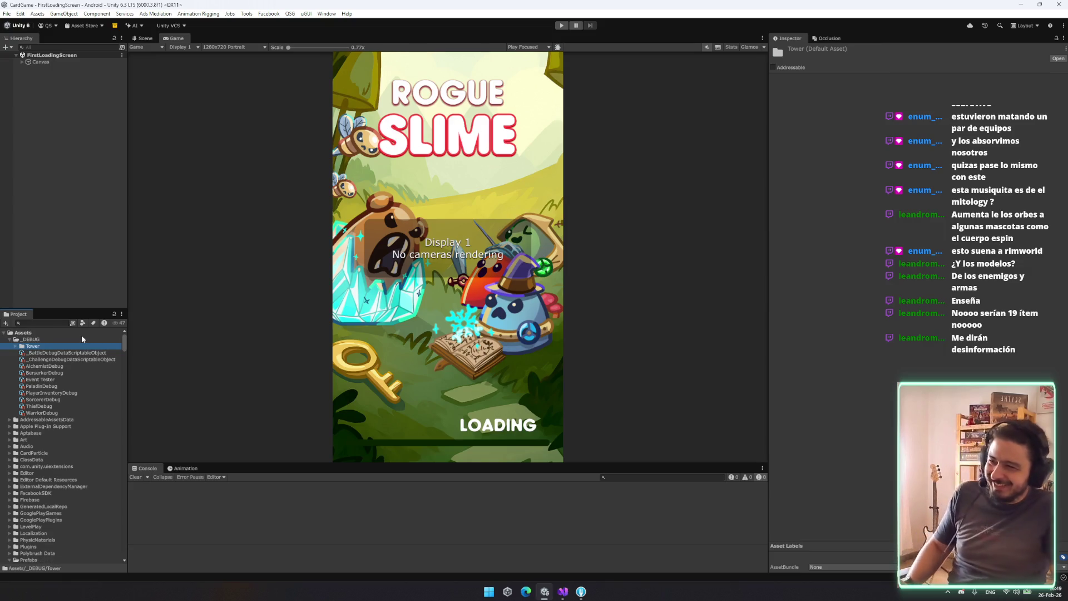
Review Event Tester, PlayerInventoryDebug, SorcererDebug and ThiefDebug in the Inspector
key("Down")
key("Down")
key("Down")
key("Down")
key("Down")
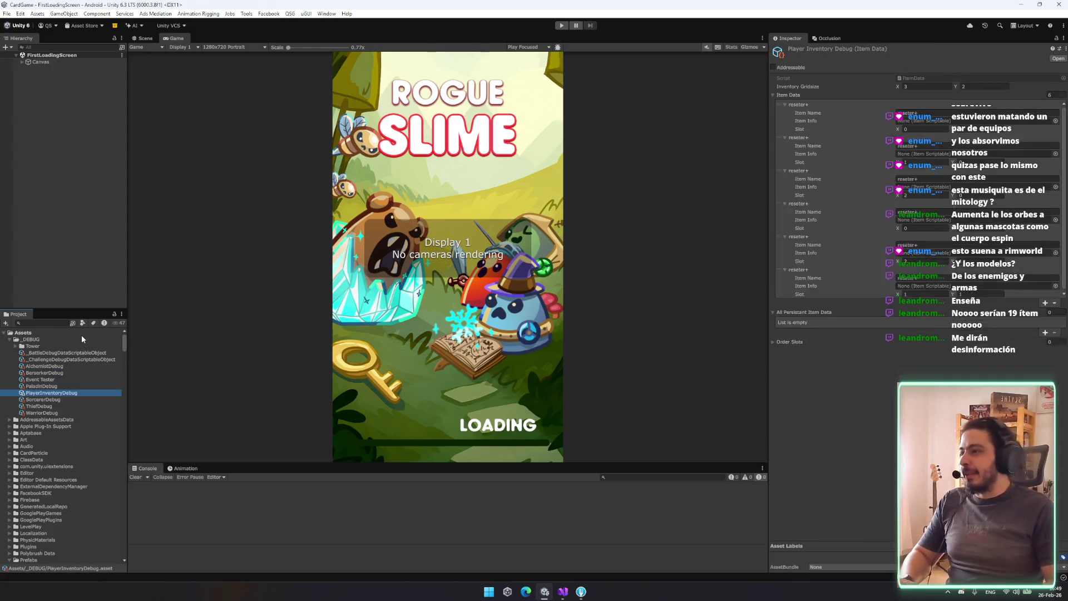
key("Down")
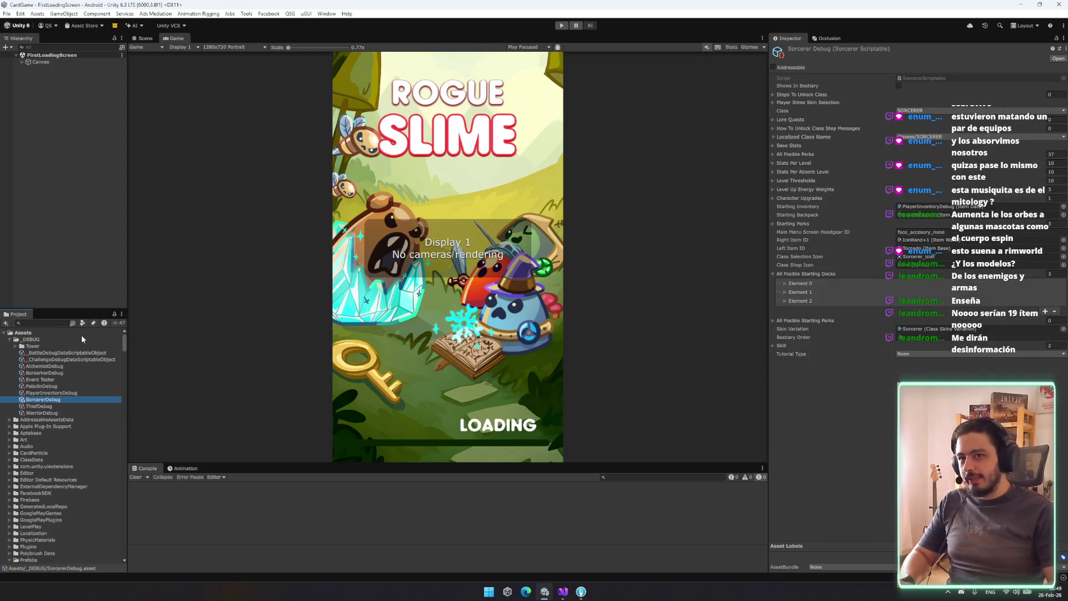
key("Down")
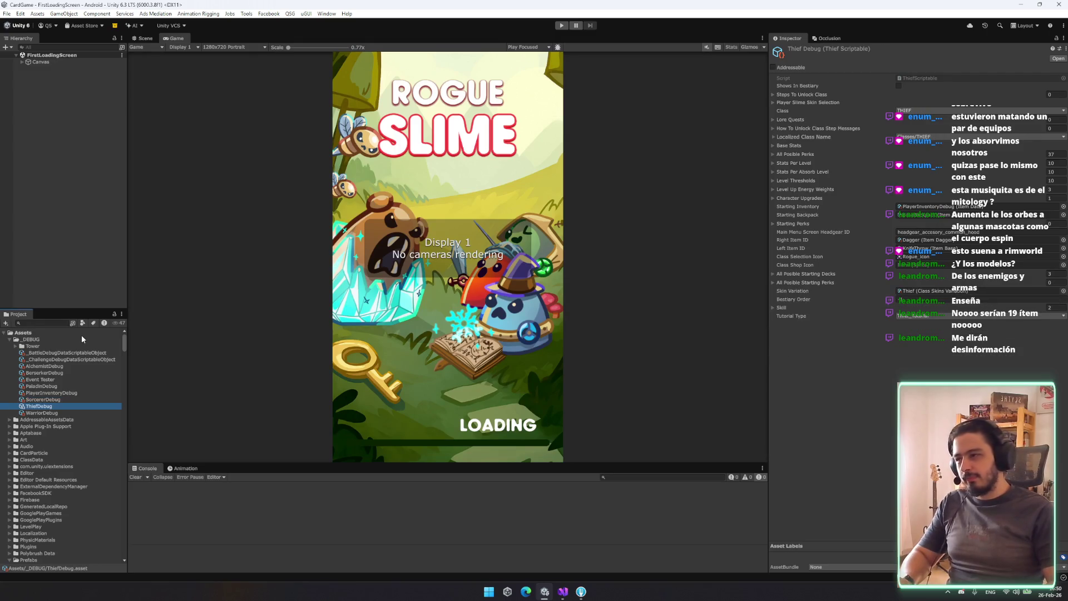
Collapse the _DEBUG, Prefabs and Resources folders
key("Down")
key("Left")
key("Left")
key("Down")
key("Down")
key("Down")
key("Down")
key("Left")
key("Left")
key("Left")
key("Down")
key("Left")
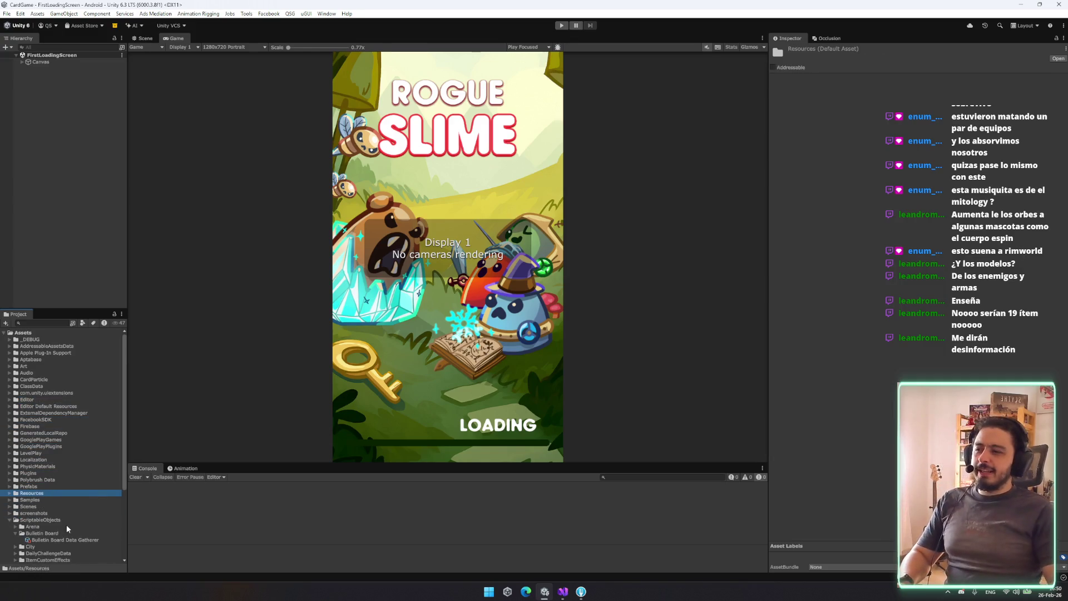
key("Down")
key("Down")
key("Down")
Expand ScriptableObjects and view the Arena folder and StagesToUnlock asset
key("Left")
key("Left")
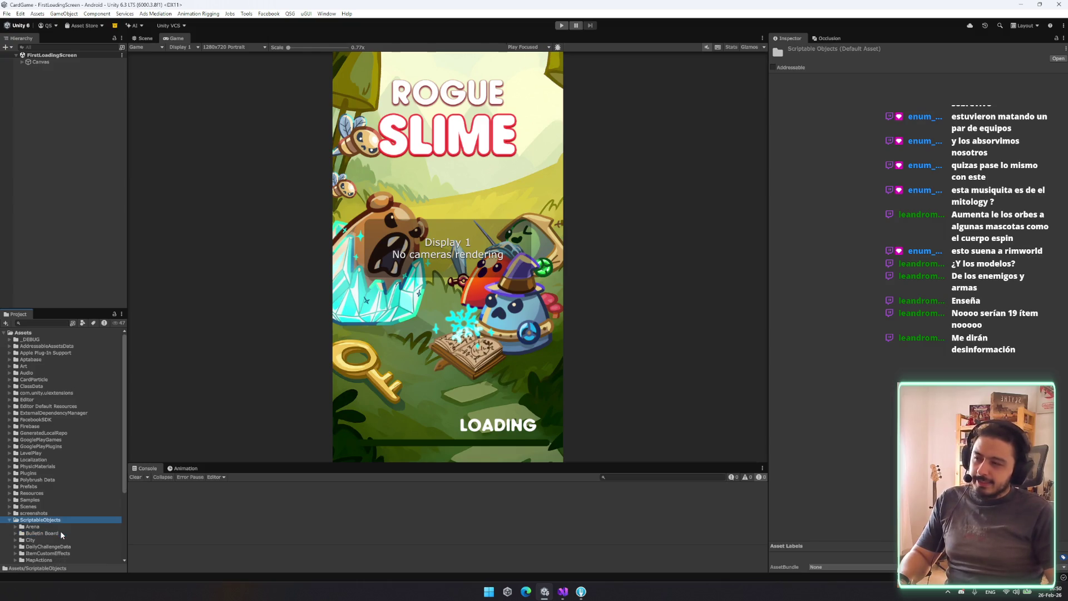
key("Left")
key("Right")
key("Down")
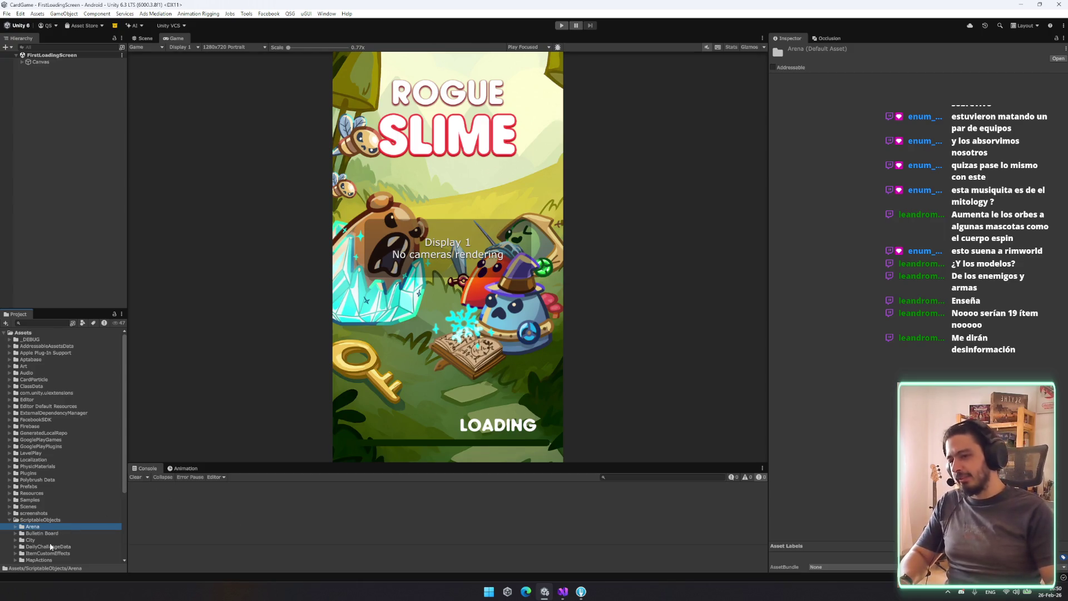
scroll(70, 553, "down", 4)
left_click(34, 480)
key("Left")
key("Left")
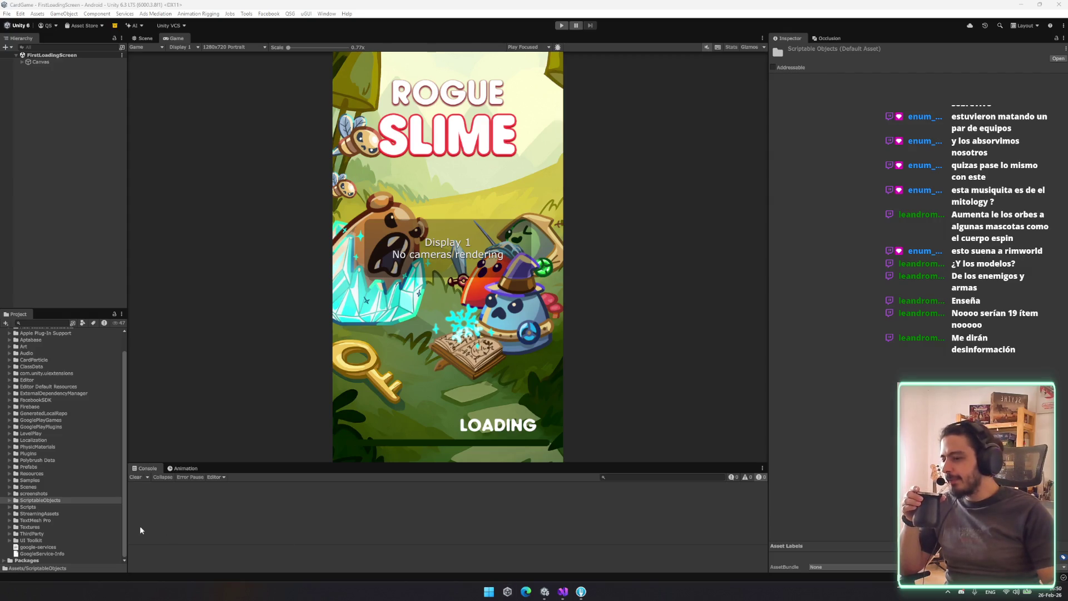
Clear the asset selection and bring up SceneTool with Ctrl+Alt+S
scroll(103, 491, "up", 3)
left_click(86, 239)
key("ctrl+alt+s")
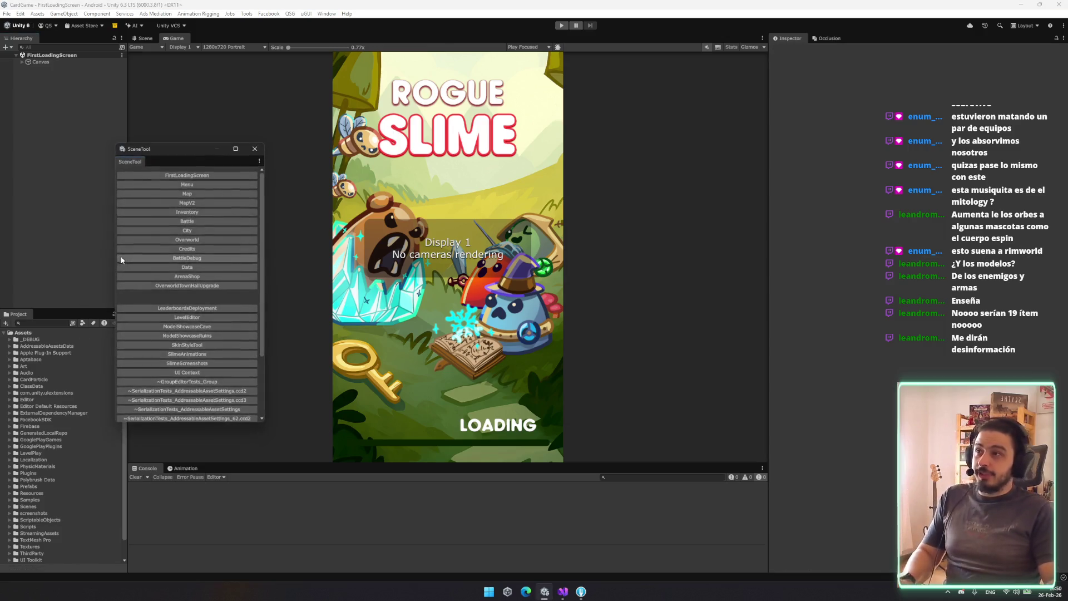
Close SceneTool and switch the editor to the Animation layout
left_click(255, 149)
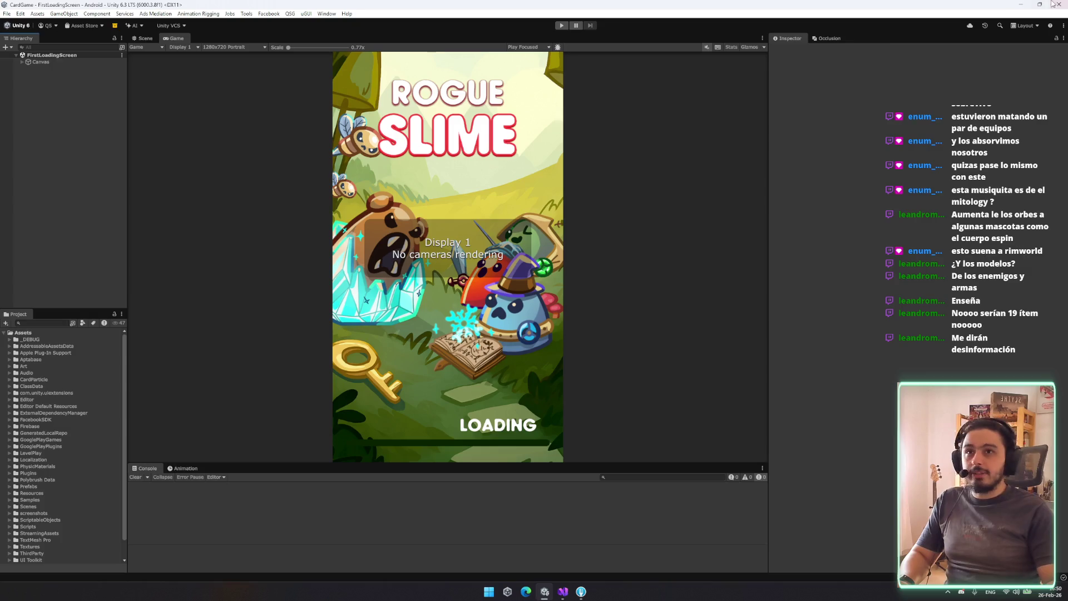
left_click(1025, 26)
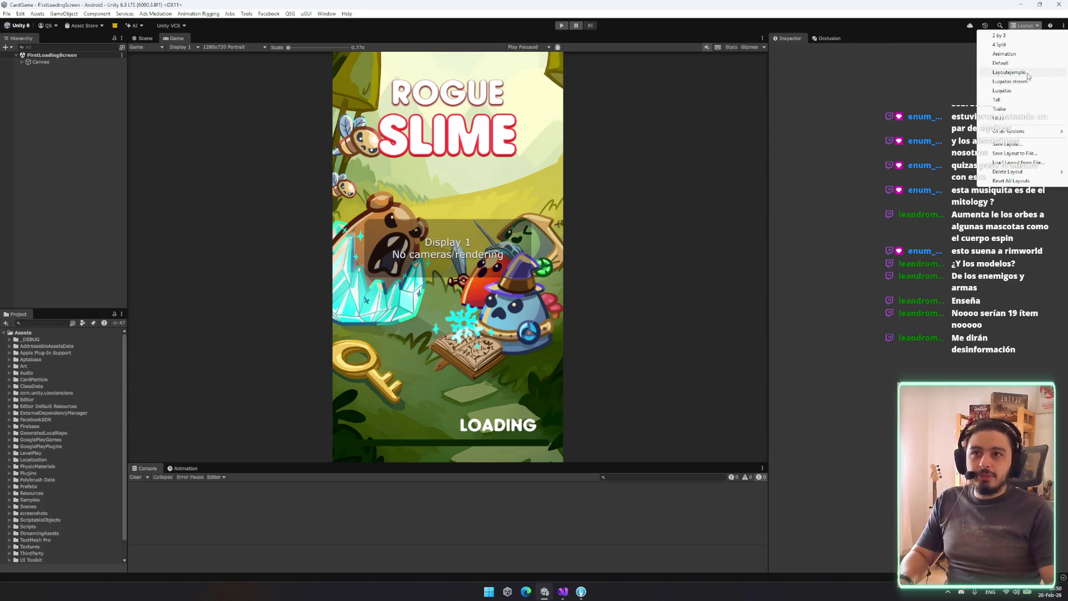
left_click(1018, 54)
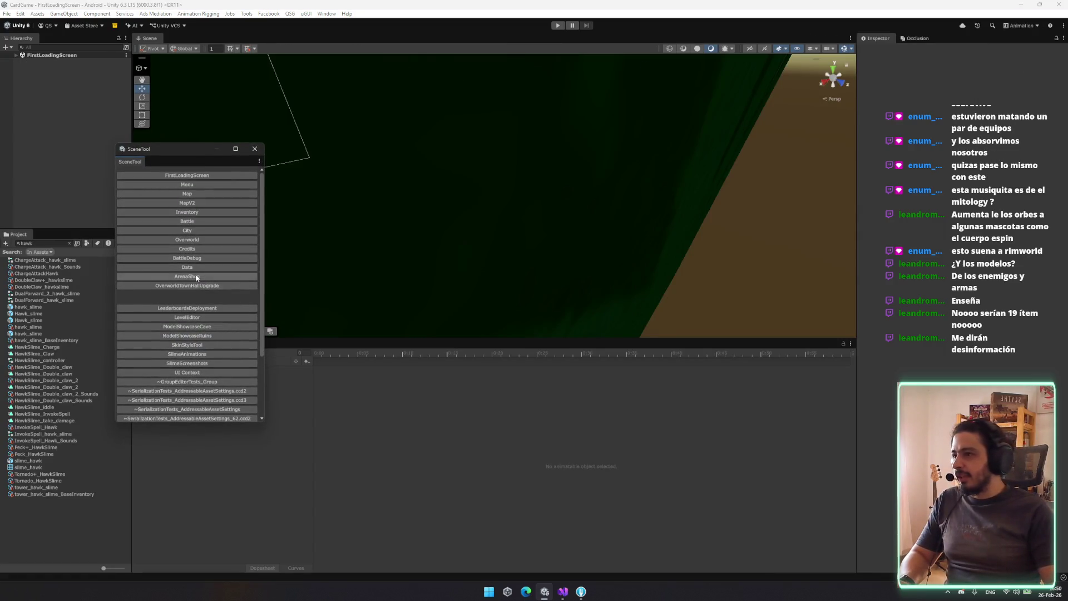
Load the SlimeAnimations scene from the SceneTool list
left_click(204, 356)
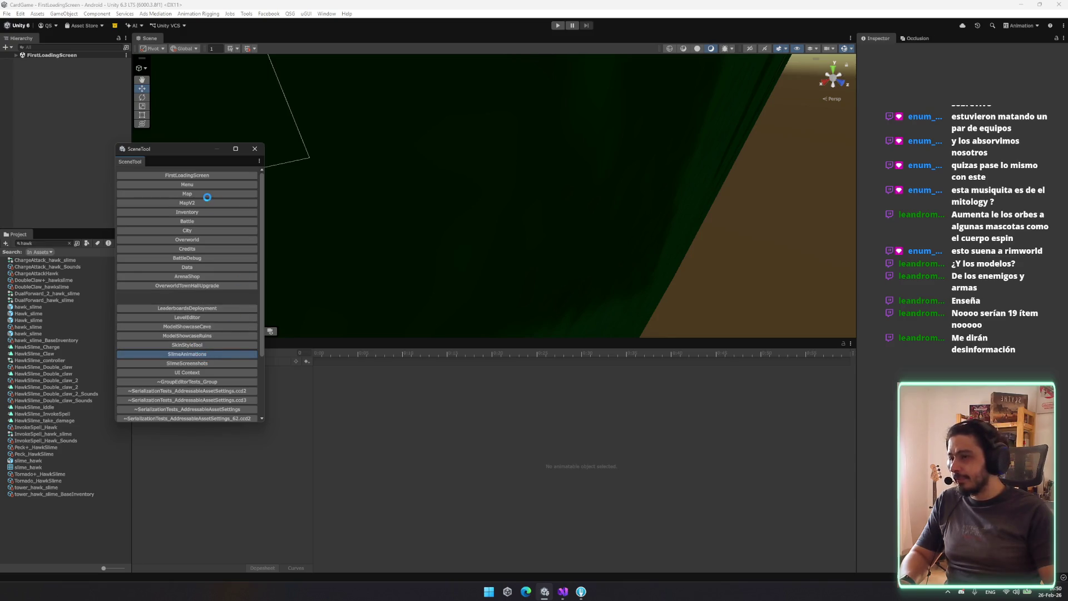
left_click(255, 149)
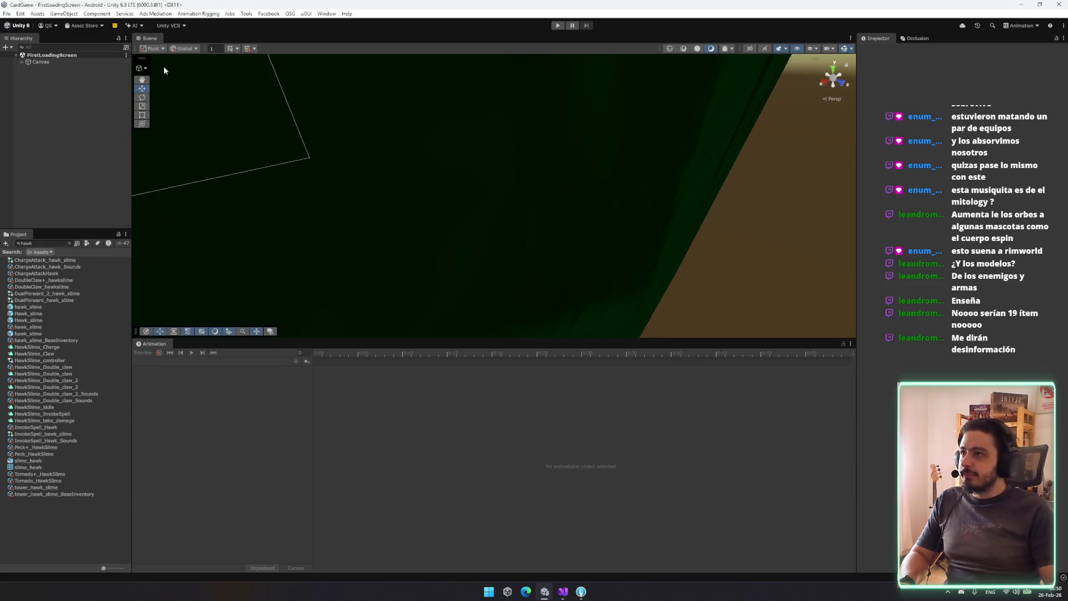
key("ctrl+shift+s")
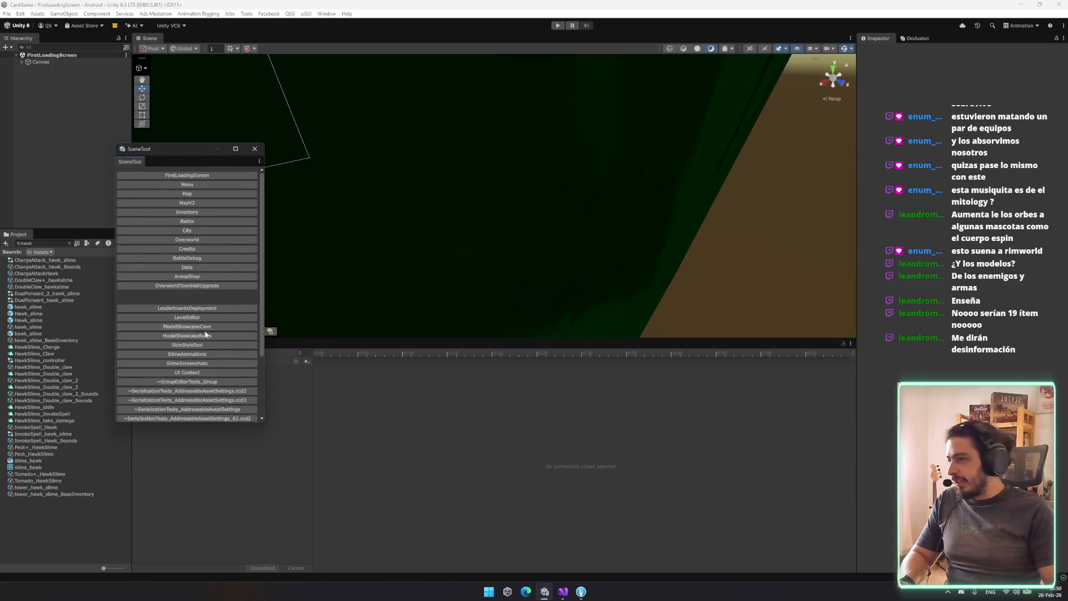
left_click(209, 355)
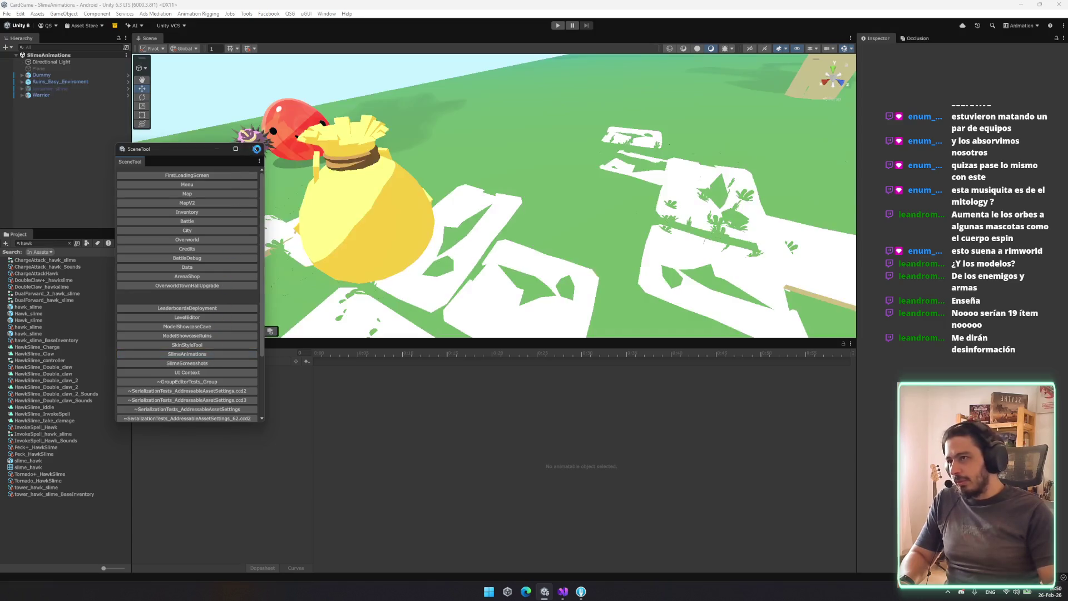
Close SceneTool, orbit the Scene view around the slime, and open the QSG menu
left_click(255, 148)
mouse_move(312, 150)
left_mouse_down()
mouse_move(348, 140)
mouse_move(362, 117)
left_mouse_up()
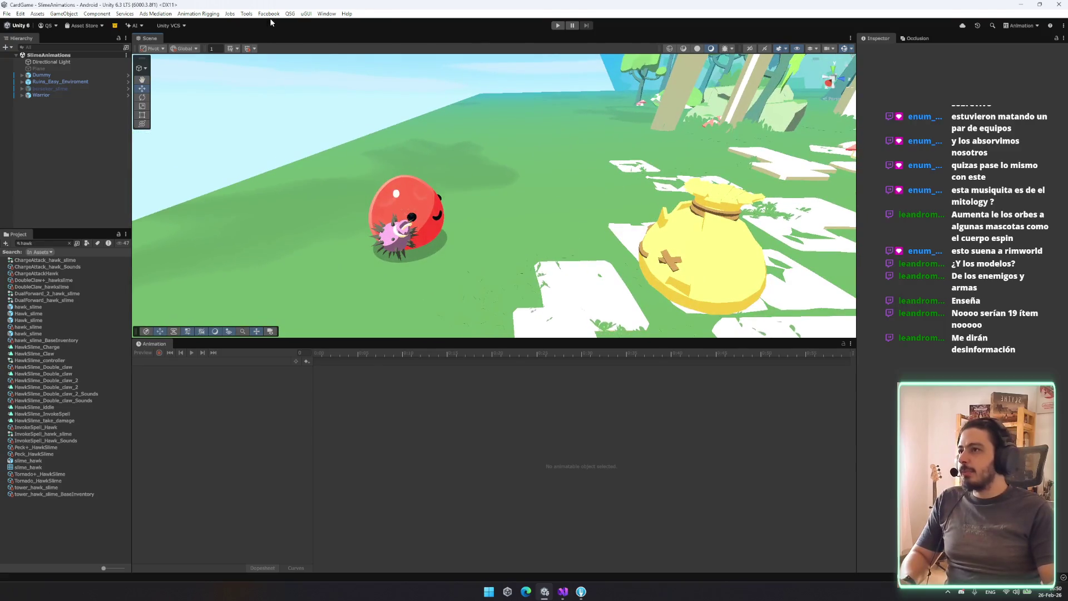
left_click(290, 14)
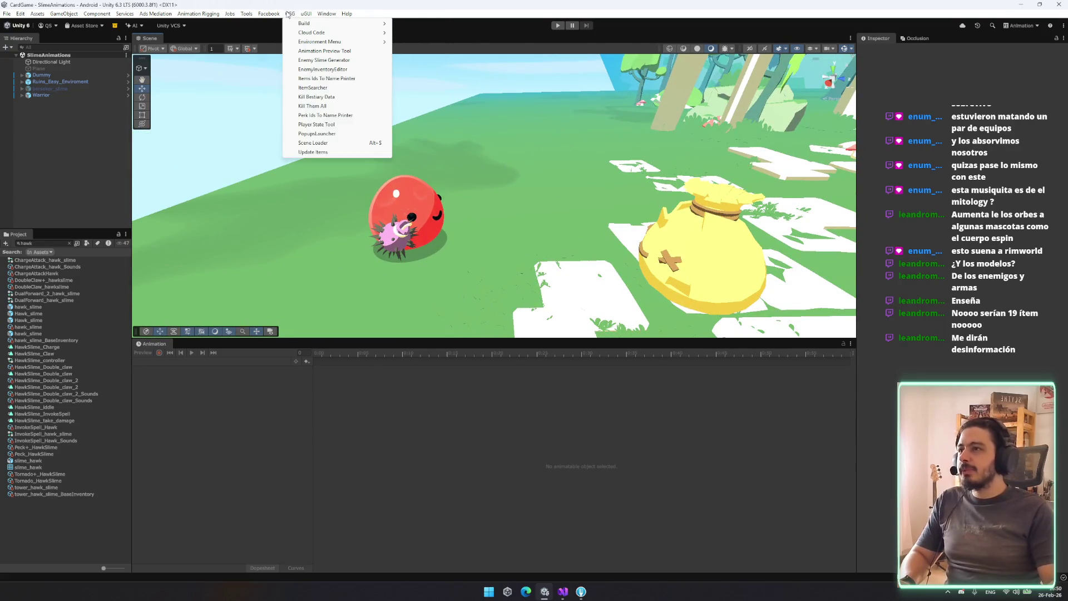
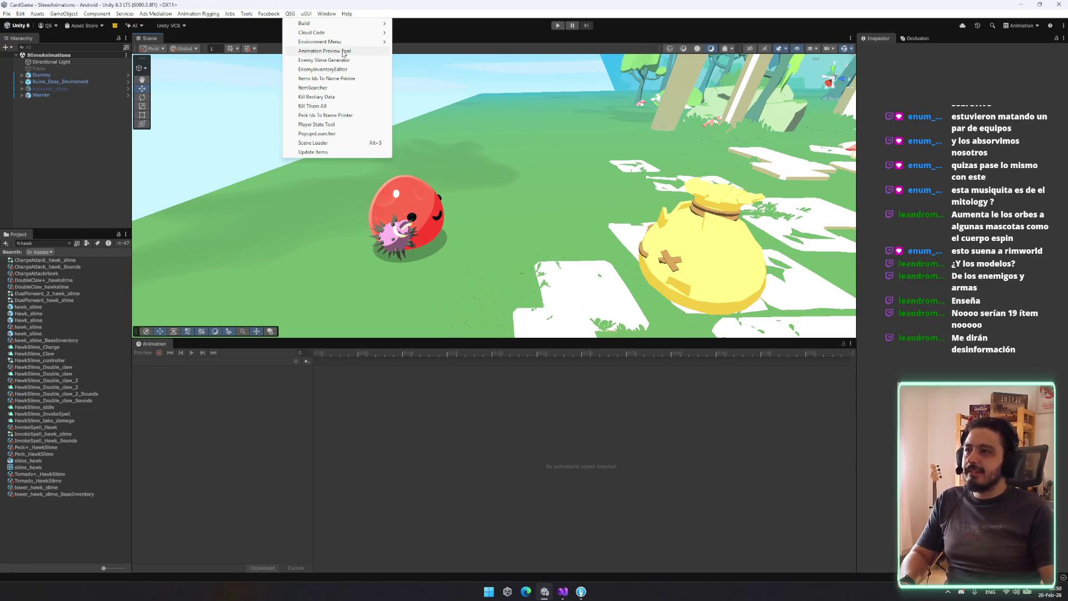
Open the Animation Preview Tool, dock it beside Animation, and expand its Setup fields
left_click(324, 51)
mouse_move(295, 252)
left_mouse_down()
mouse_move(234, 342)
mouse_move(243, 329)
left_mouse_up()
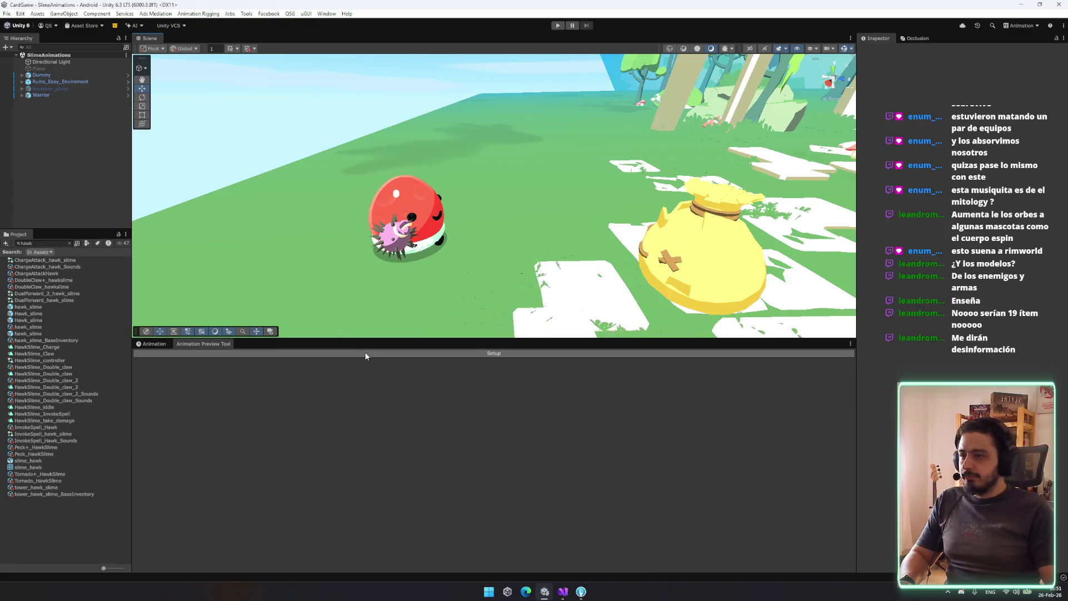
left_click(430, 354)
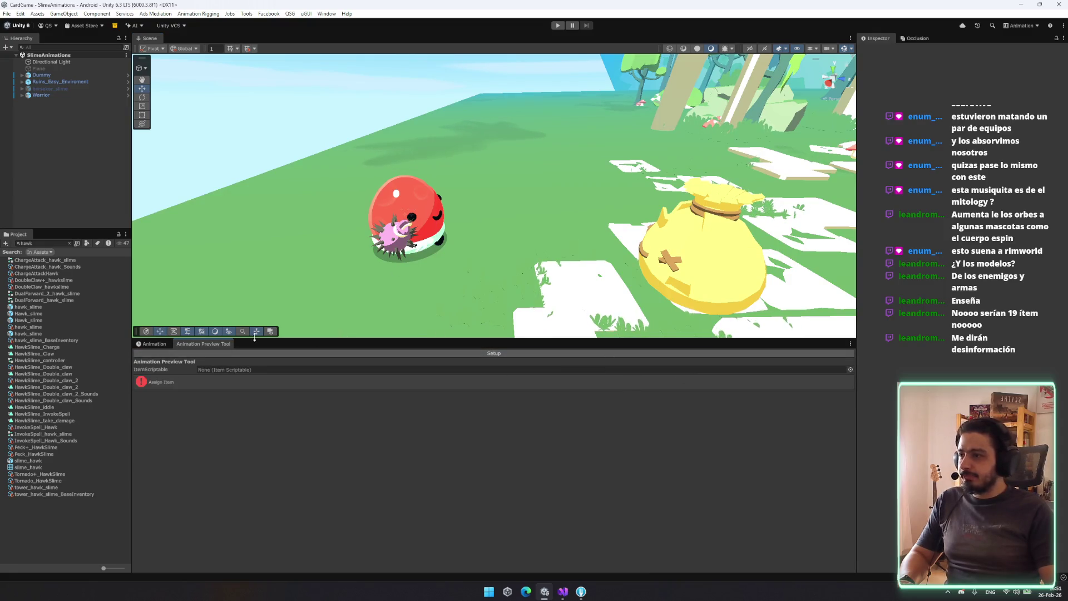
Clear the hawk project search and browse the folder tree from Prefabs toward Resources
left_click(70, 244)
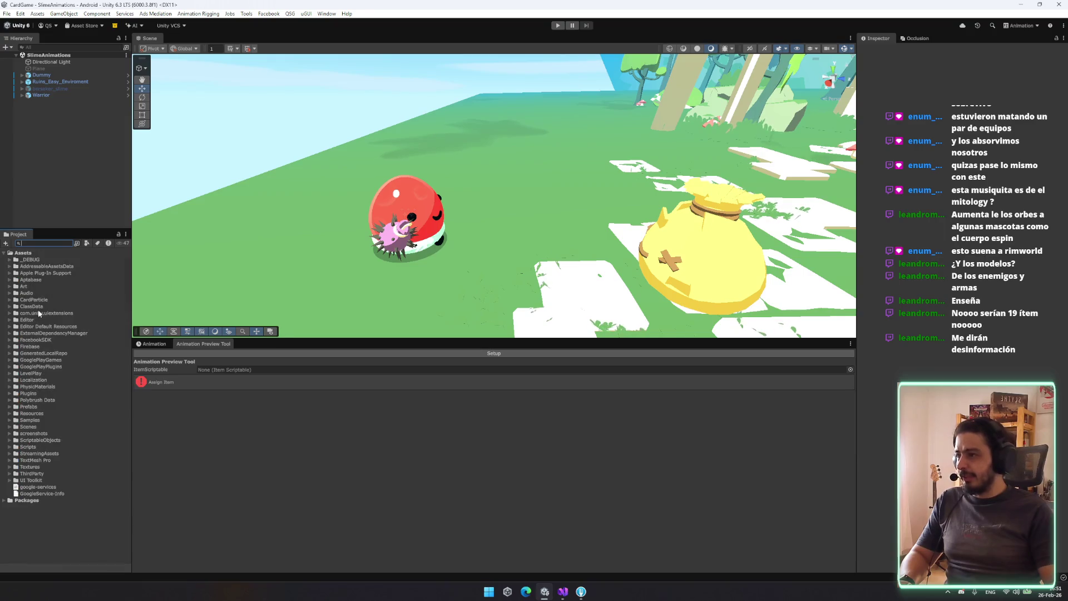
left_click(90, 360)
key("Down")
key("Down")
key("Down")
key("Right")
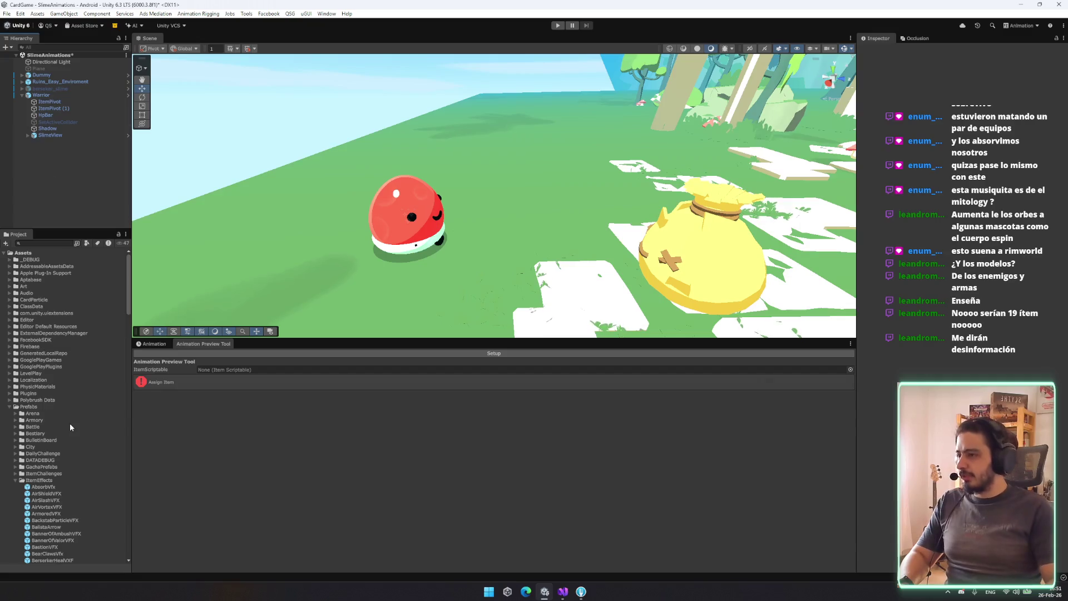
left_click(50, 480)
key("Left")
Drag BannerOfAmbush from Resources/Items/NEWITEMS into the ItemScriptable field
key("Left")
key("Left")
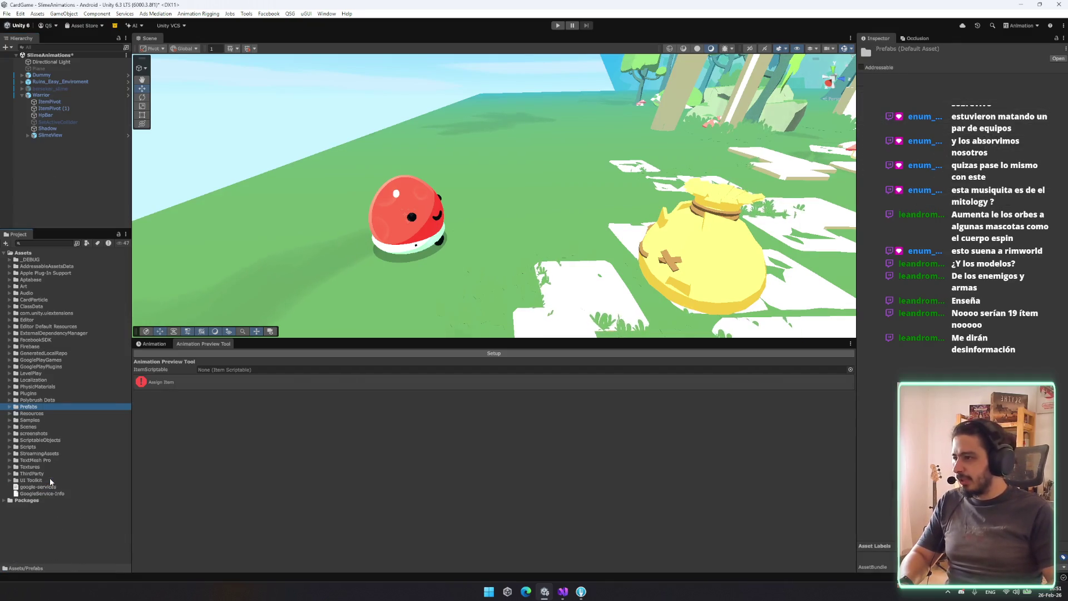
key("Down")
key("Right")
key("Down")
key("Down")
key("Down")
left_click(47, 486)
key("Left")
key("Left")
key("Down")
left_click(102, 505)
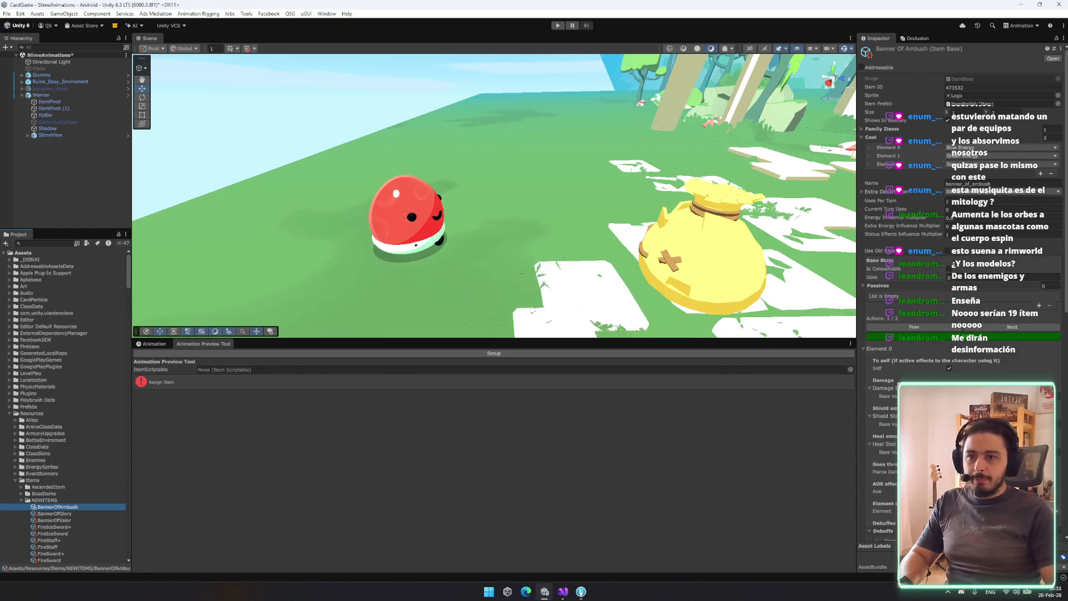
scroll(1041, 215, "down", 3)
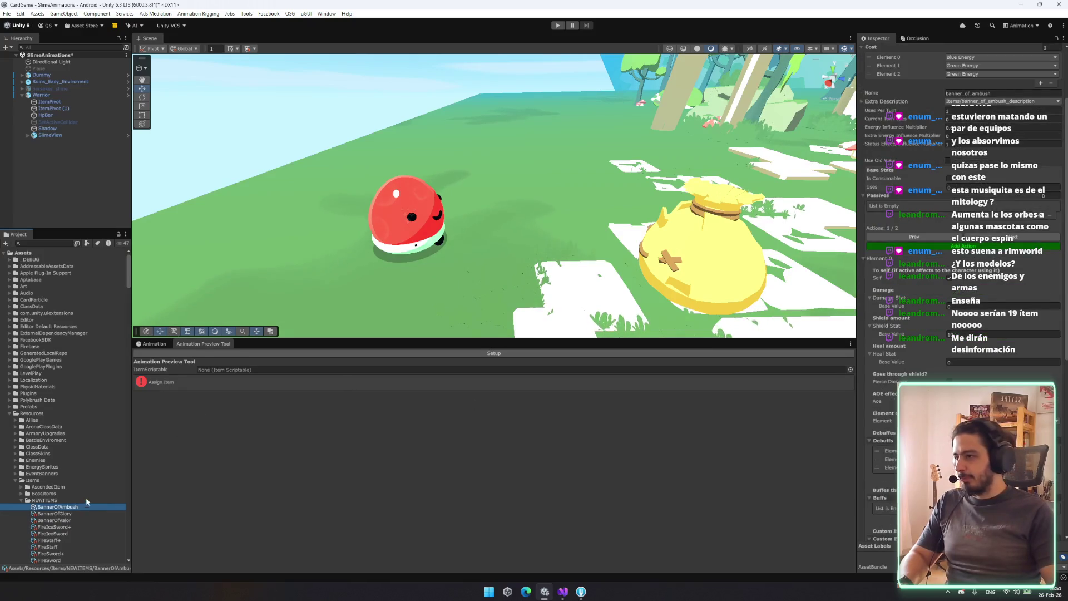
left_click_drag(73, 511, 259, 370)
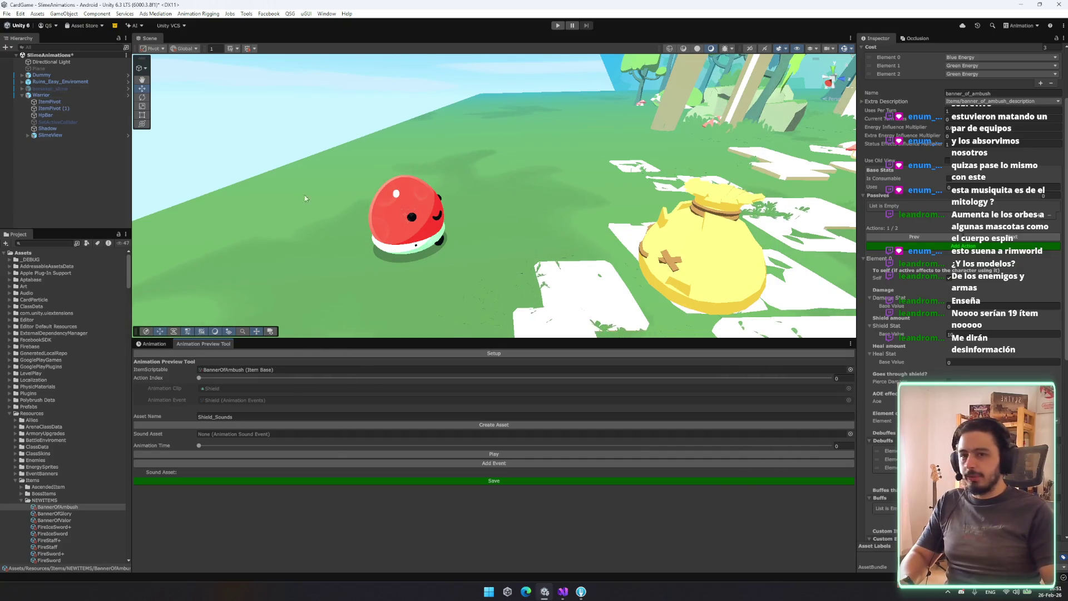
Add an empty Shield child under ItemPivot, parent the BannerOfAmbush model to it, and play
scroll(917, 278, "down", 10)
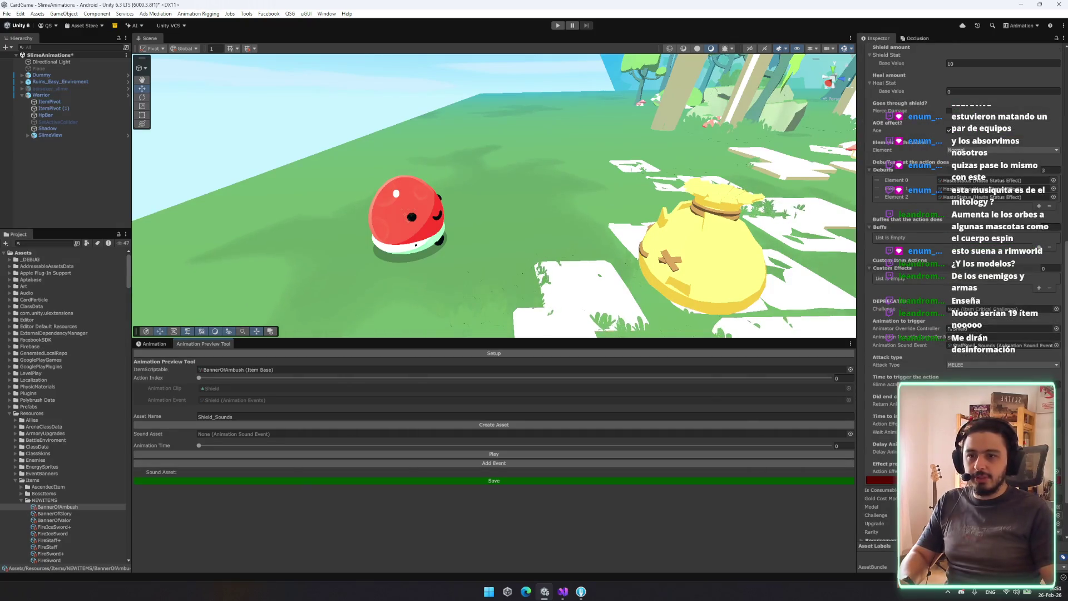
left_click(973, 507)
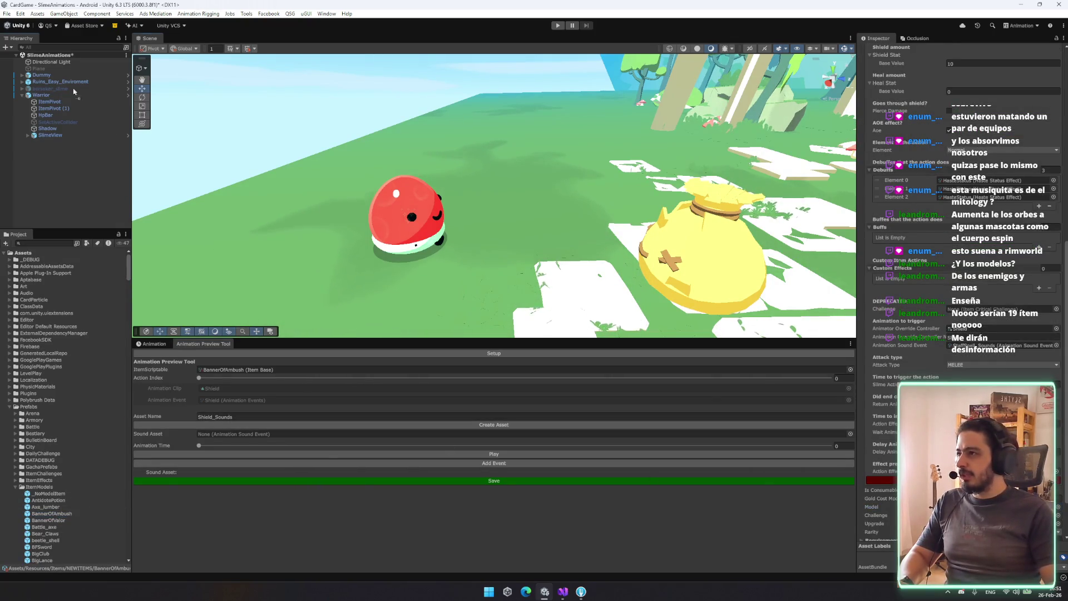
left_click(51, 103)
right_click(51, 103)
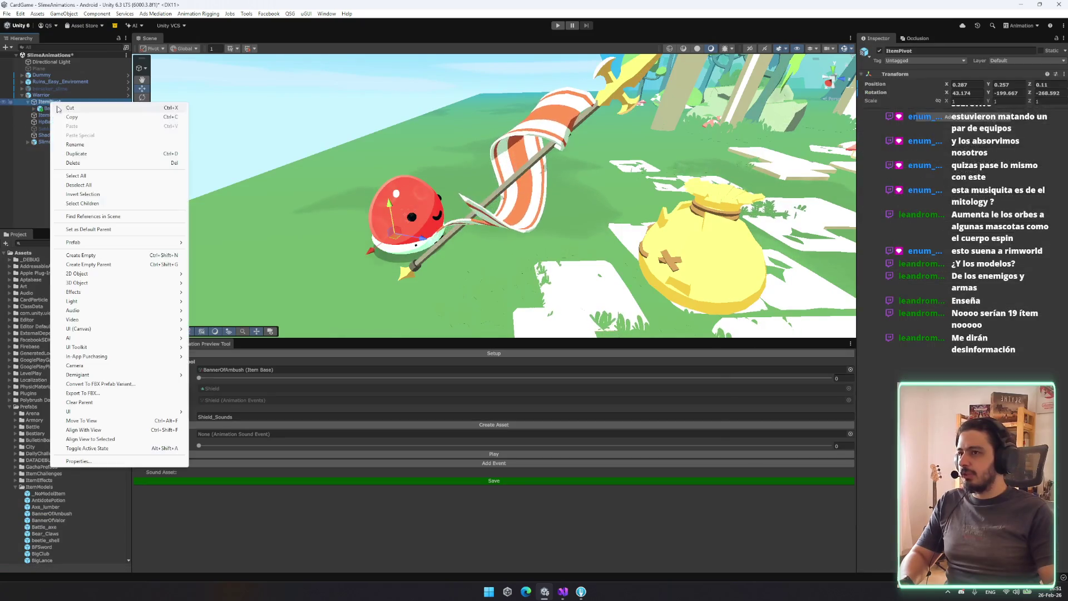
left_click(81, 255)
type("Shield")
key("Return")
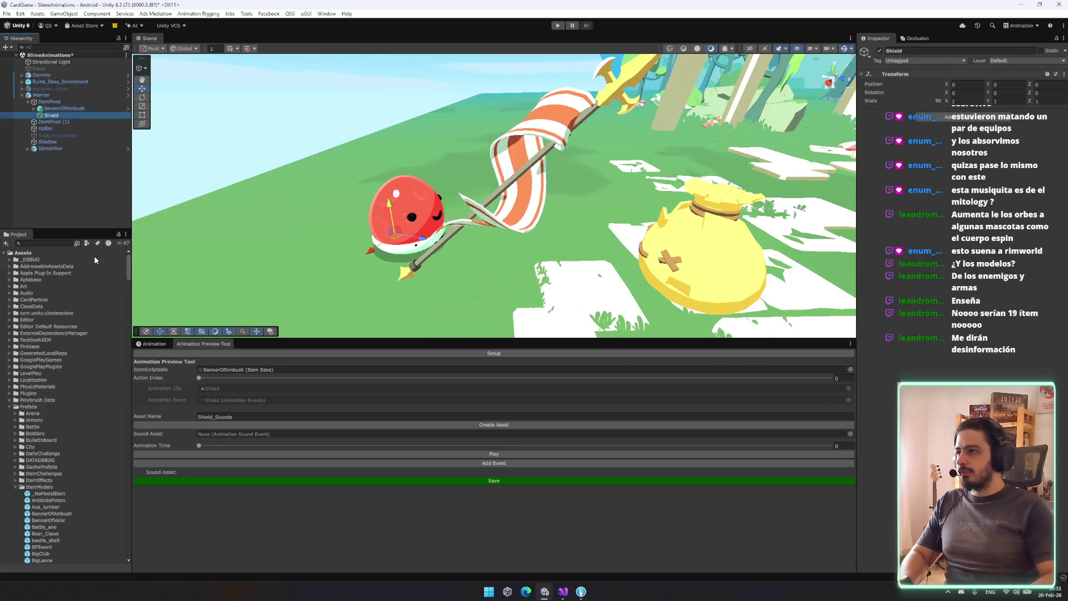
mouse_move(64, 108)
left_mouse_down()
mouse_move(75, 123)
mouse_move(61, 116)
left_mouse_up()
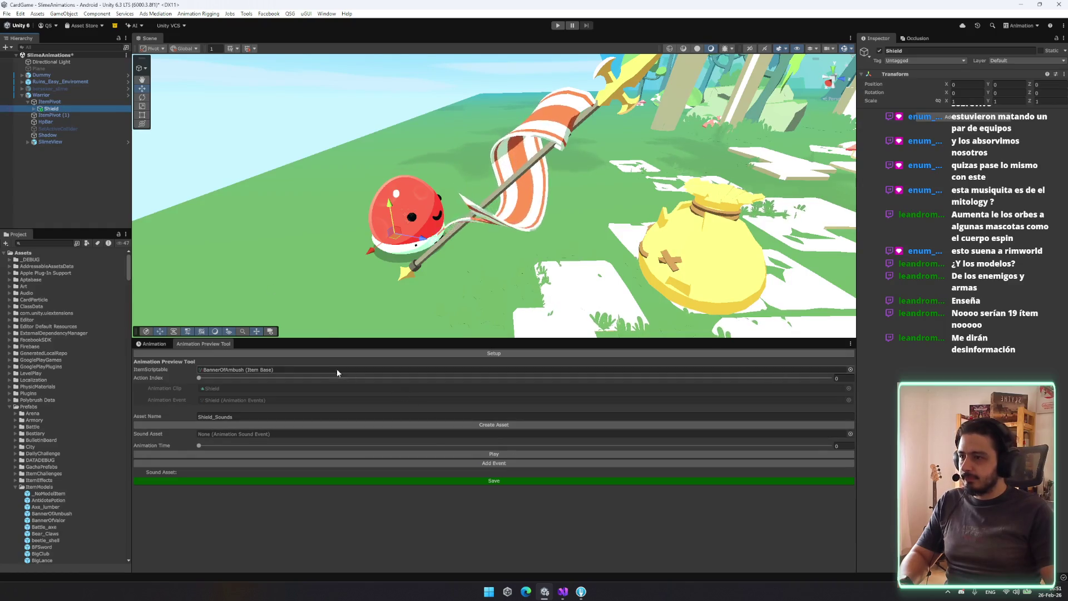
left_click(486, 455)
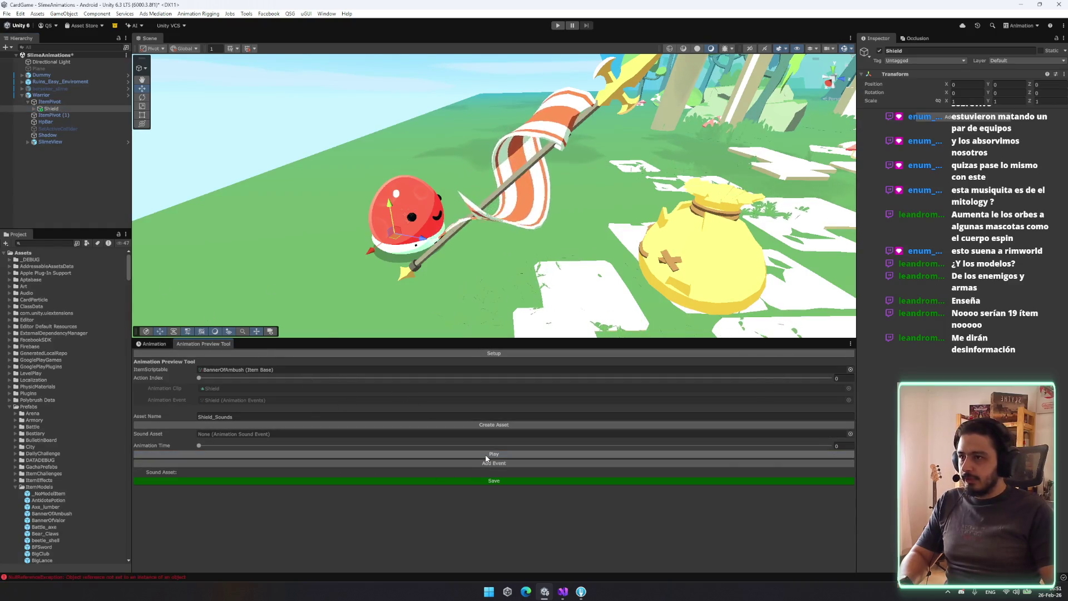
Assign StaffSpell_Sounds as the preview's Sound Asset
left_click(253, 370)
scroll(89, 533, "down", 5)
left_click(59, 461)
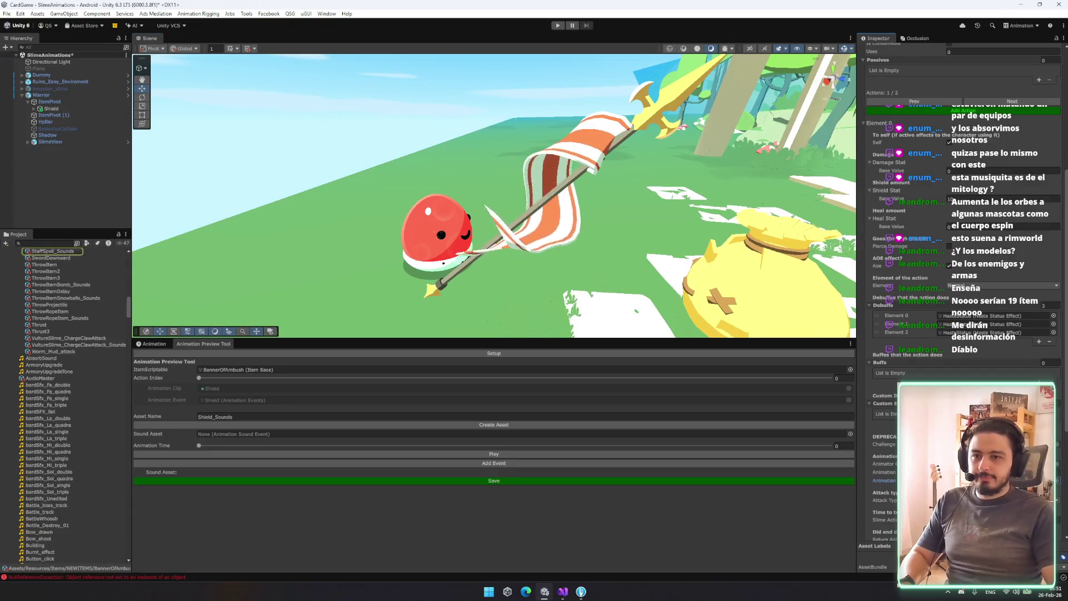
left_click_drag(54, 254, 289, 435)
mouse_move(530, 304)
left_mouse_down()
mouse_move(577, 149)
mouse_move(564, 186)
left_mouse_up()
Search the Sound Asset picker for 'shield' and choose ShieldSkill_Sounds
left_click(239, 412)
left_click(850, 410)
type("shield")
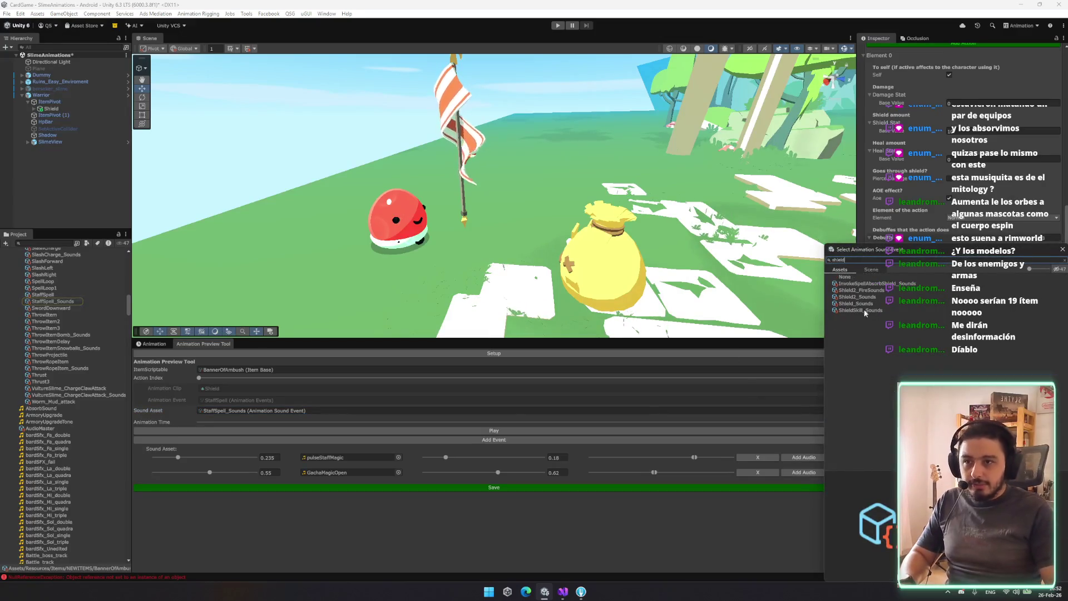
double_click(873, 310)
Preview the banner with ShieldSkill_Sounds, Shield_Sounds, then Shout_Sounds as the sound asset
left_click(411, 429)
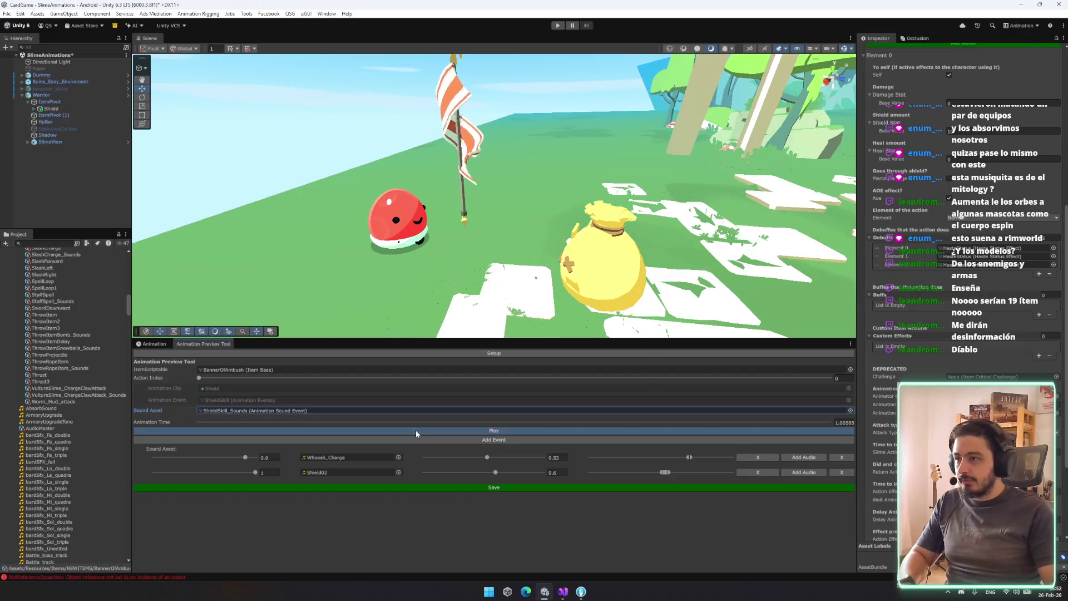
left_click(850, 411)
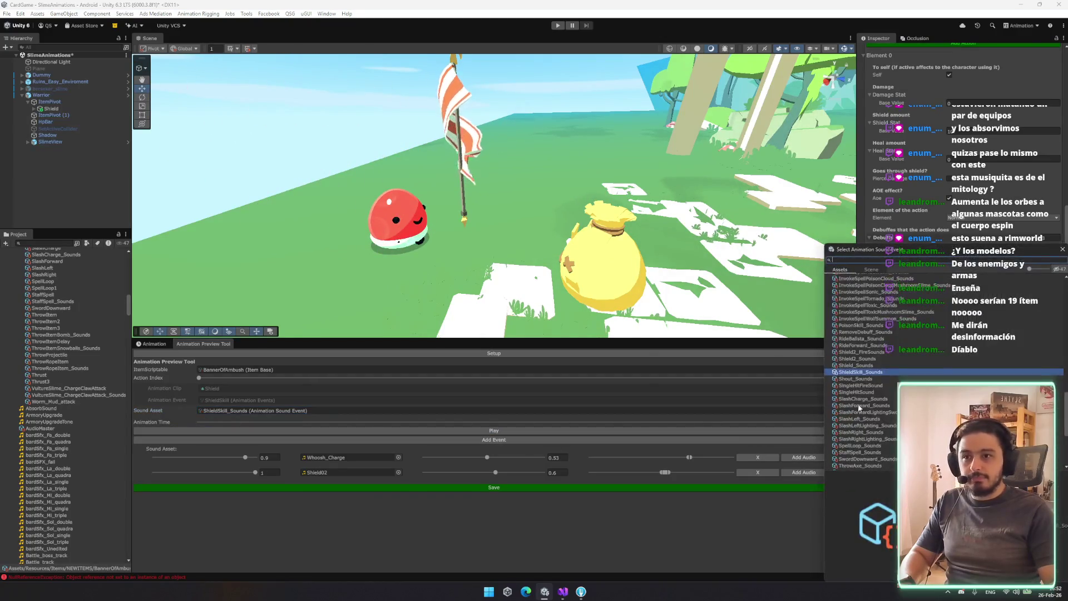
double_click(857, 365)
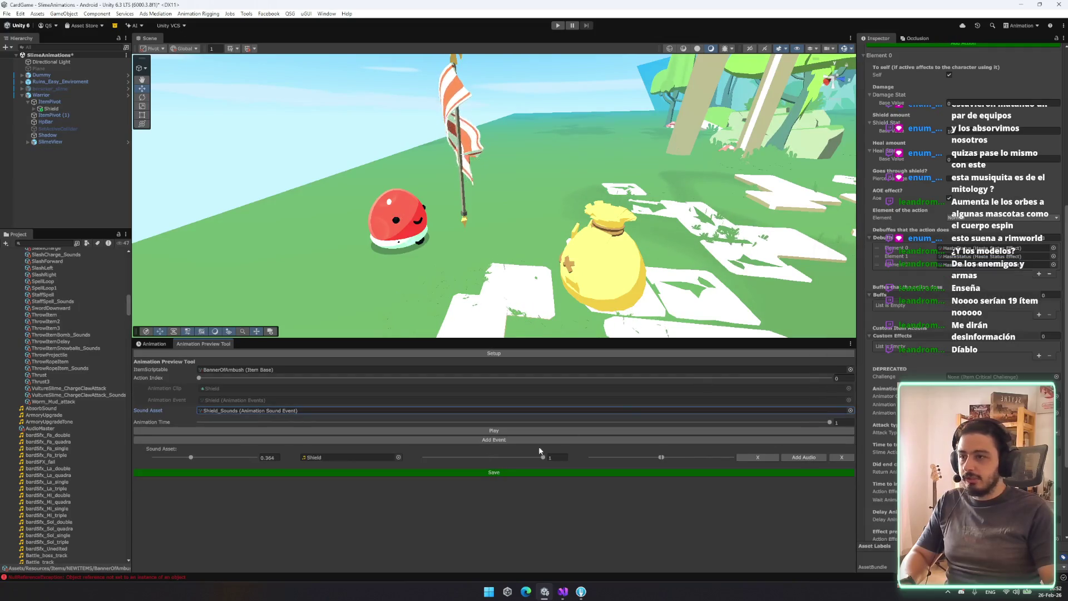
left_click(532, 430)
left_click(850, 410)
double_click(862, 386)
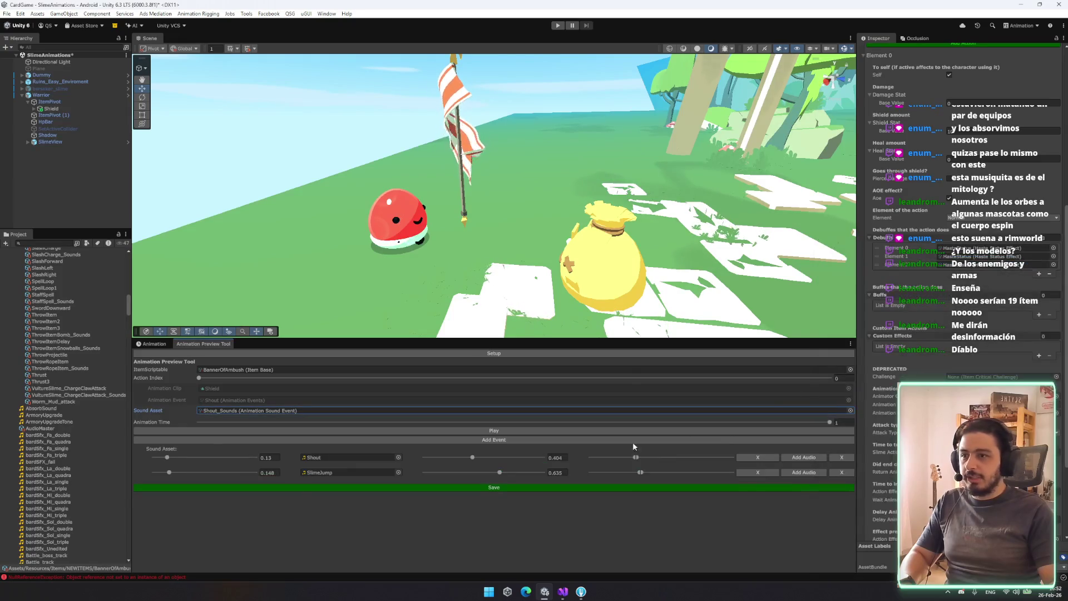
left_click(620, 432)
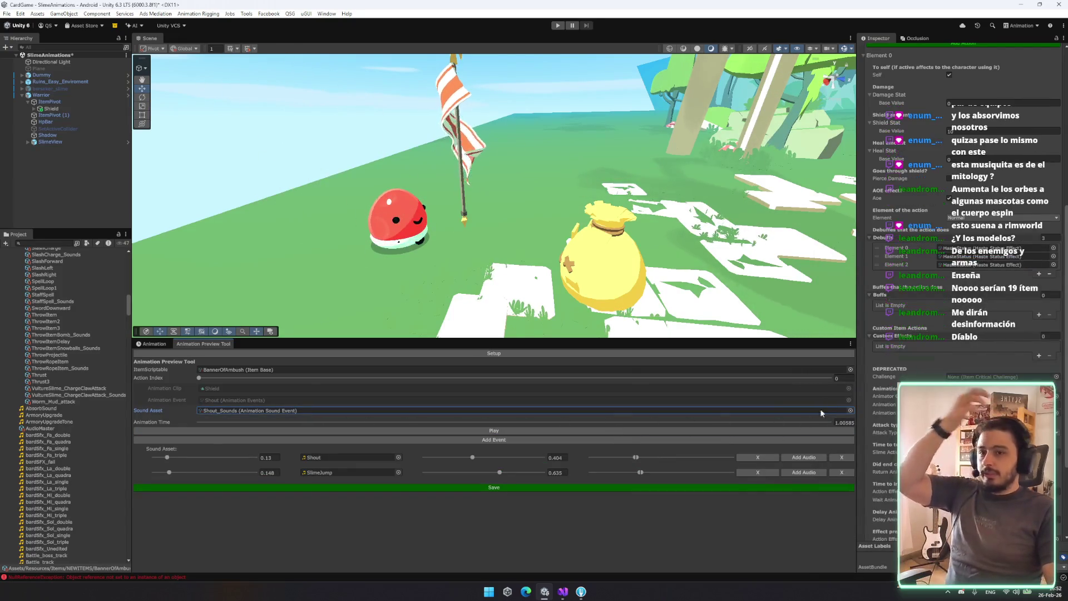
Switch the sound asset to Shield2_Sounds, replay the preview, and ping it in Project
left_click(850, 411)
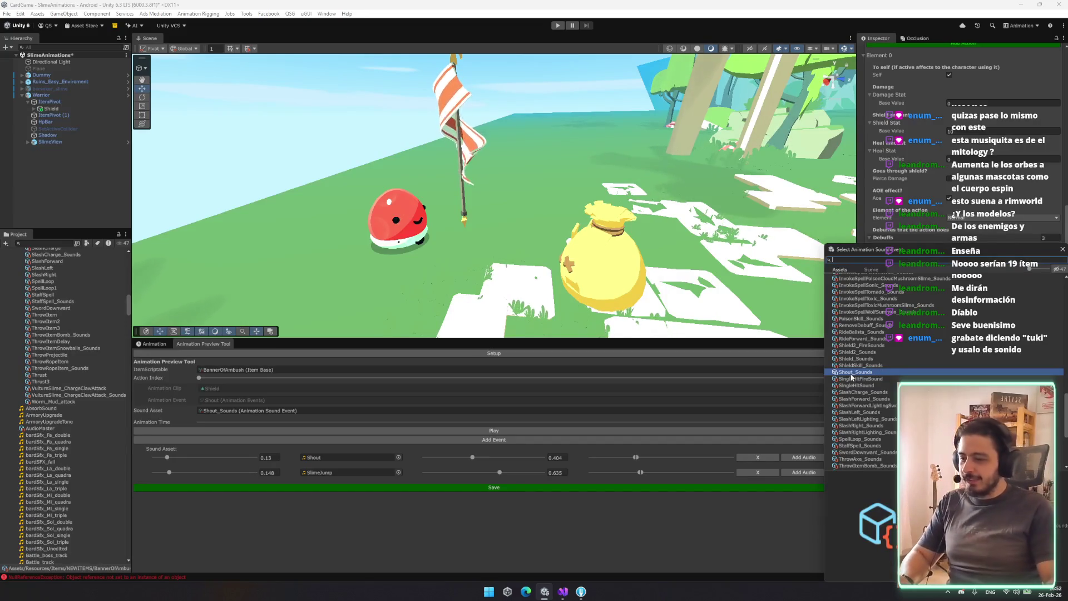
left_click(896, 345)
left_click(892, 357)
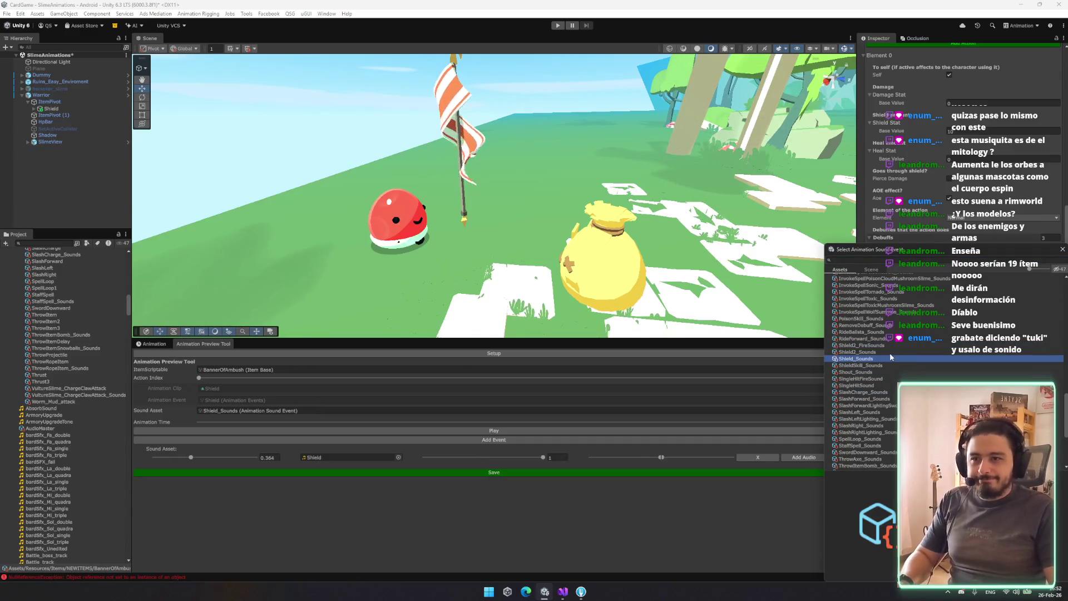
double_click(890, 351)
left_click(723, 429)
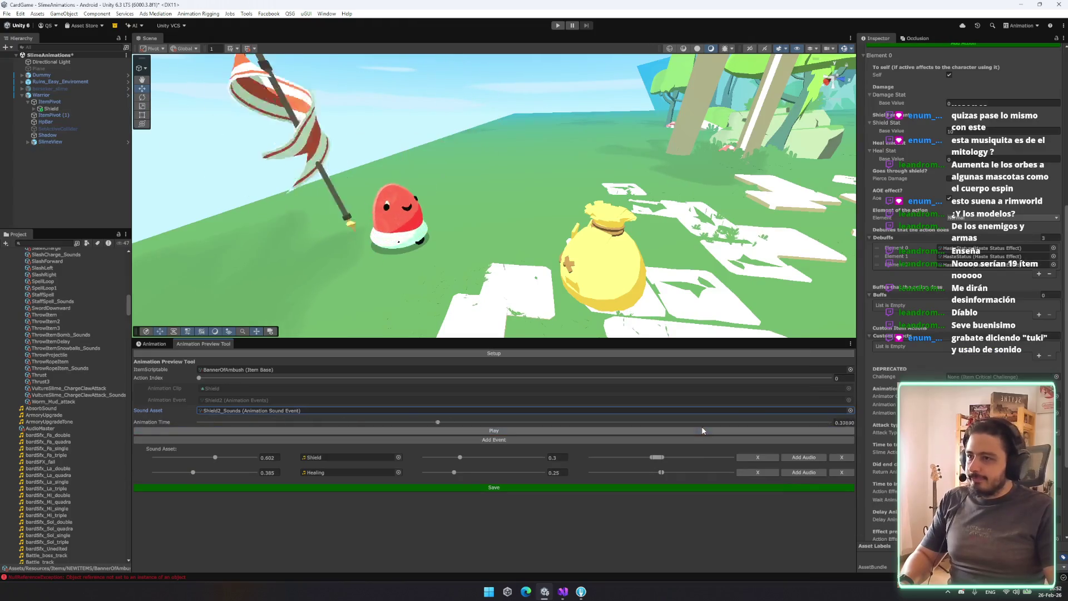
left_click(714, 432)
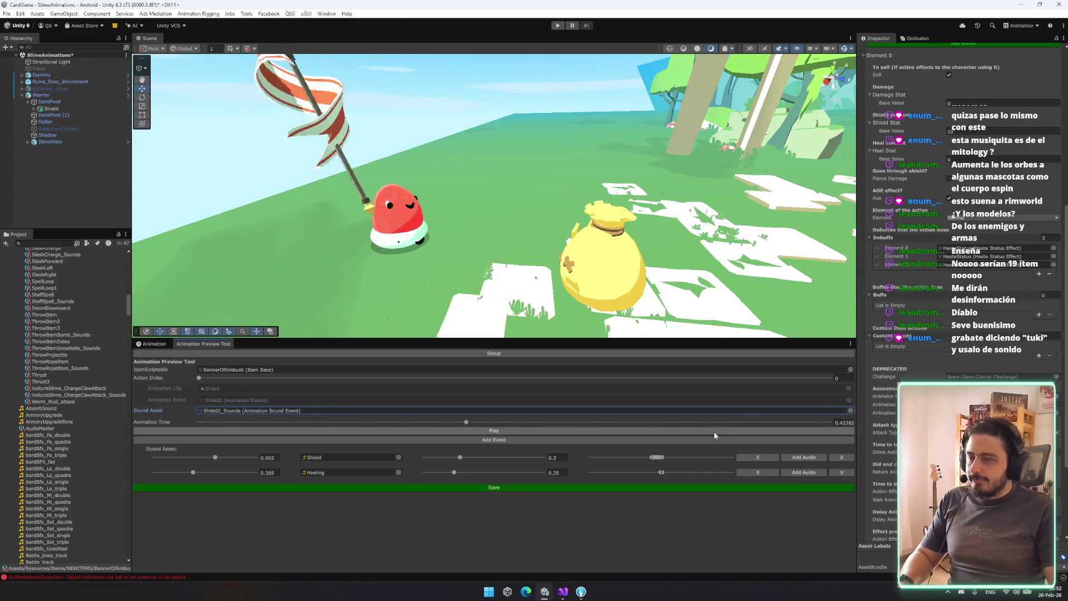
left_click(716, 433)
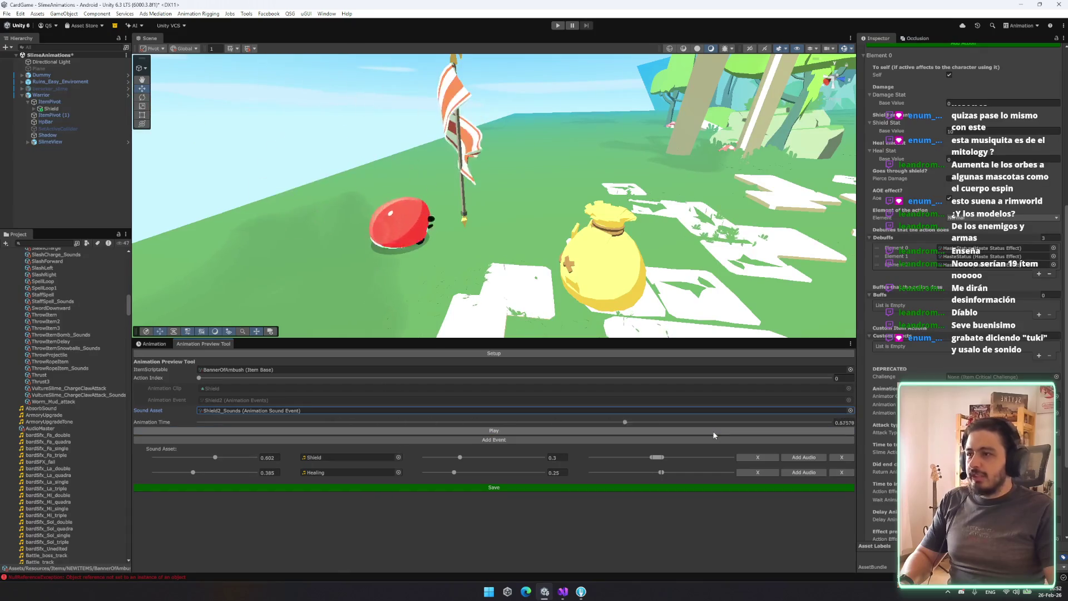
left_click(713, 432)
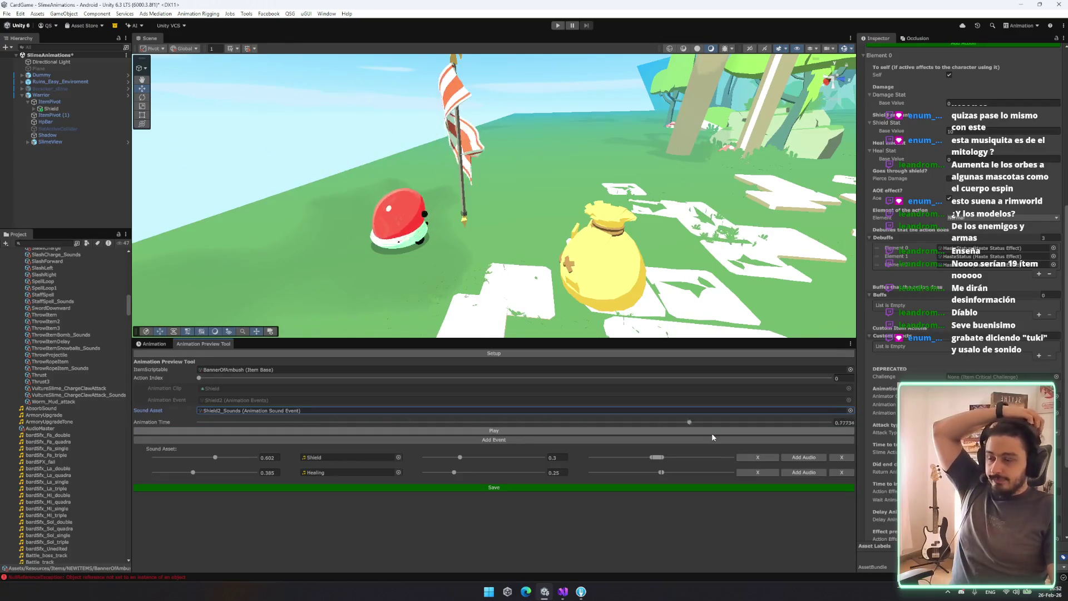
left_click(712, 433)
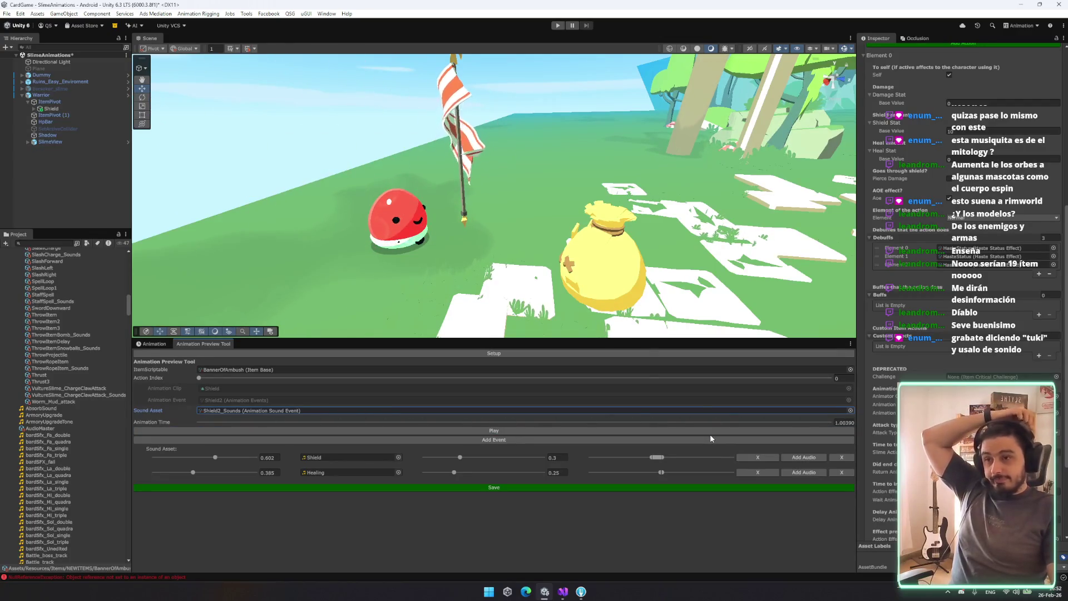
left_click(672, 429)
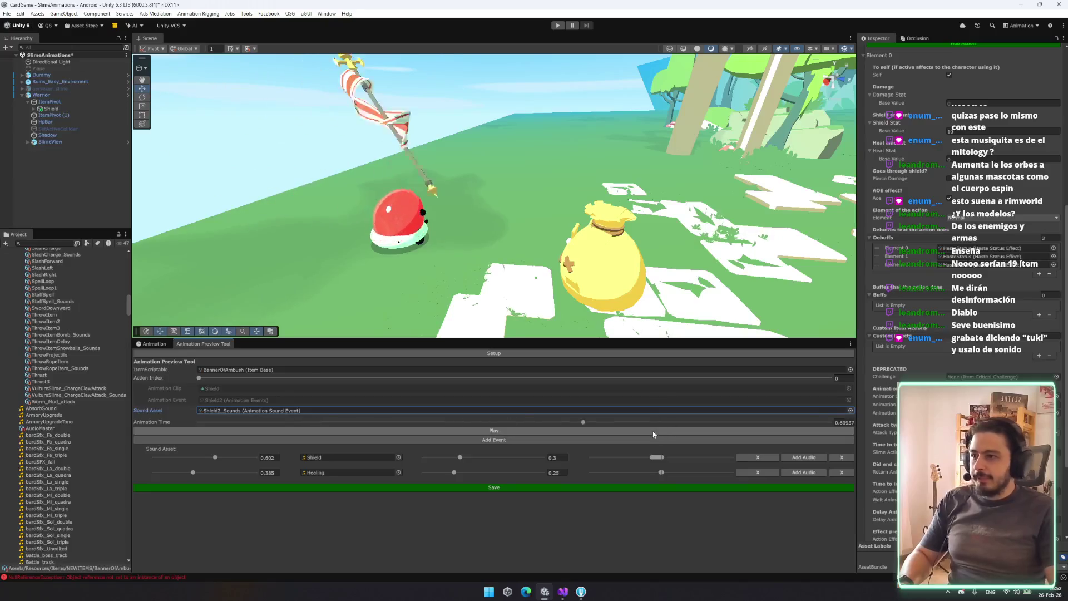
left_click(323, 412)
Duplicate Shield2_Sounds and rename the copy to Banner2_Sounds
left_click(61, 276)
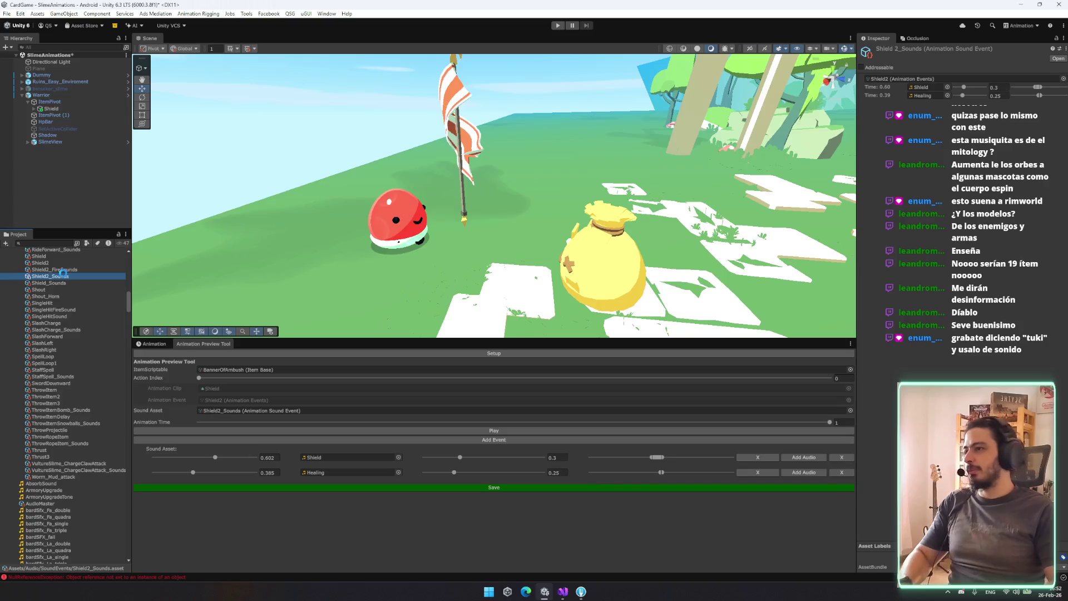
key("ctrl+d")
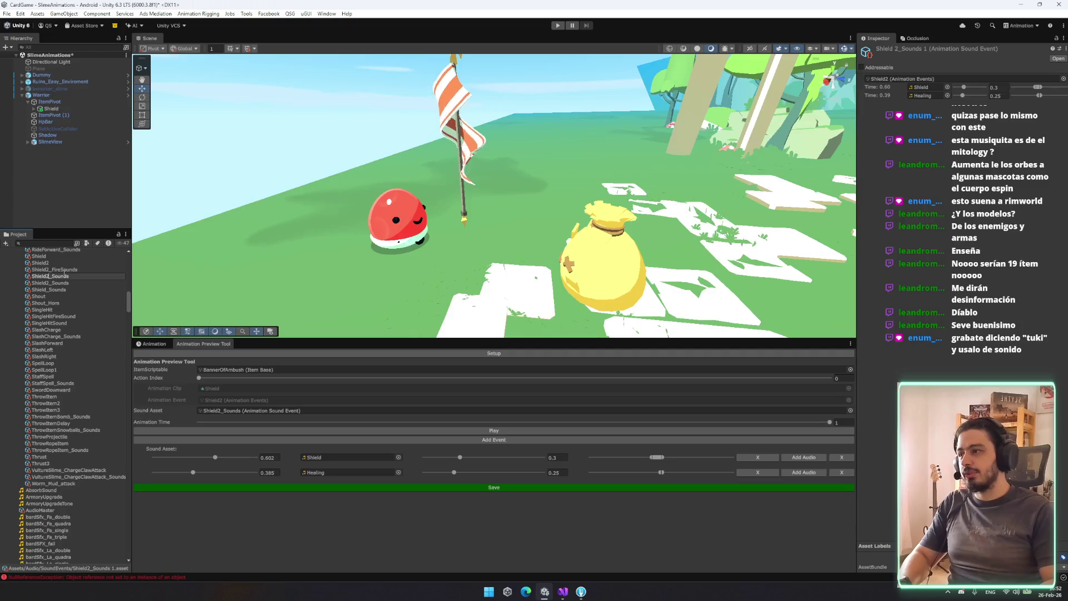
key("Return")
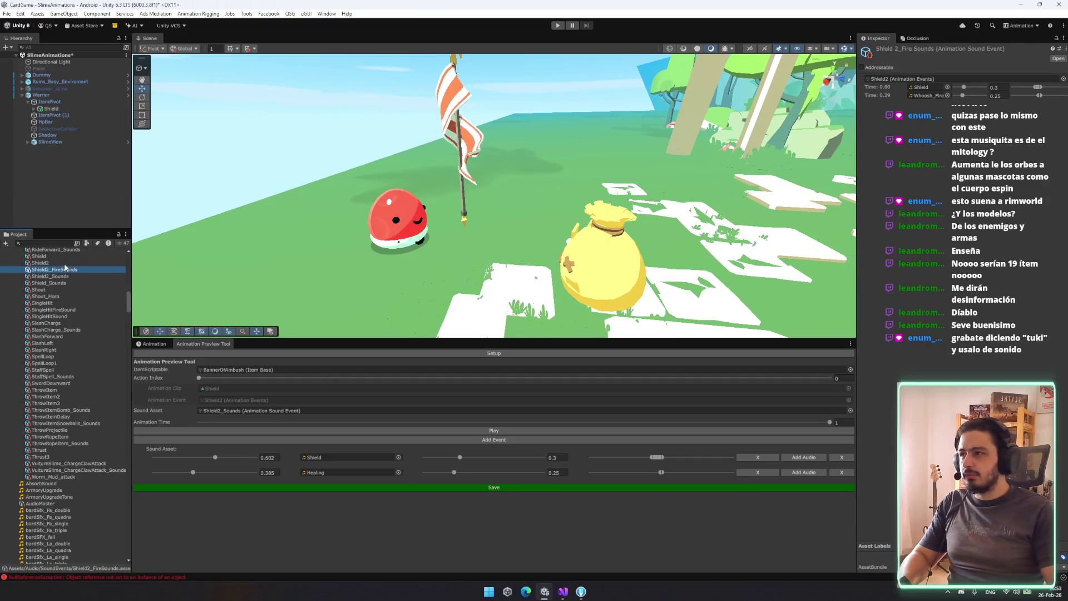
left_click(71, 279)
left_click(71, 278)
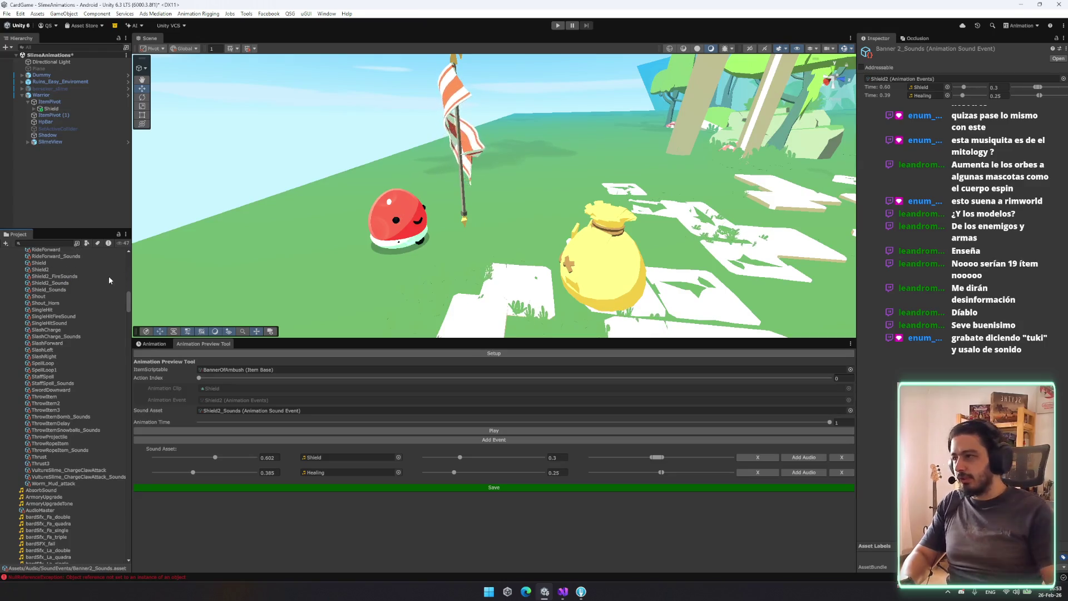
left_click(285, 412)
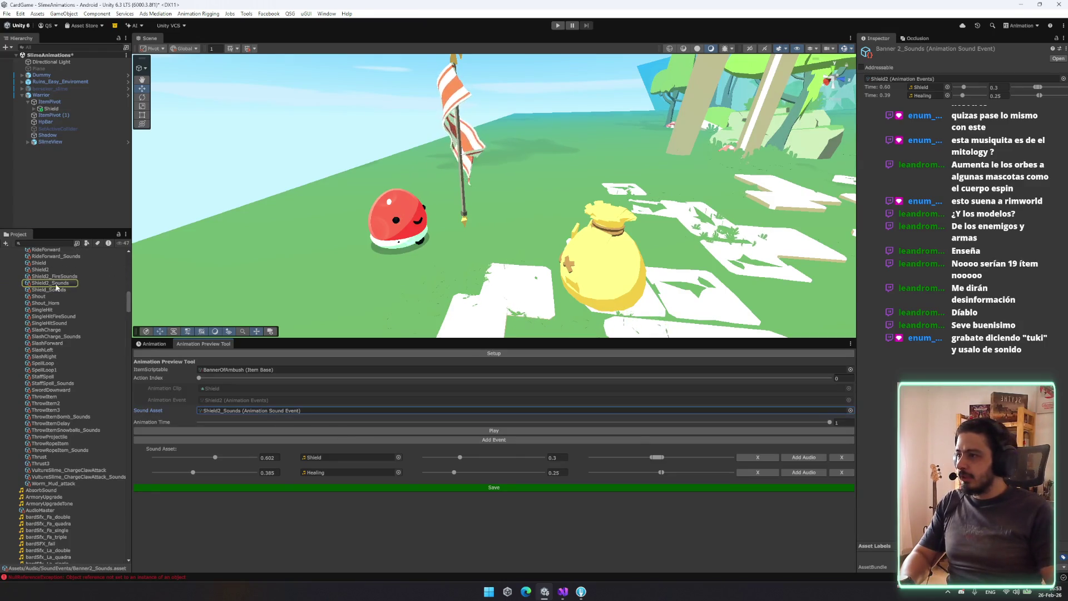
Assign Banner2_Sounds as the preview's Sound Asset and play the banner animation
scroll(56, 287, "up", 15)
scroll(66, 317, "up", 15)
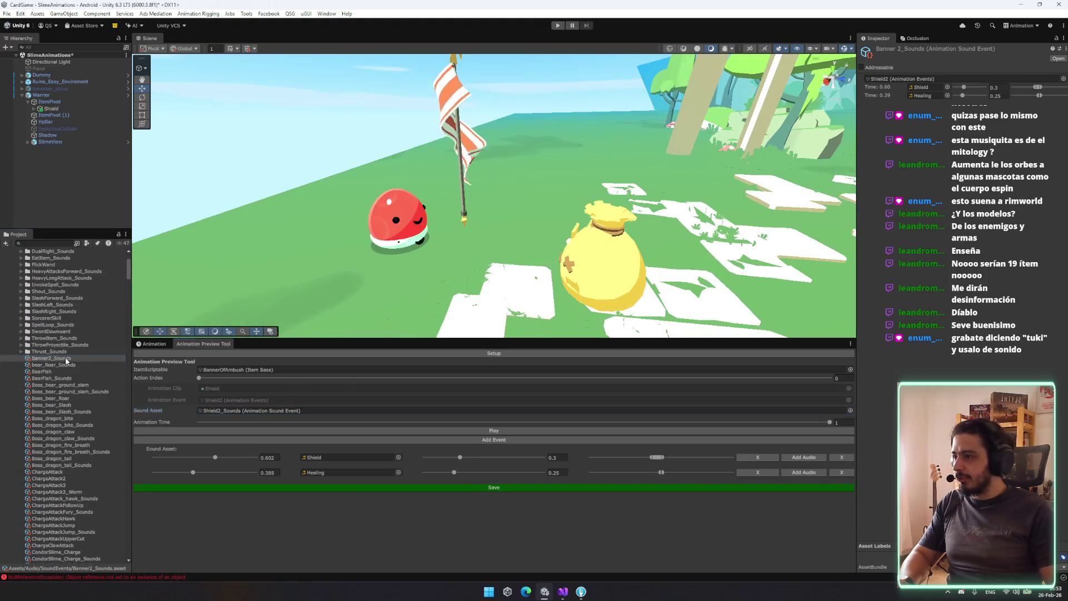
left_click_drag(317, 417, 232, 412)
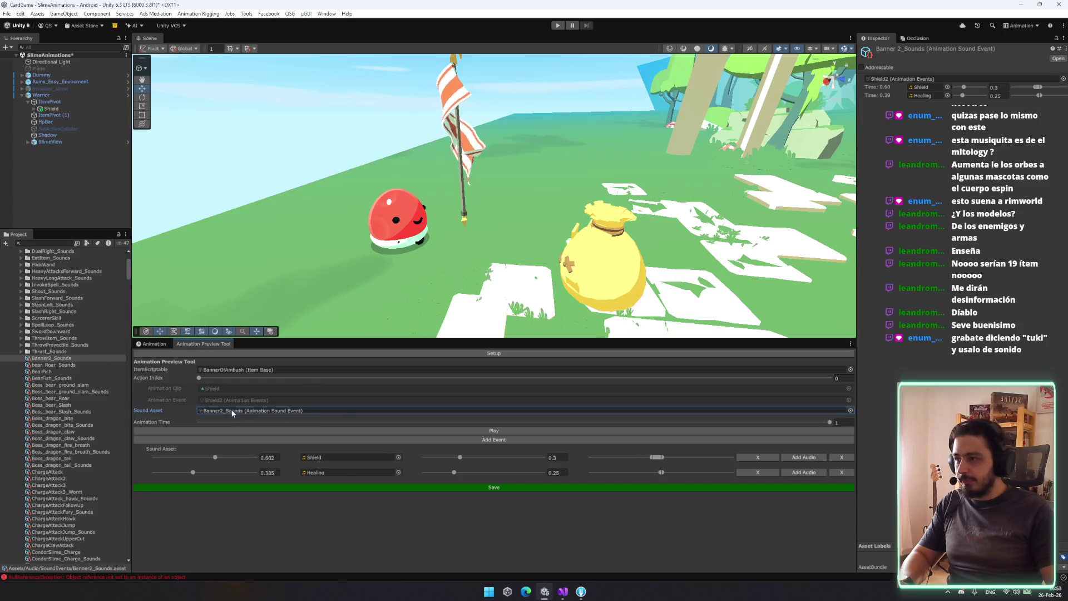
left_click(414, 429)
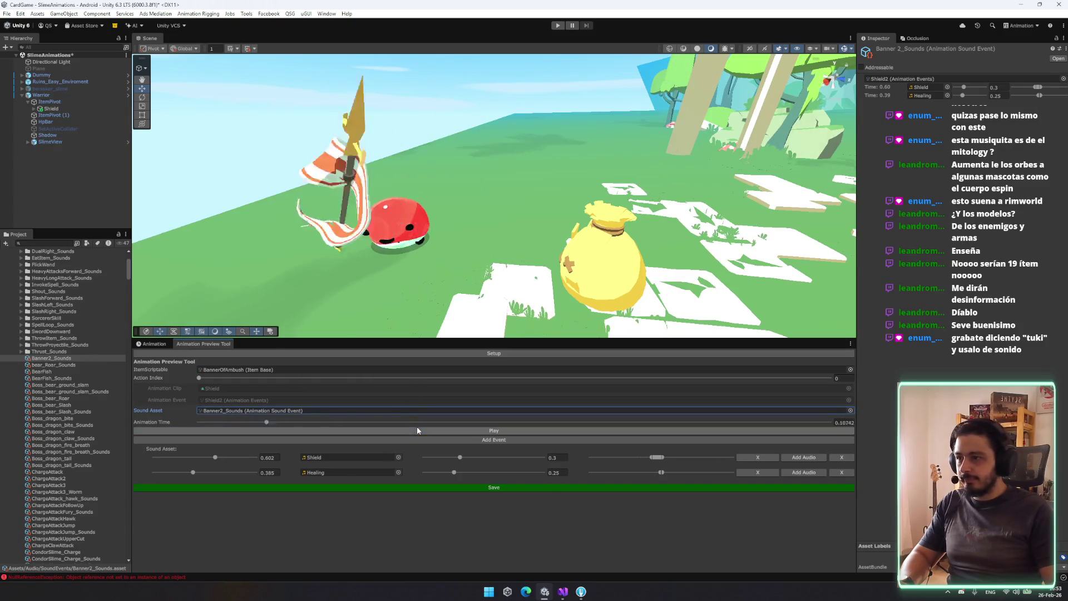
Replace the Healing event's clip with Hit_01 and replay the preview
left_click(398, 473)
double_click(459, 386)
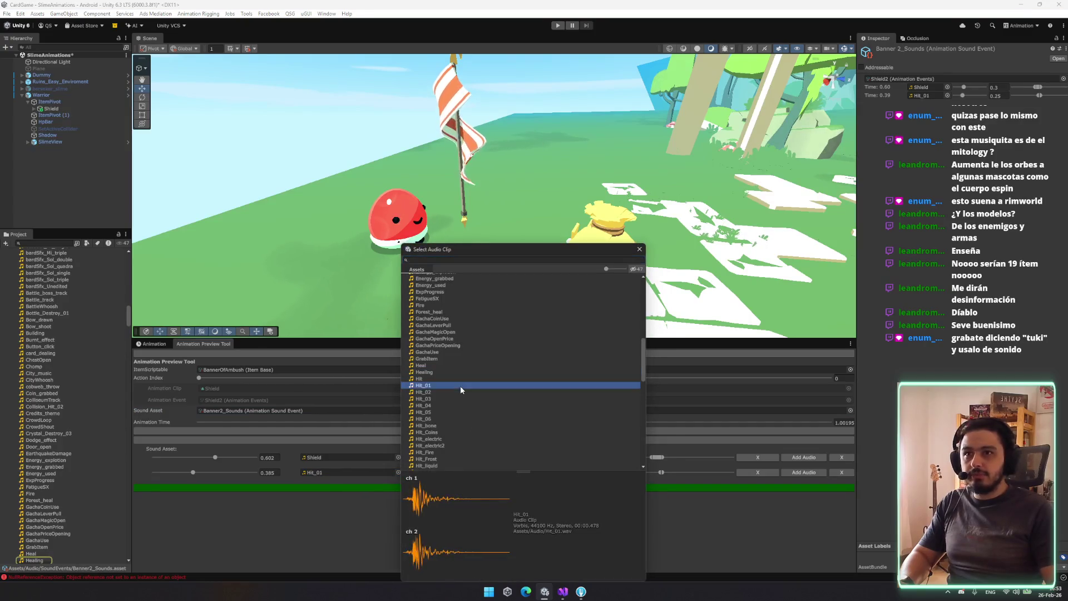
left_click(366, 432)
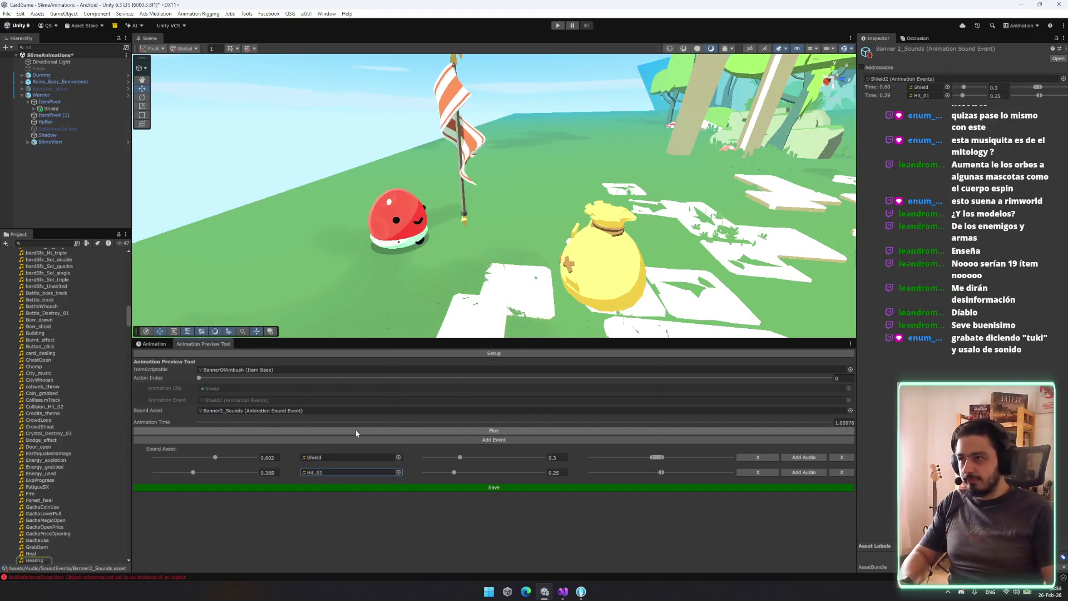
left_click(359, 433)
left_click(358, 429)
Audition OverchargeSFX, Slomotion_effect, Shield_activation, RockHit and Whoosh_chain, settling on Whoosh_Long for Shield
left_click(398, 457)
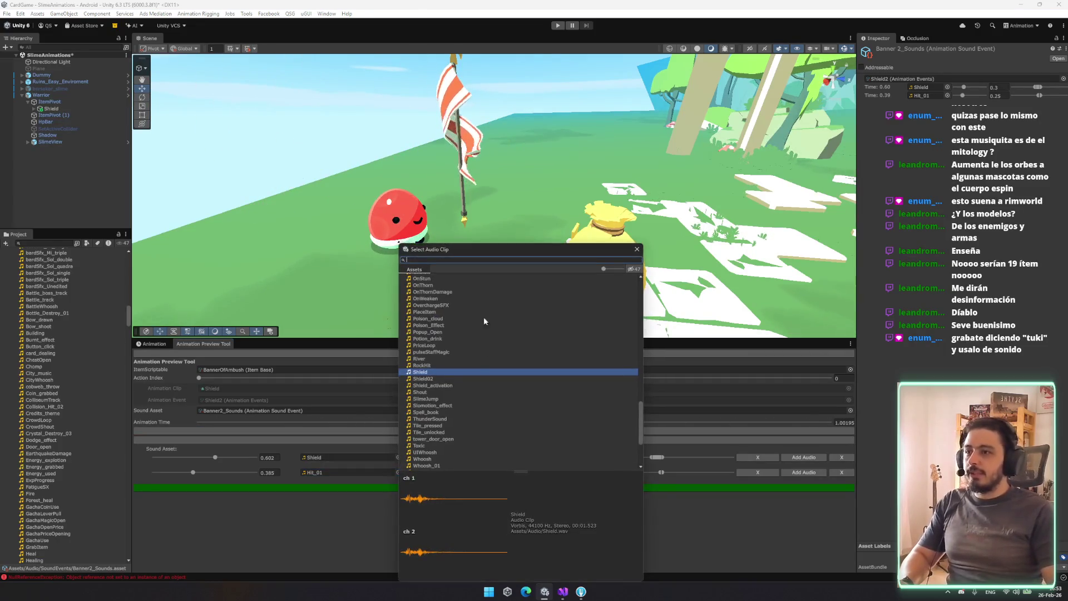
left_click(439, 305)
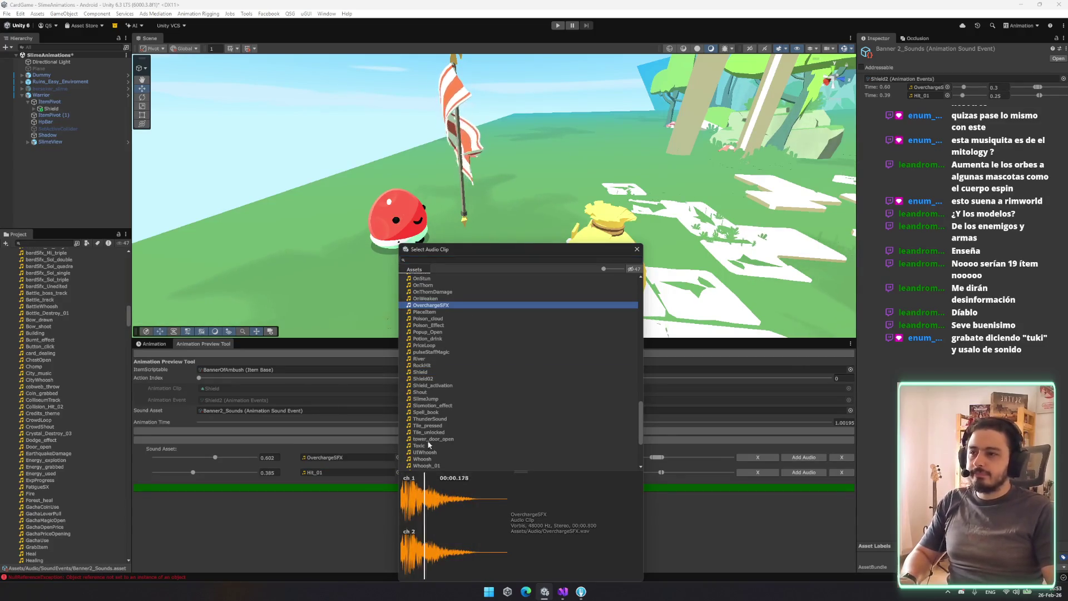
left_click(433, 406)
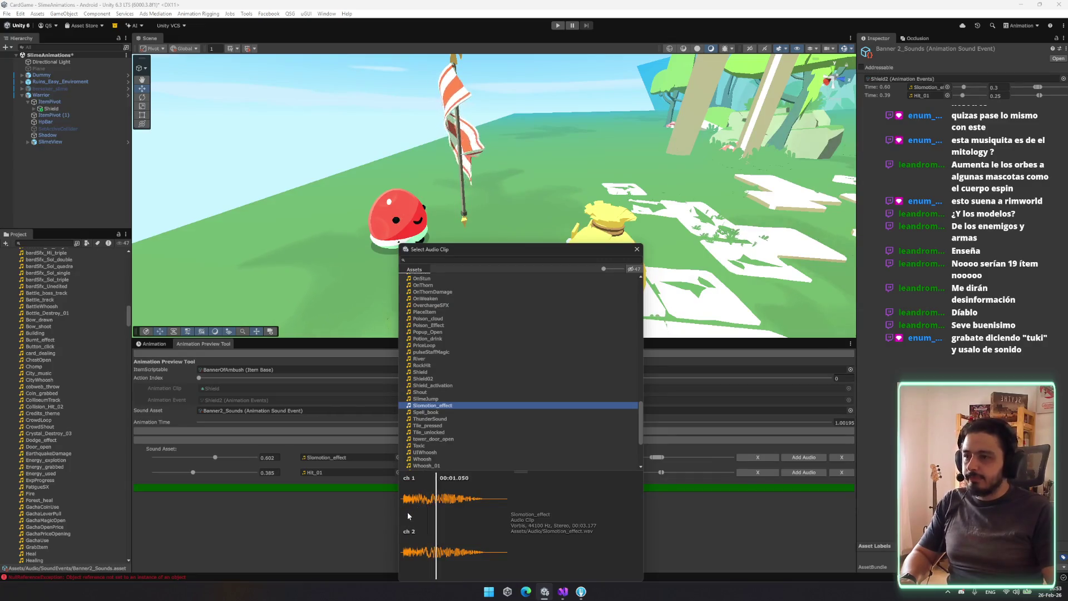
key("Up")
key("Up")
key("Up")
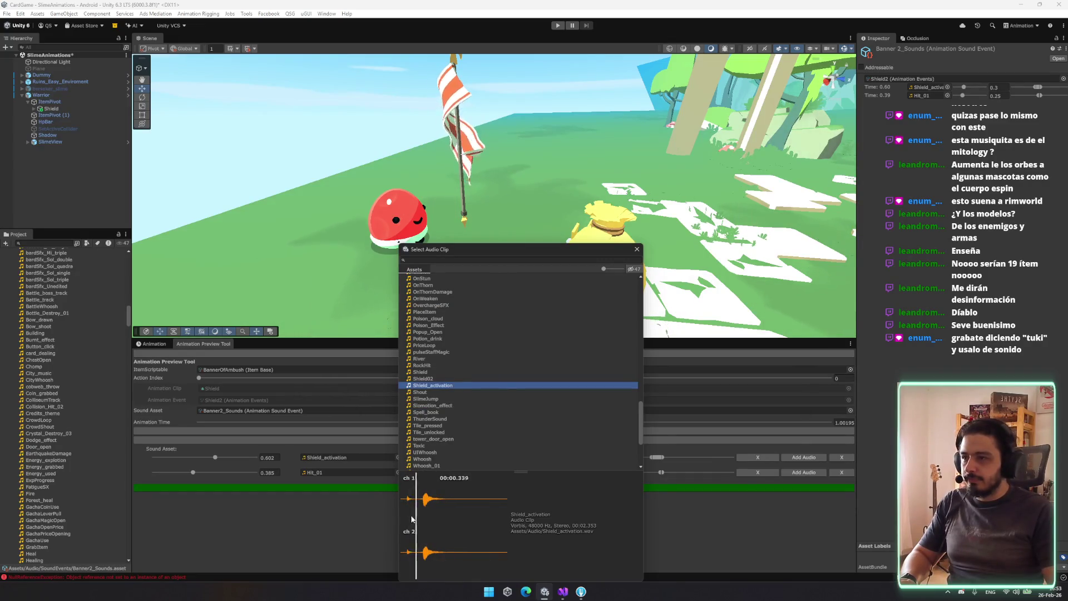
key("Up")
key("Up")
key("Up")
key("Down")
scroll(429, 391, "down", 5)
left_click(445, 380)
left_click(445, 414)
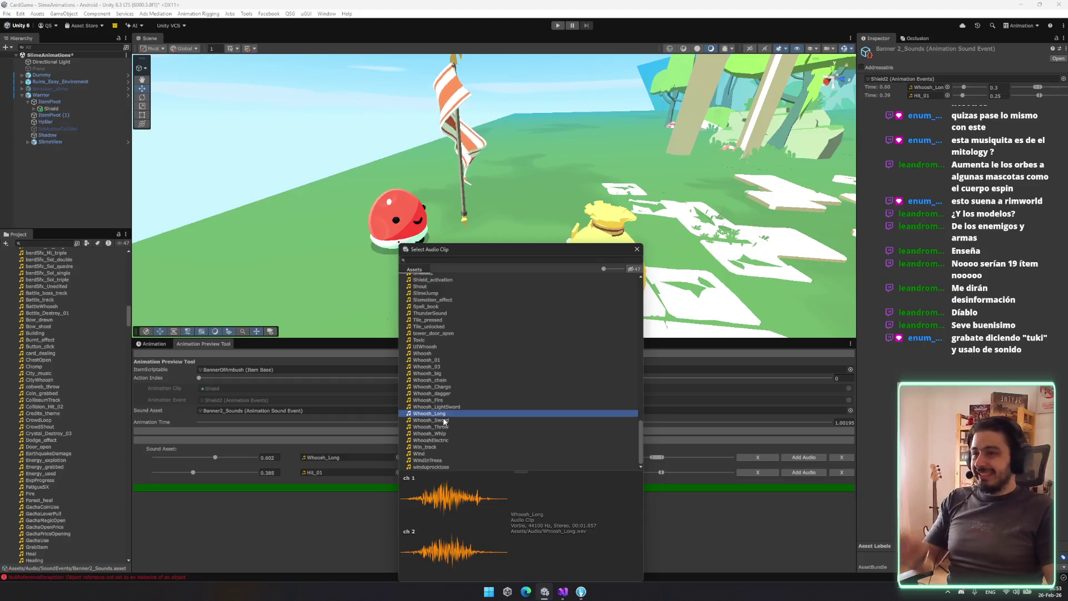
double_click(445, 413)
Preview with Whoosh_Long, then add and remove a third sound event row
left_click(431, 431)
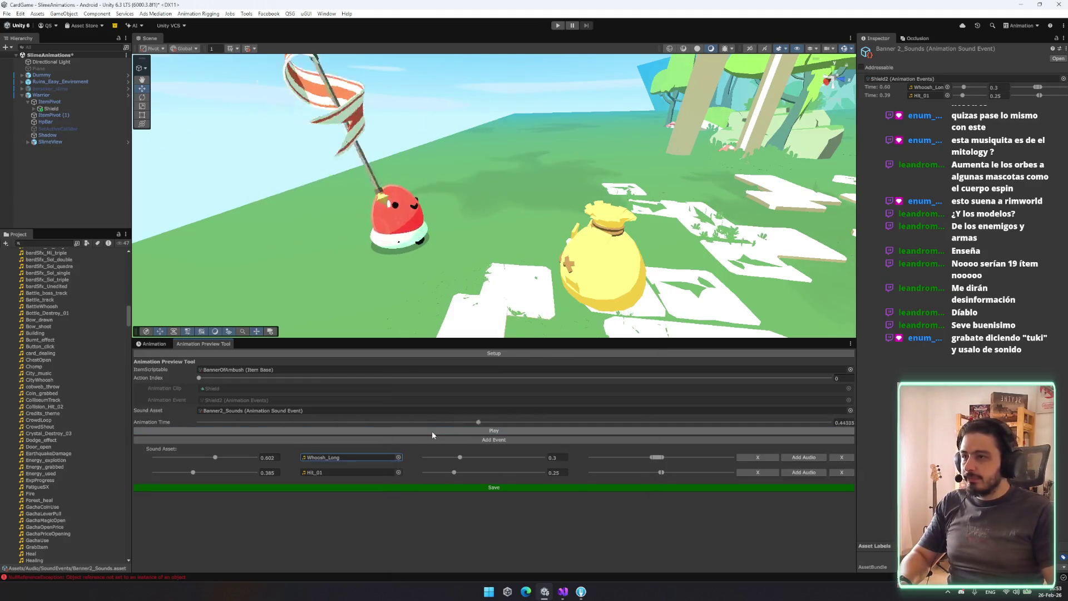
left_click(431, 430)
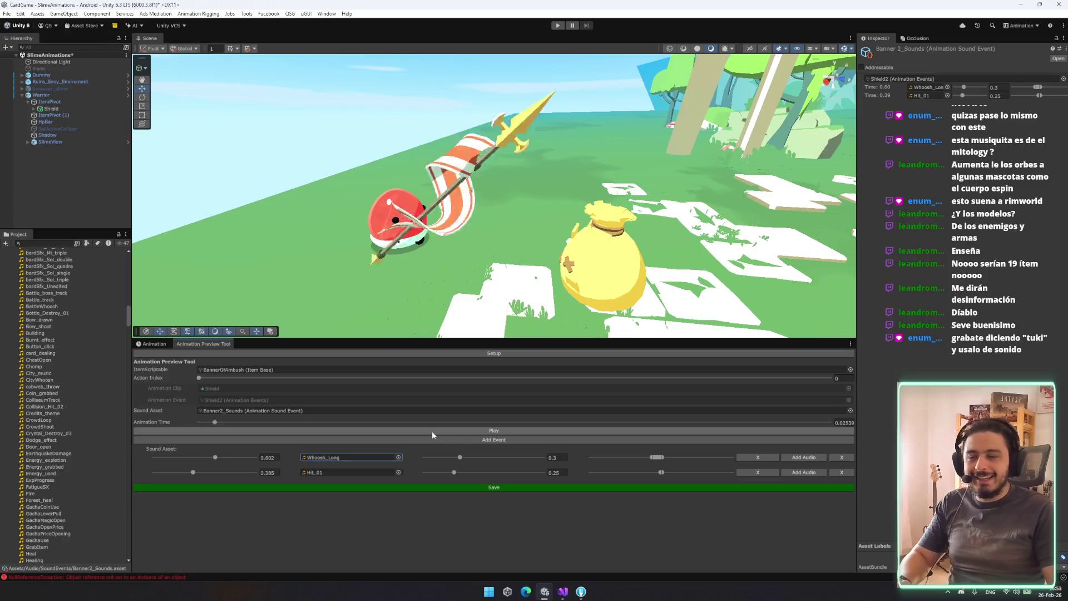
left_click(432, 430)
left_click(433, 430)
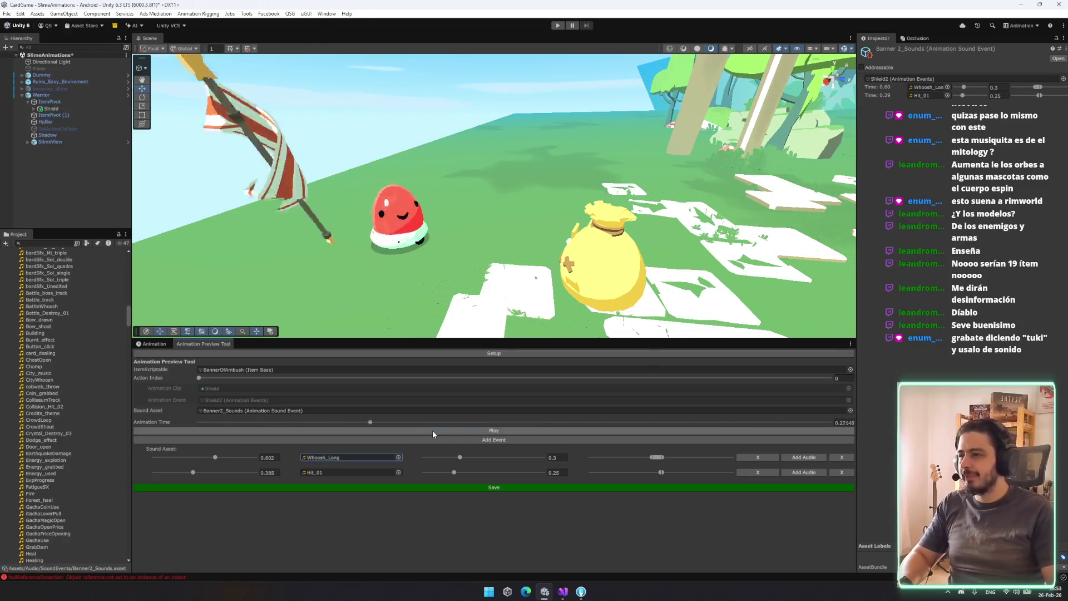
left_click(398, 458)
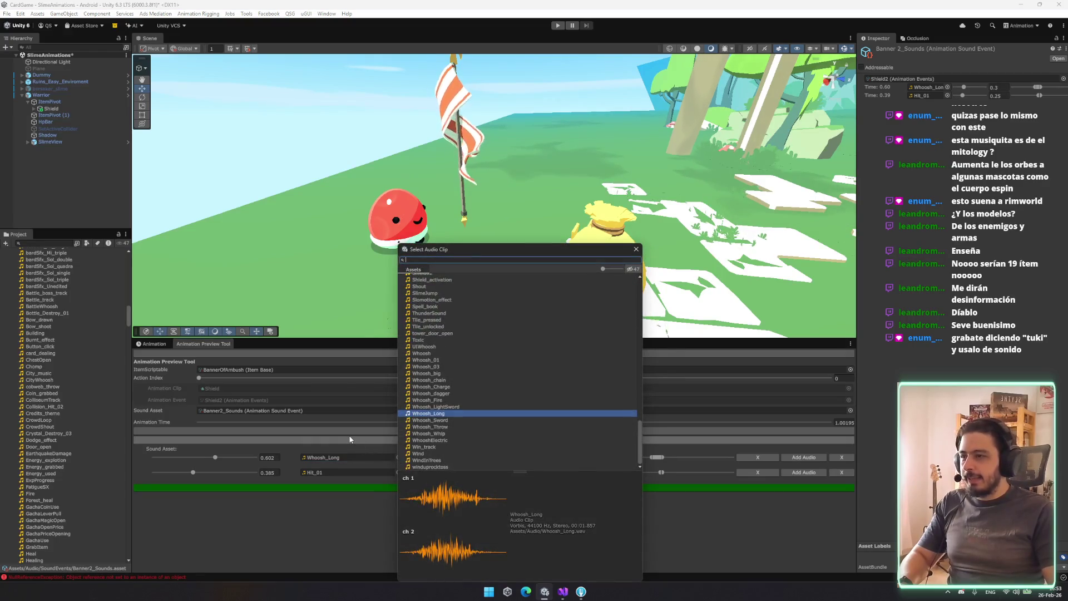
left_click(350, 437)
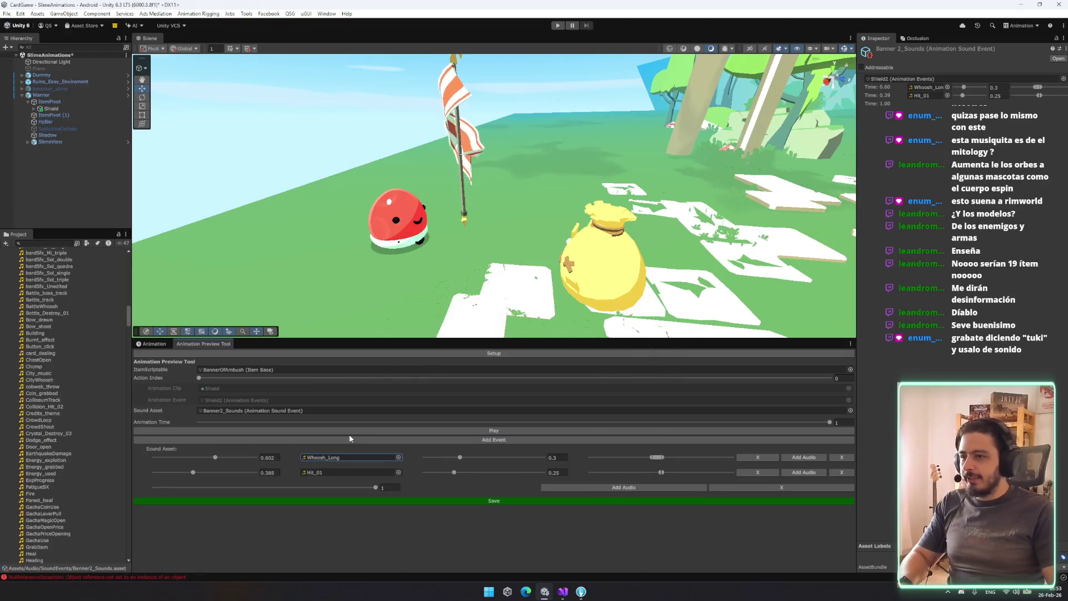
left_click(788, 489)
left_click(457, 431)
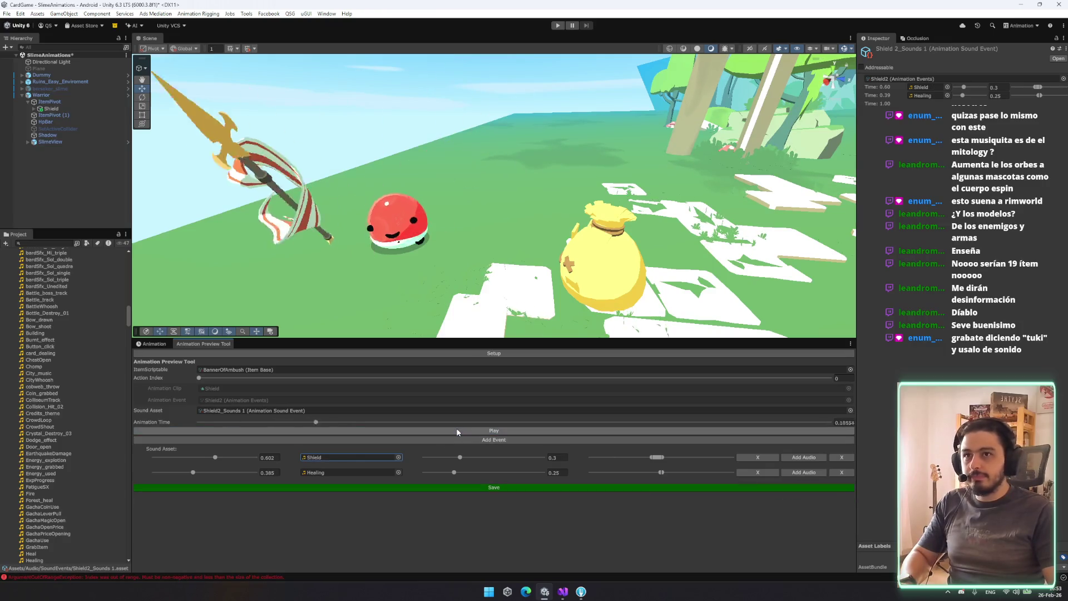
Find Shield2_Sounds 1 among the sound assets and assign it as the Sound Asset
scroll(58, 321, "up", 10)
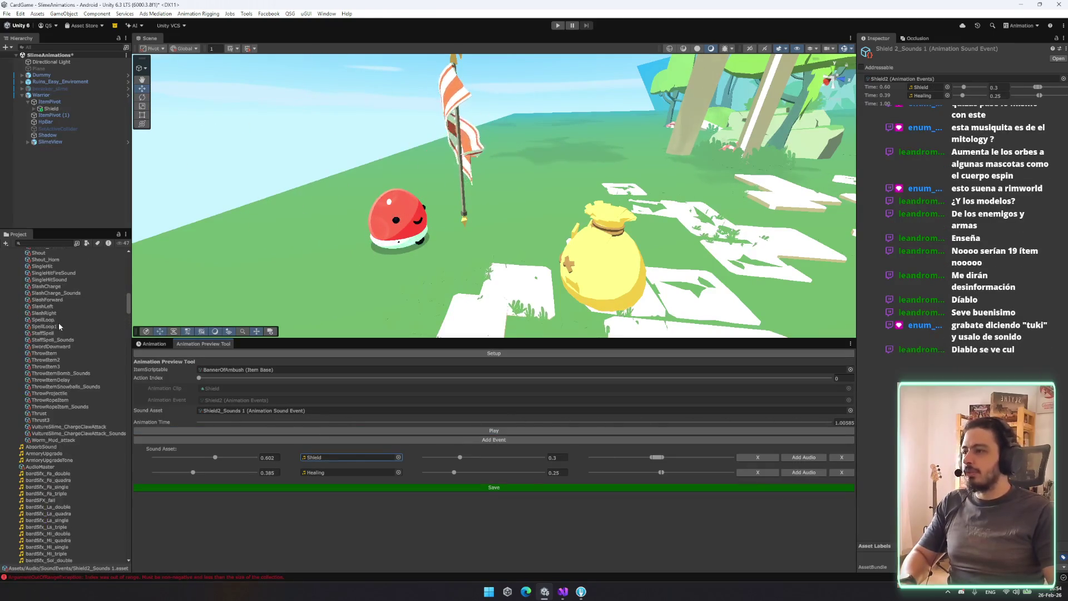
scroll(57, 321, "up", 8)
left_click(57, 407)
left_click(58, 420)
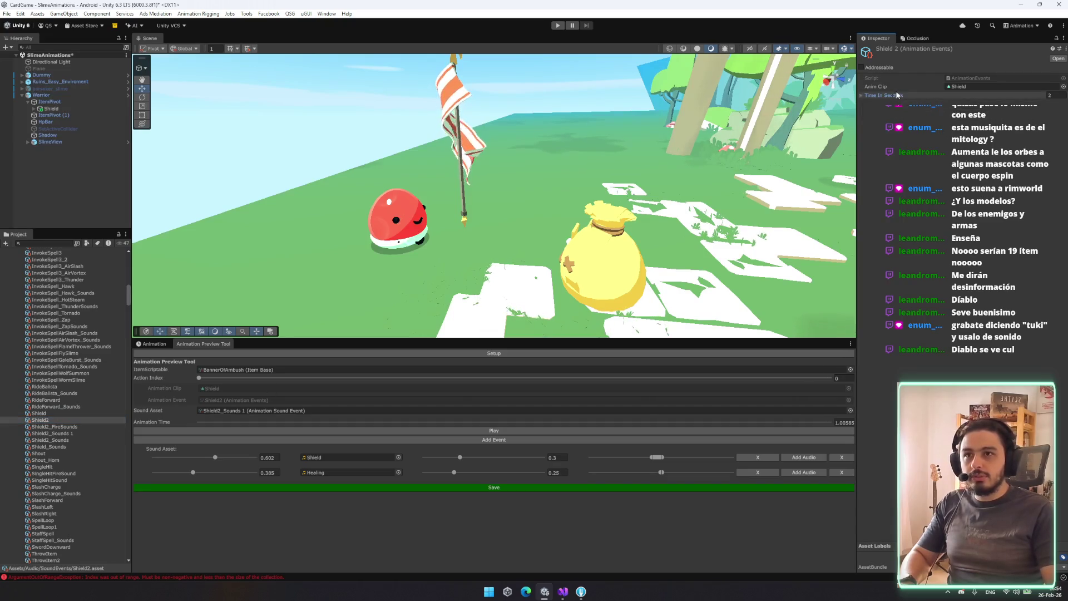
left_click(81, 427)
left_click(70, 434)
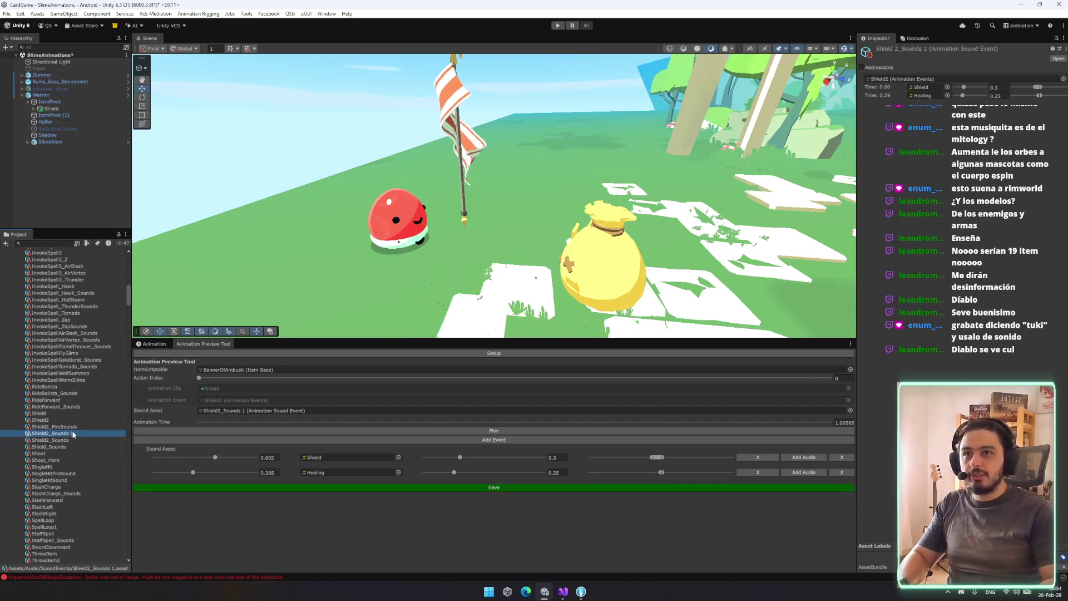
left_click_drag(73, 434, 251, 411)
Rename Shield2_Sounds 1 to Banner2_Sounds and play the banner preview
left_click(97, 432)
key("BackSpace")
key("BackSpace")
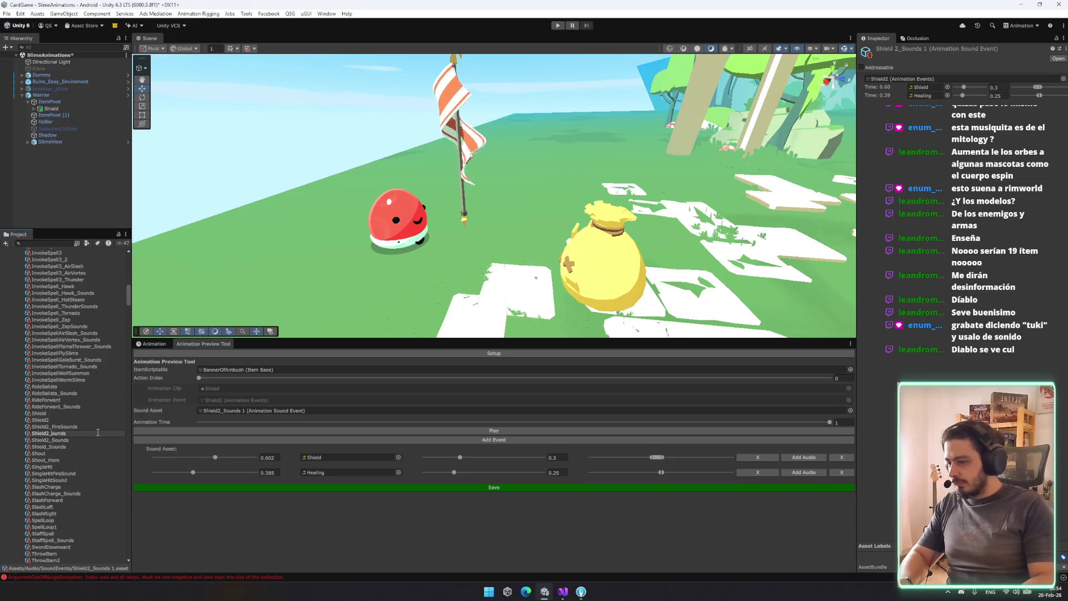
type("ounds")
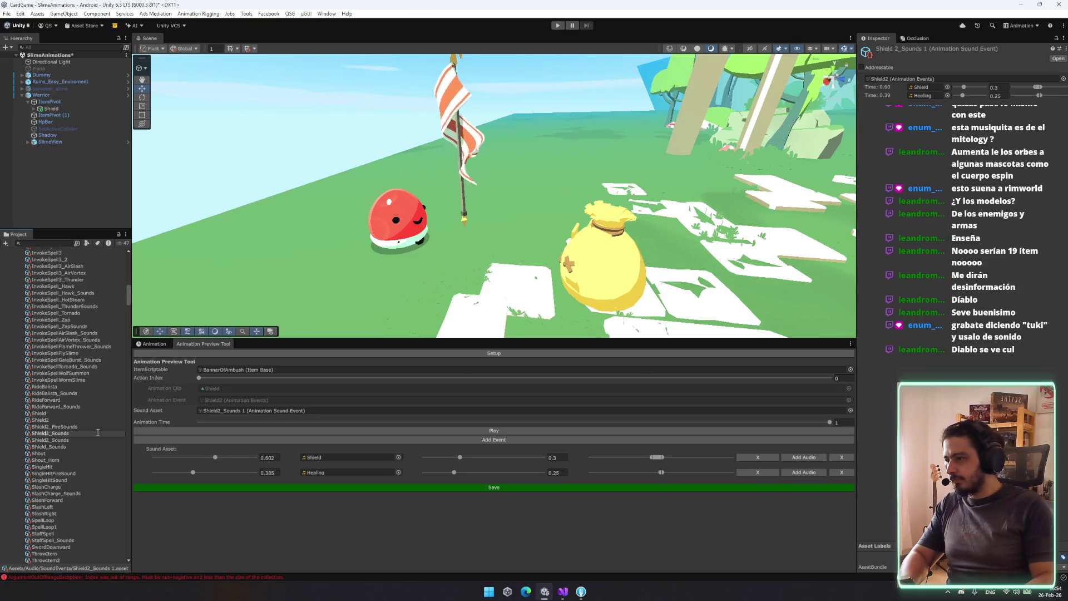
type("er")
key("Return")
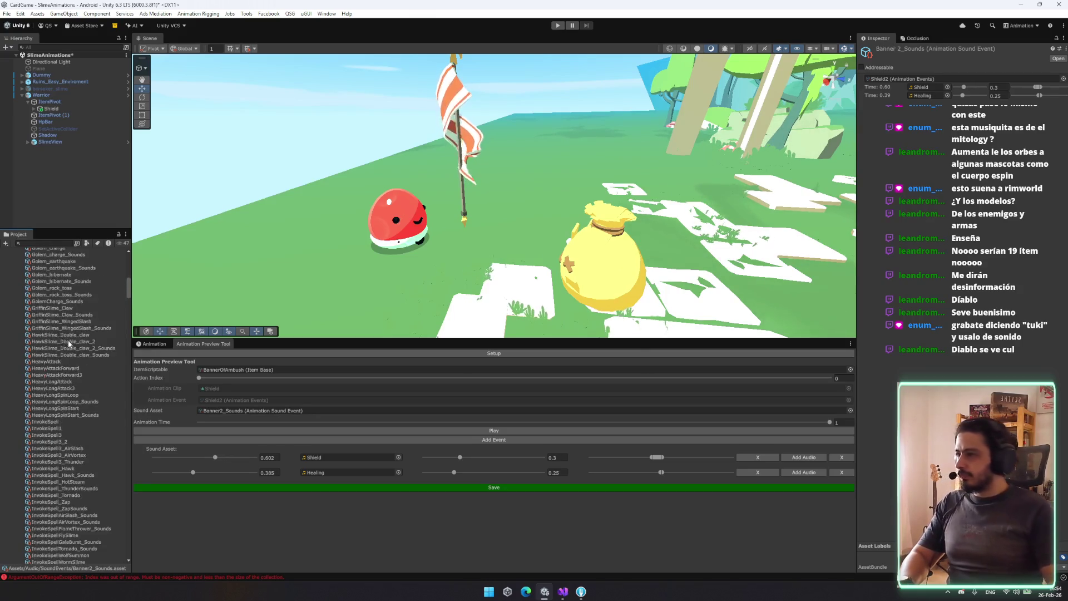
left_click(290, 431)
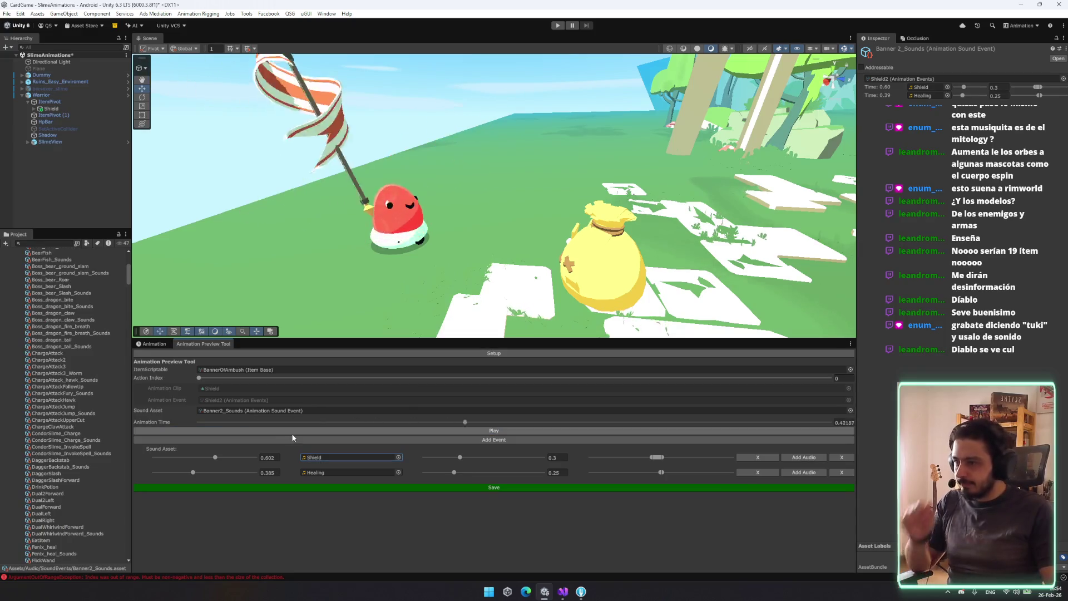
left_click(288, 432)
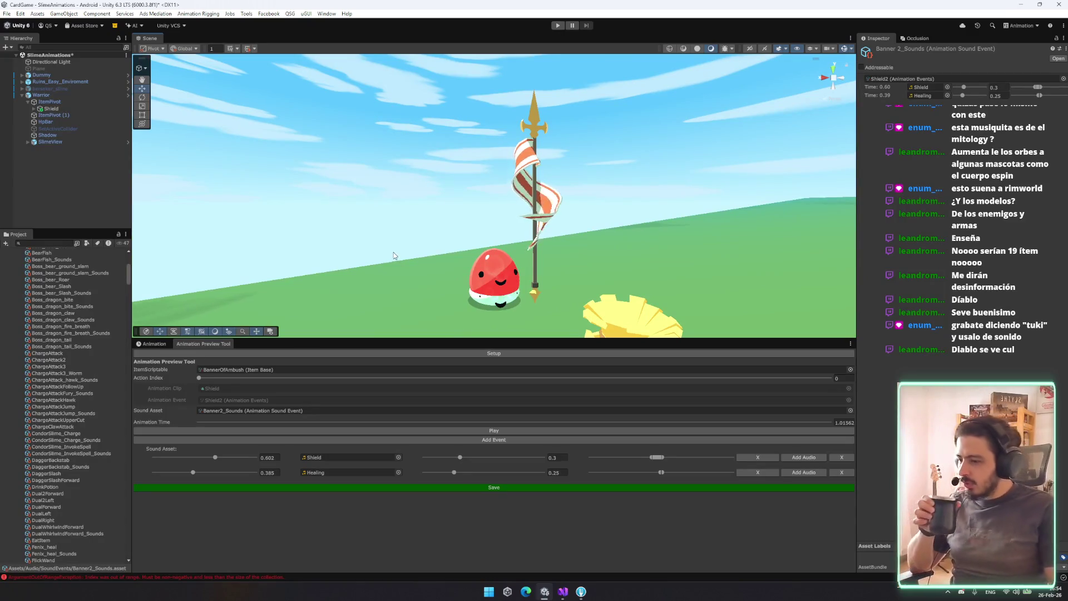
mouse_move(551, 288)
left_mouse_down()
mouse_move(513, 247)
mouse_move(467, 356)
left_mouse_up()
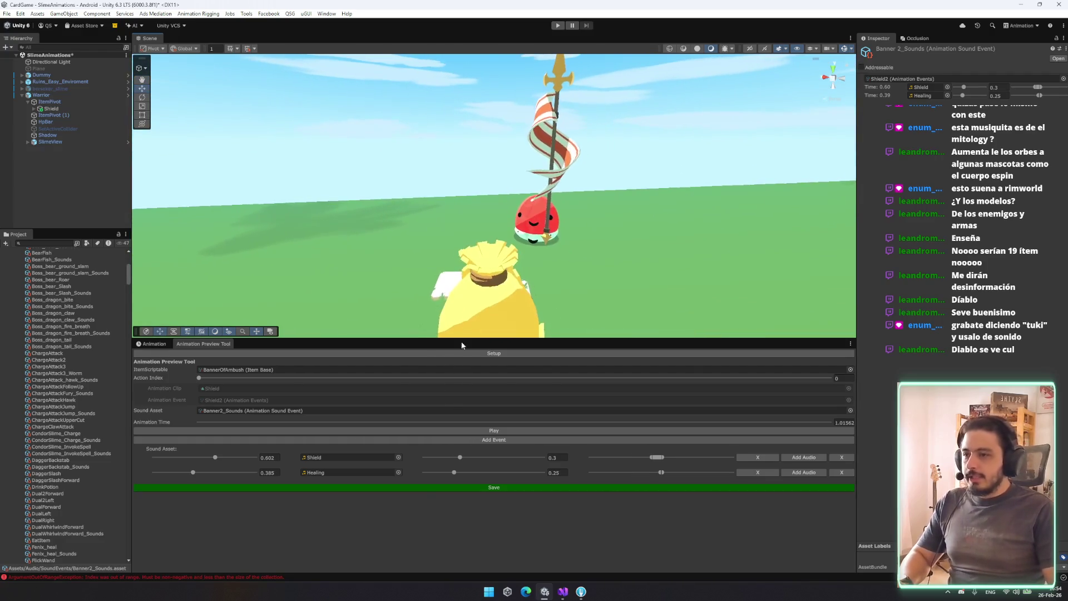
left_click(455, 429)
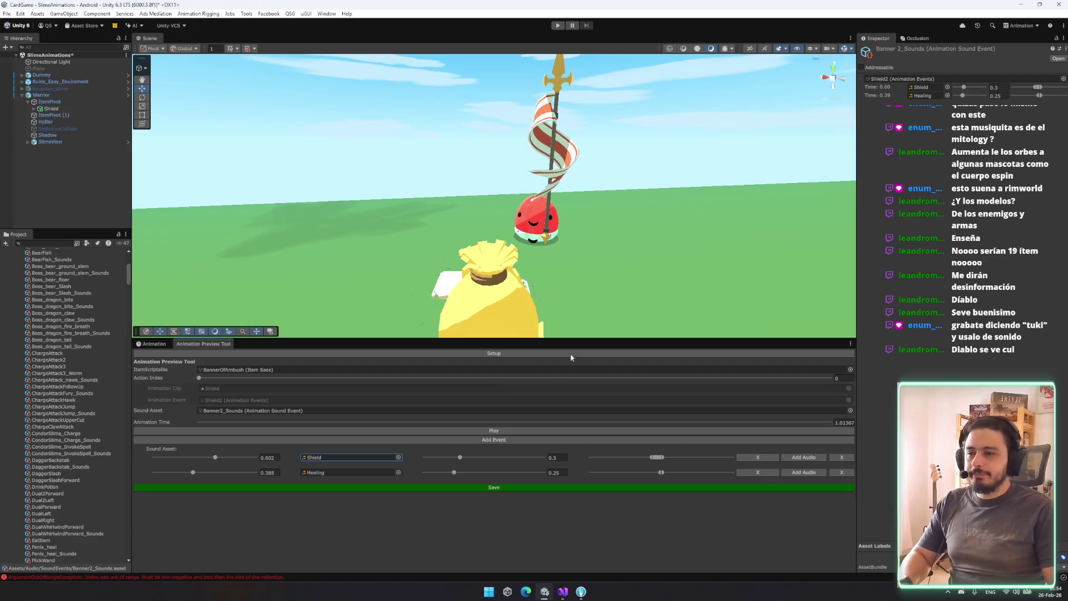
left_click(536, 429)
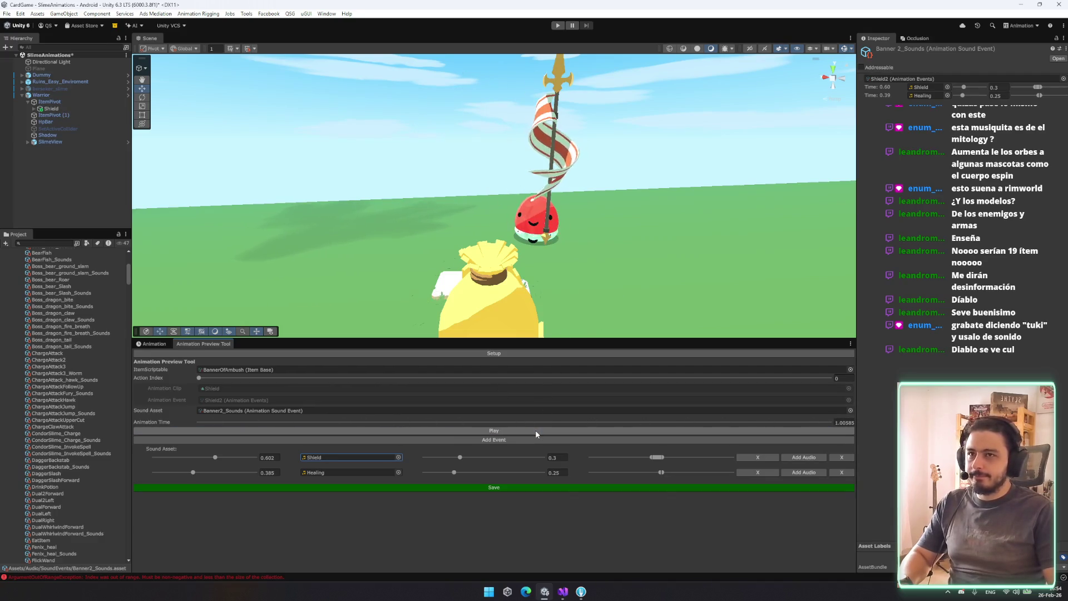
left_click(533, 432)
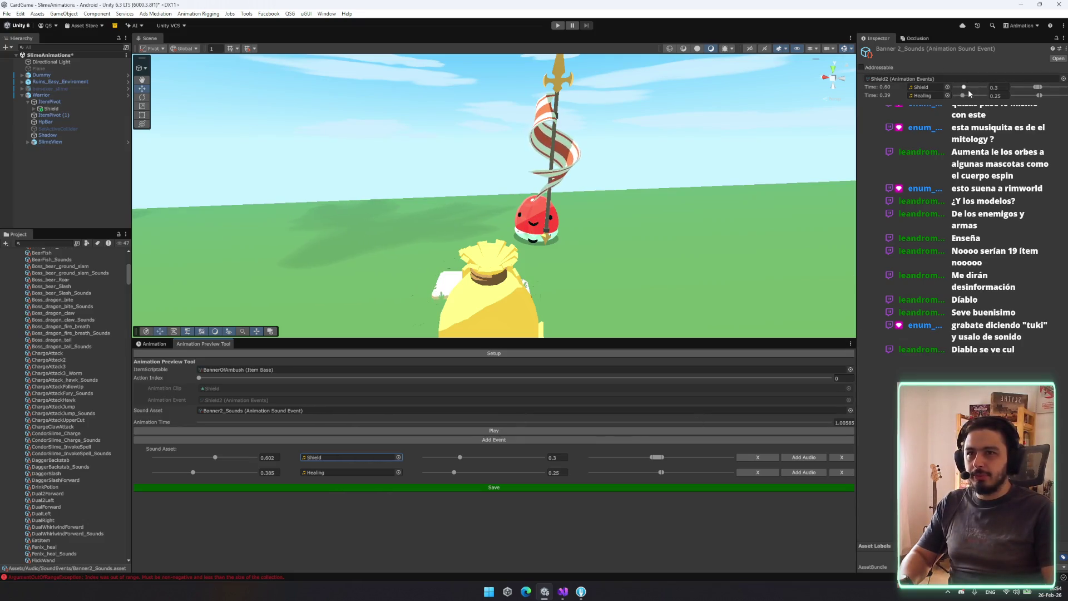
scroll(58, 348, "up", 5)
left_click(50, 403)
left_click(56, 390)
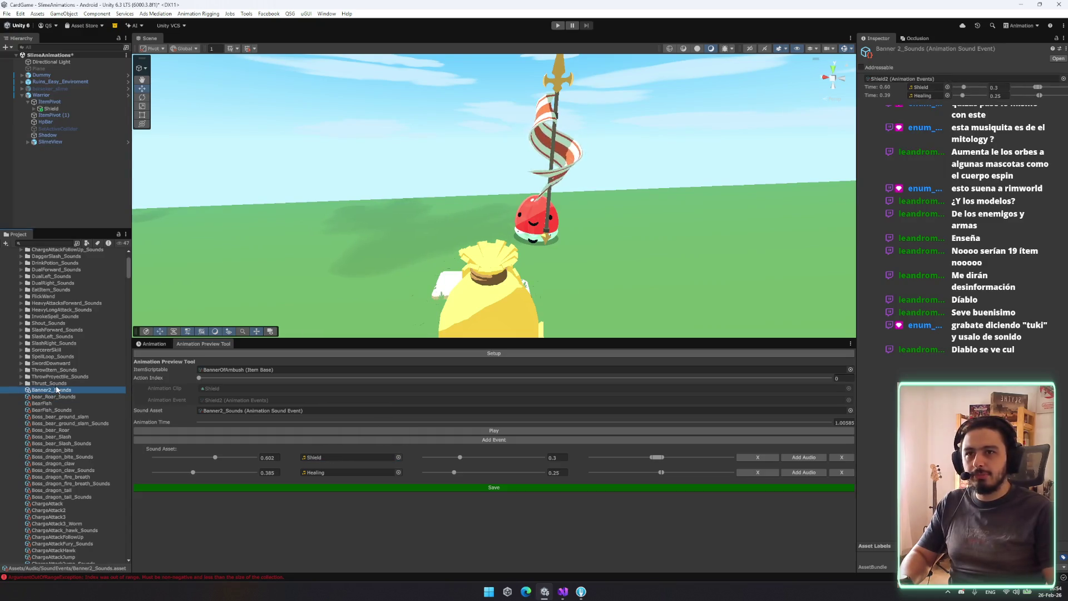
left_click(460, 457)
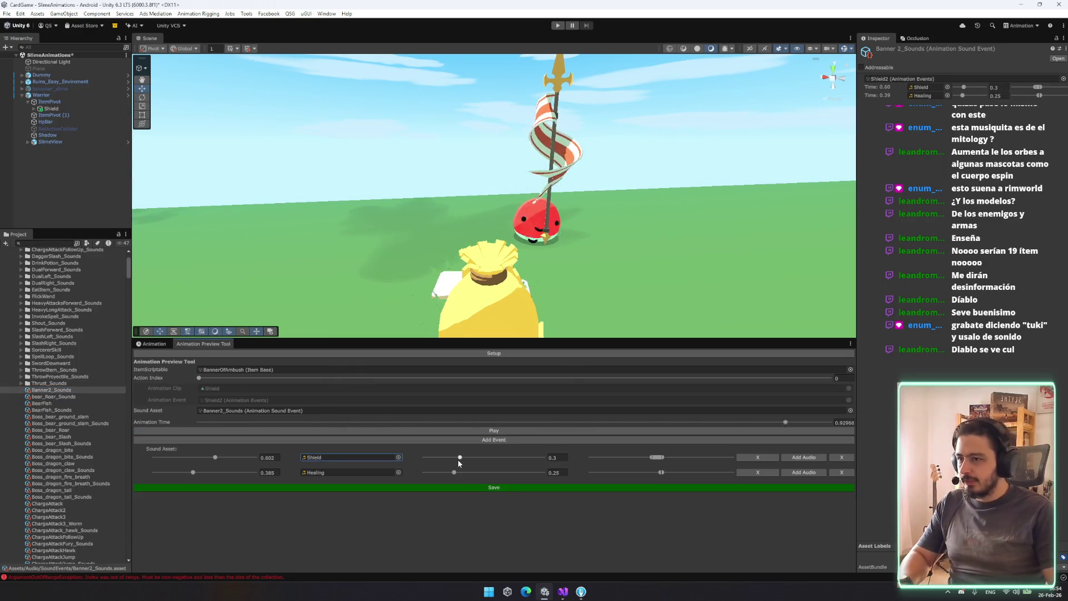
left_click_drag(640, 234, 687, 230)
Search the second sound's picker for 'magic', use pulseStaffMagic, and preview
left_click(398, 472)
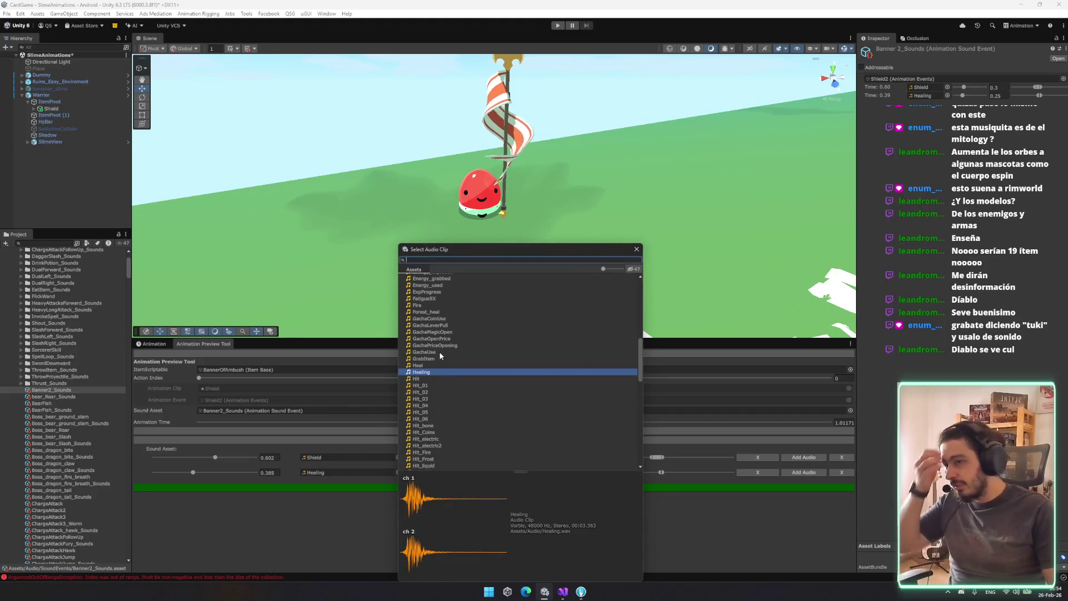
scroll(439, 355, "up", 3)
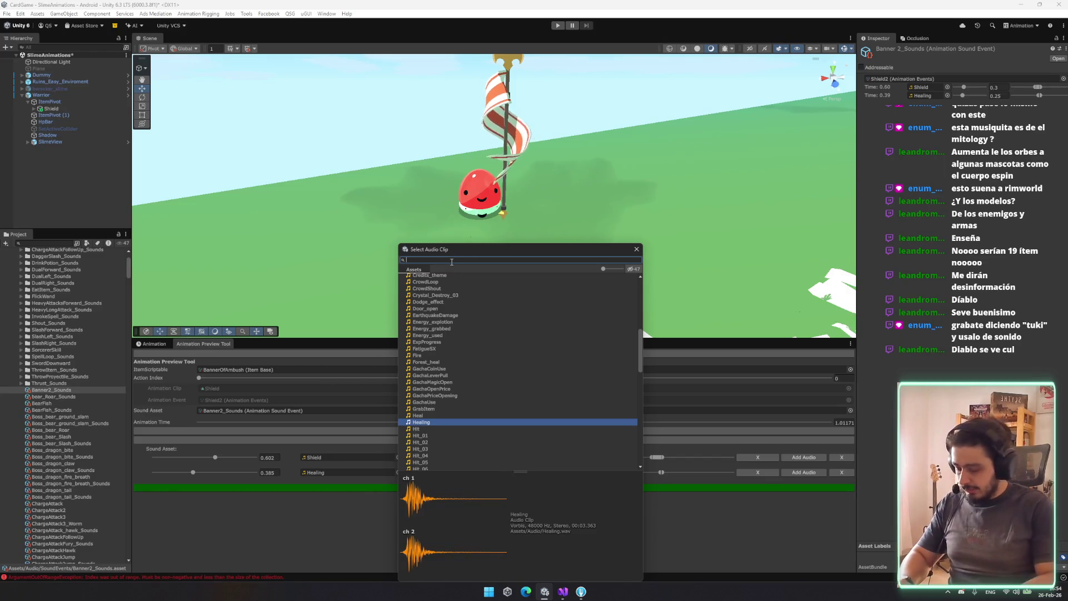
type("magic")
double_click(449, 290)
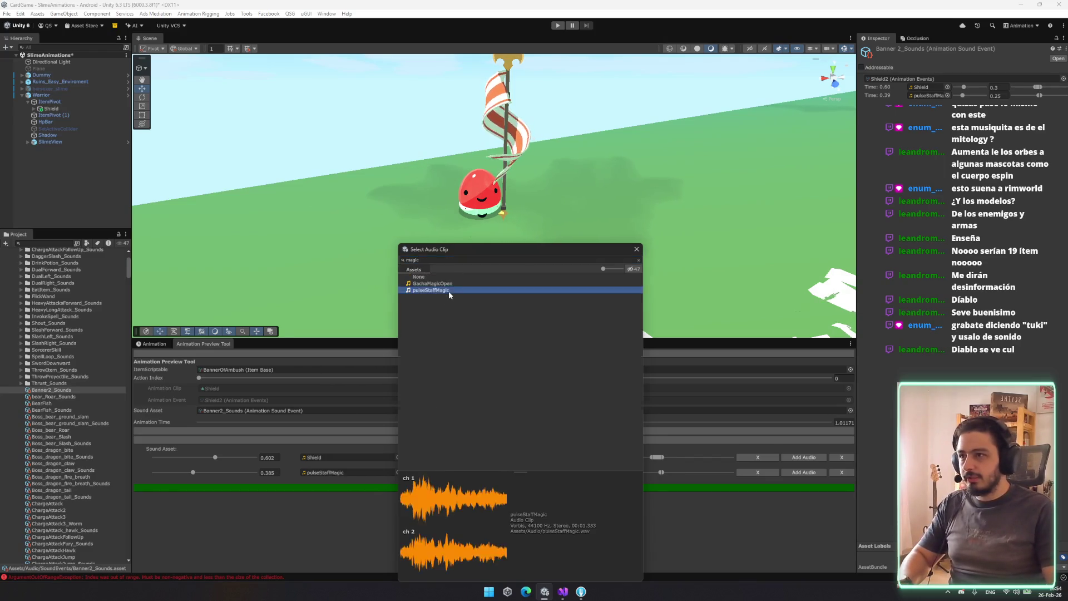
left_click(430, 431)
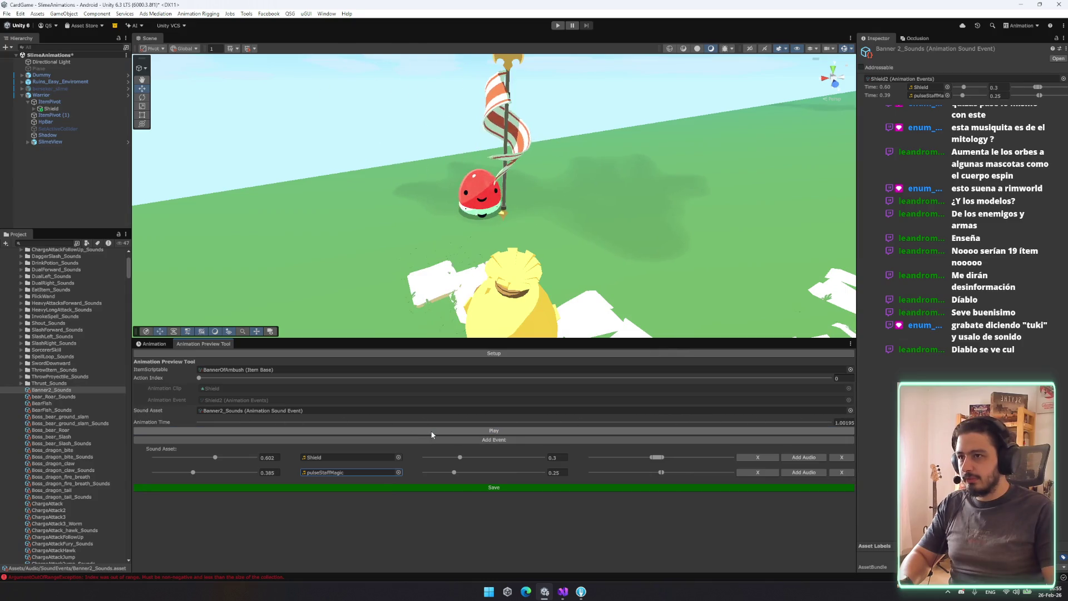
Try Slomotion_effect, then set Shout as the second sound and replay
left_click(398, 473)
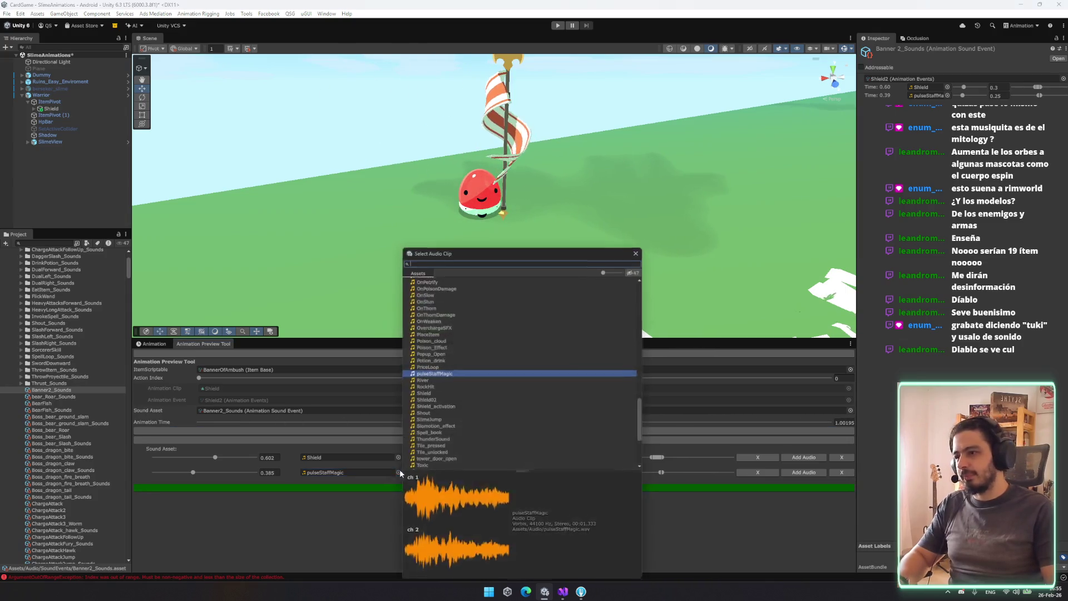
left_click(462, 446)
left_click(460, 425)
left_click(450, 412)
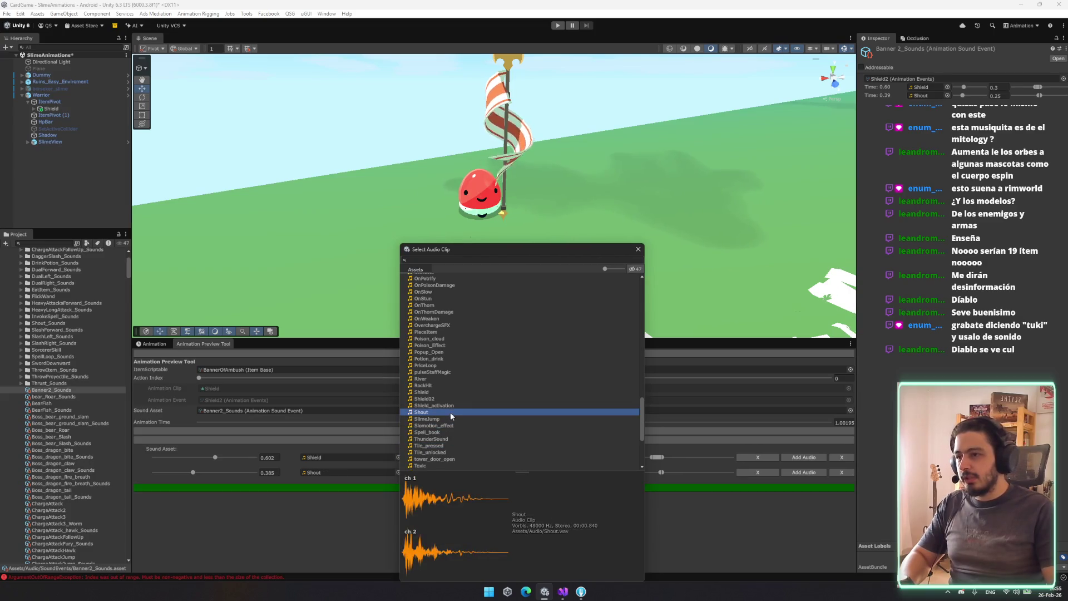
double_click(453, 412)
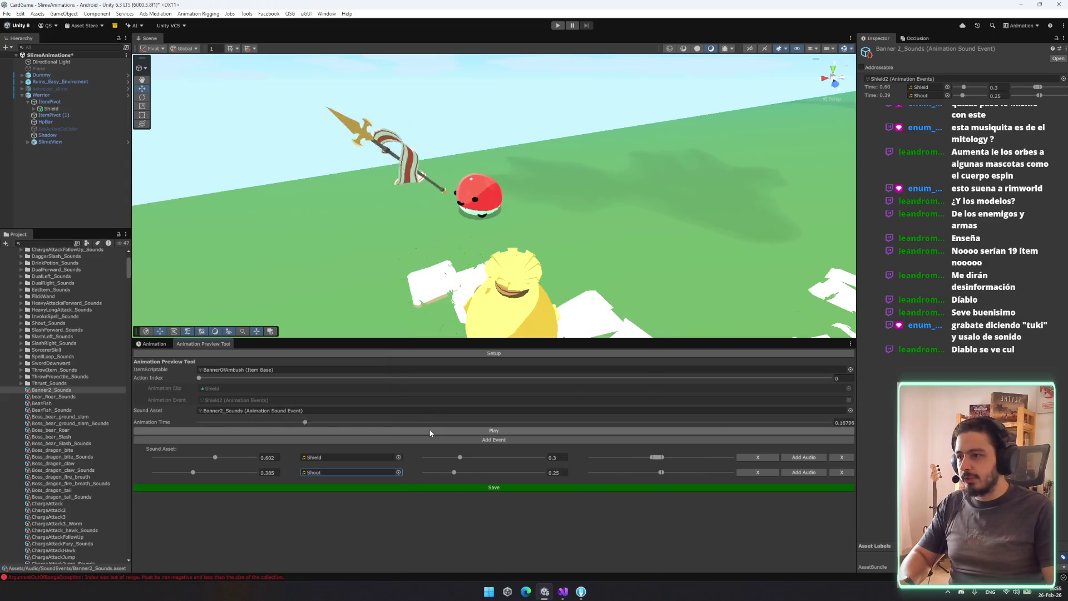
left_click(432, 431)
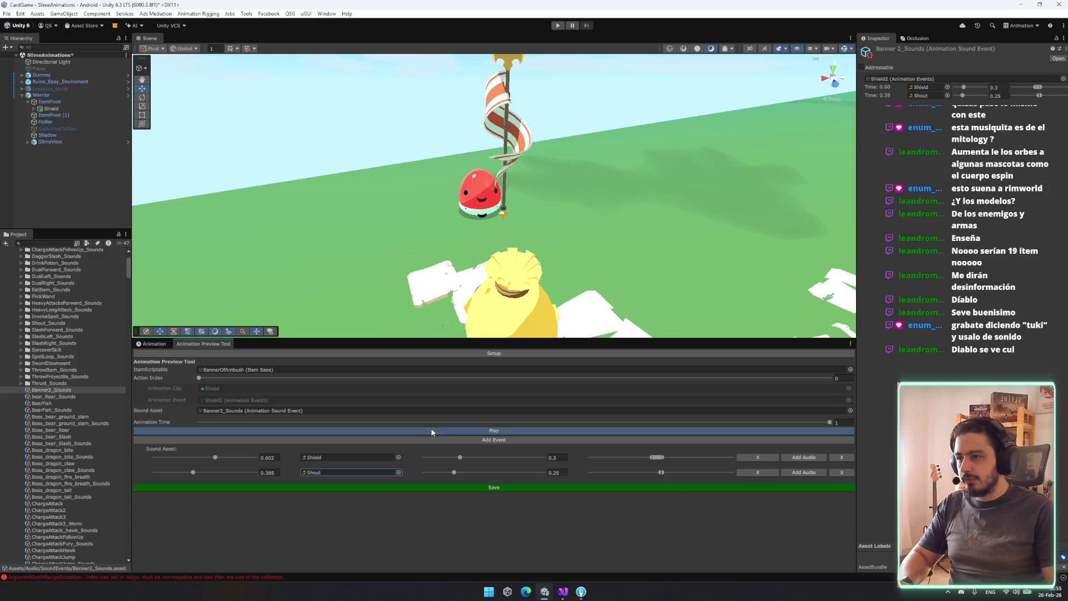
left_click(479, 430)
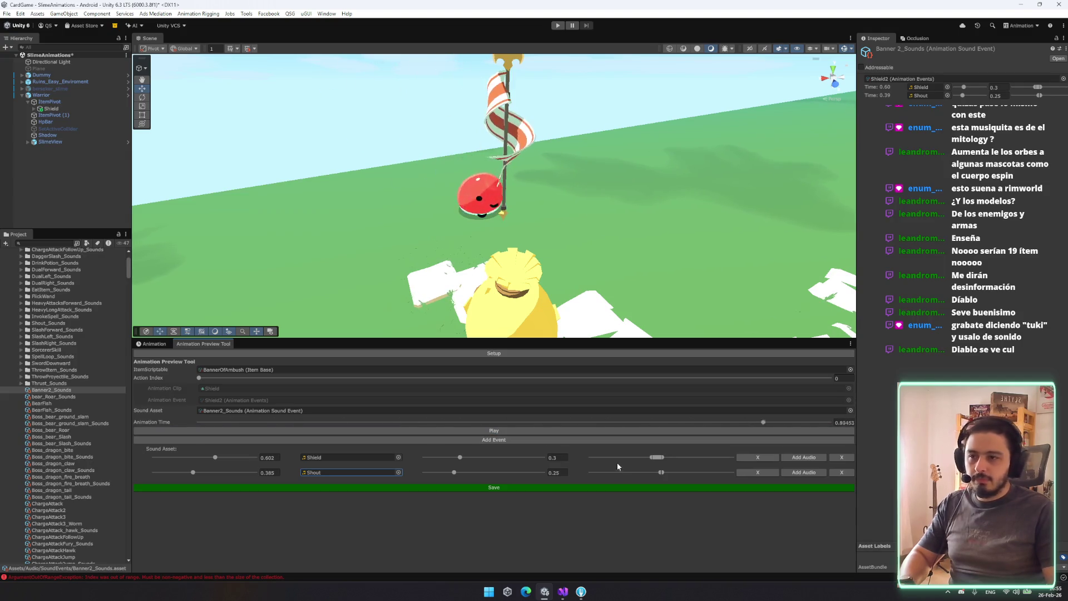
Raise the Shield sound's value to 0.504 and replay the preview
left_click_drag(489, 457, 485, 458)
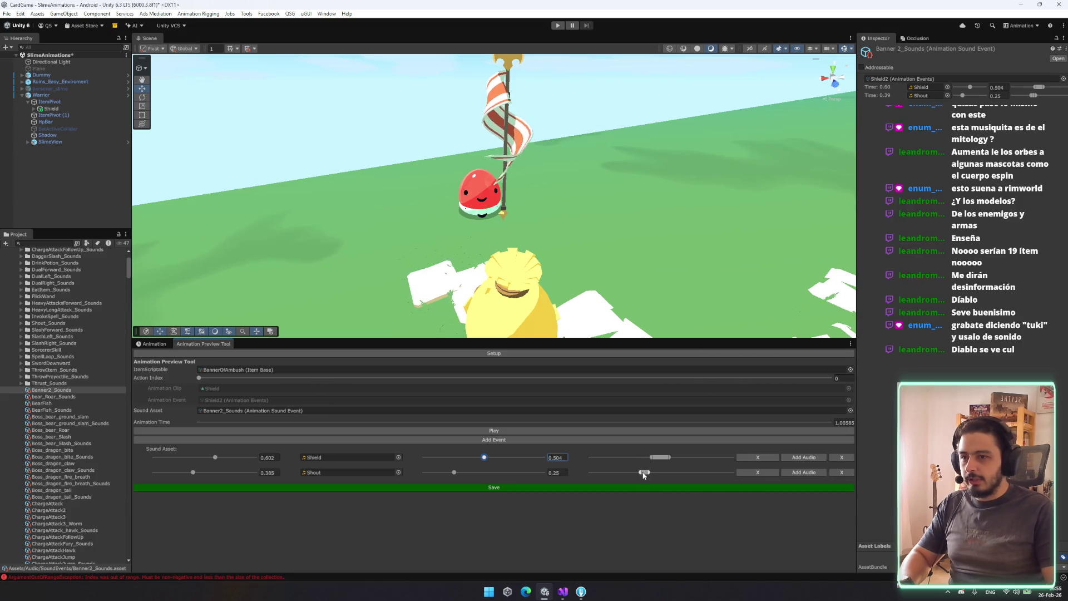
left_click(607, 431)
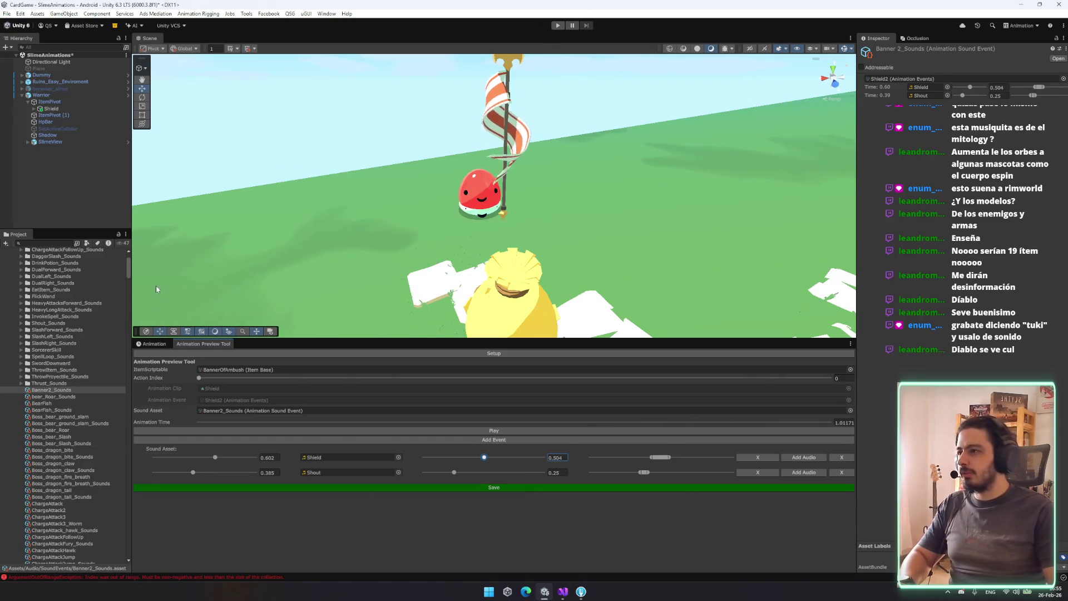
scroll(128, 294, "up", 5)
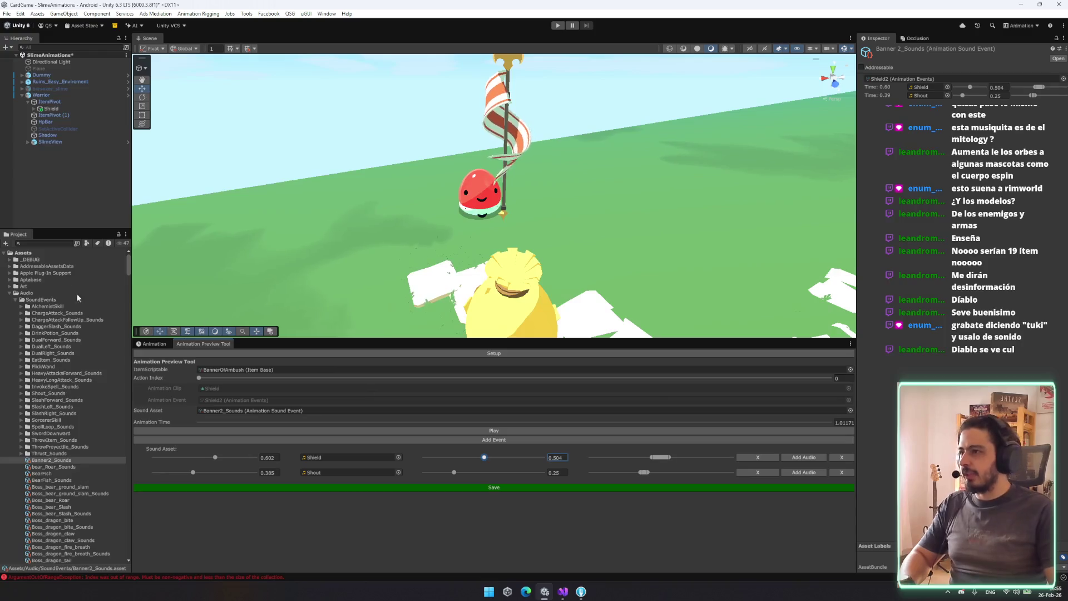
Expand _DEBUG, look through the debug data assets, and select PlayerInventoryDebug
left_click(10, 260)
left_click(66, 273)
left_click(71, 280)
left_click(67, 272)
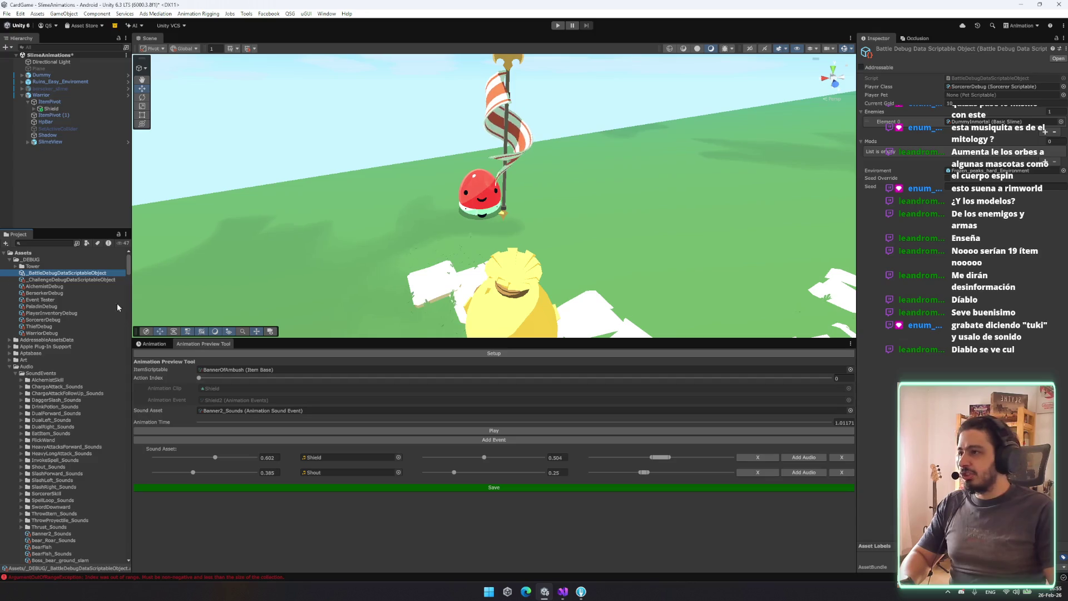
left_click(95, 279)
left_click(89, 292)
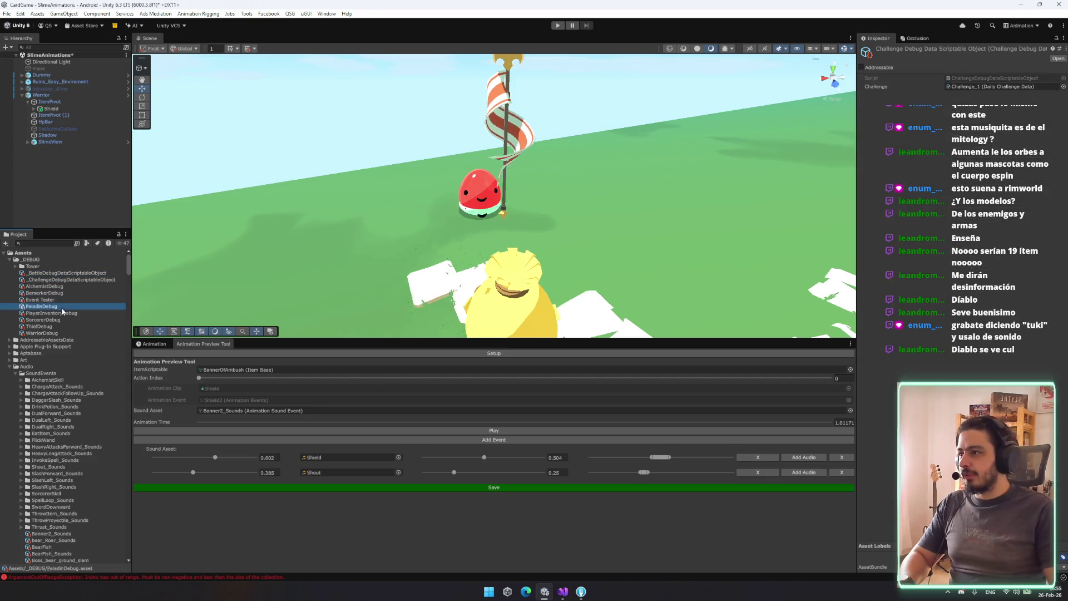
left_click(56, 313)
Set Item Data size to 1, pick the Banner of Ambush item, and enter play mode
type("1")
key("Return")
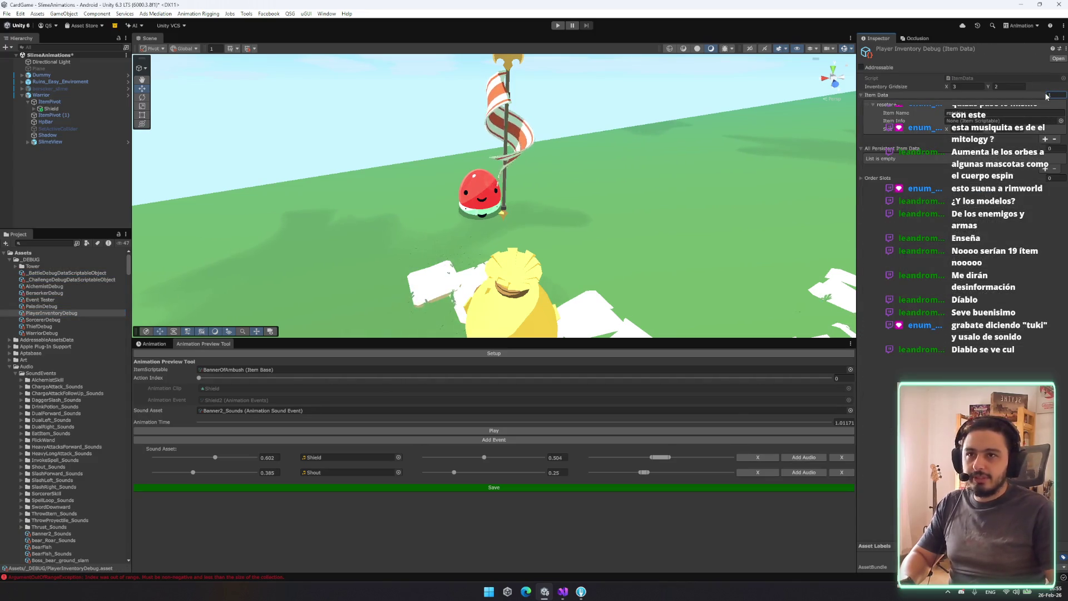
left_click(1061, 120)
type("be")
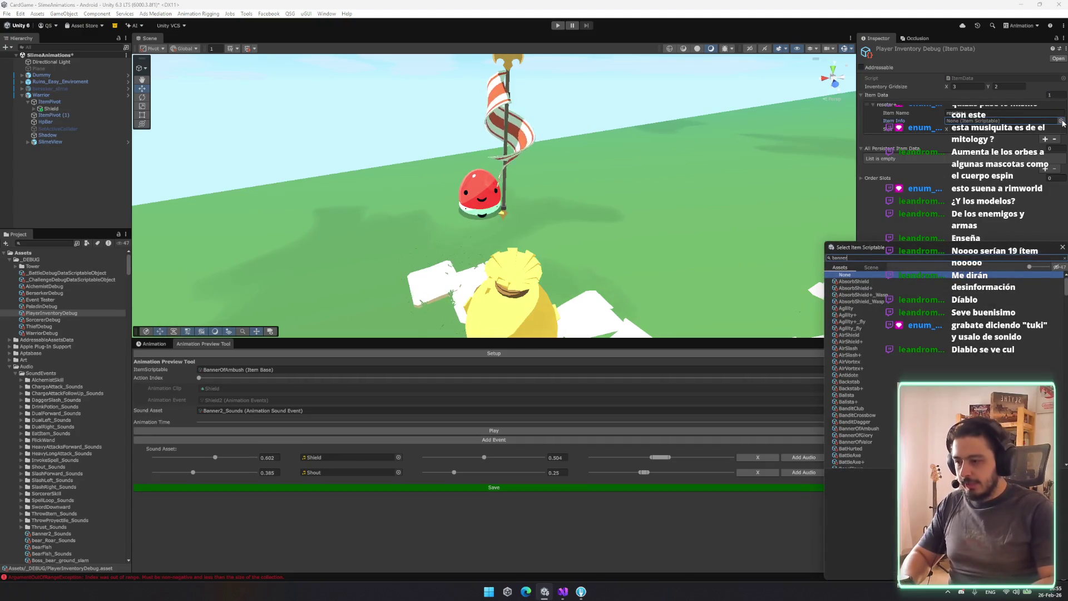
left_click(557, 25)
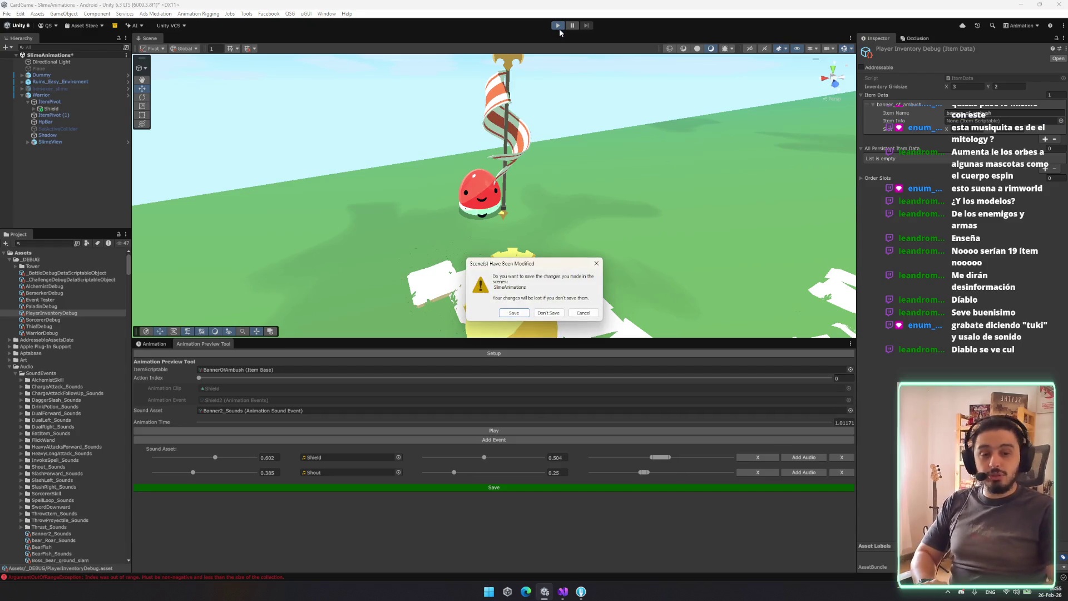
Save the modified scene and add a Game tab showing the Rogue Slime title menu
left_click(507, 314)
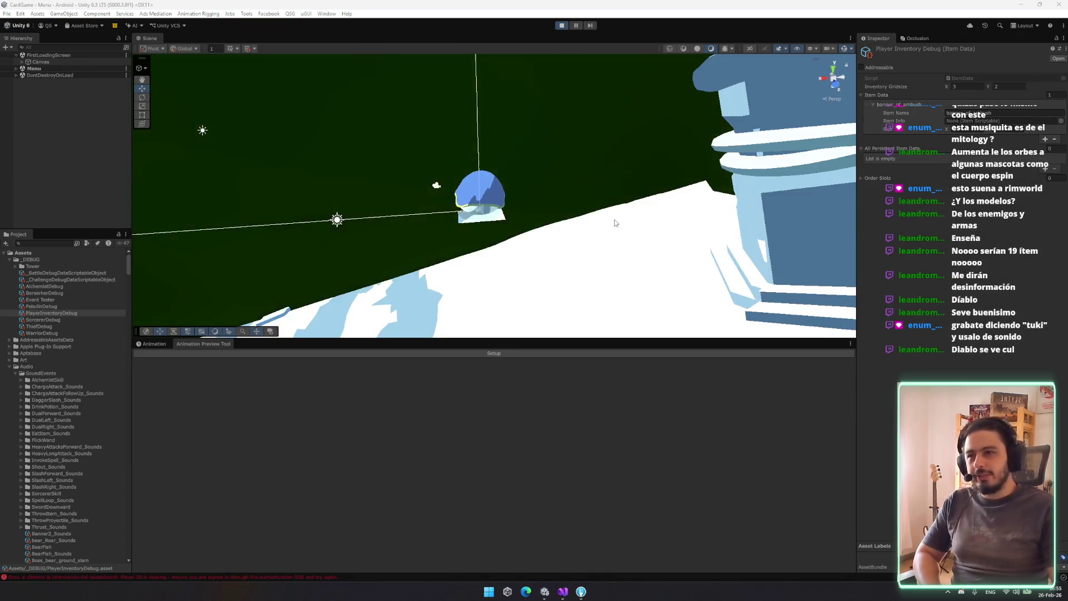
right_click(155, 37)
mouse_move(200, 73)
left_click(273, 81)
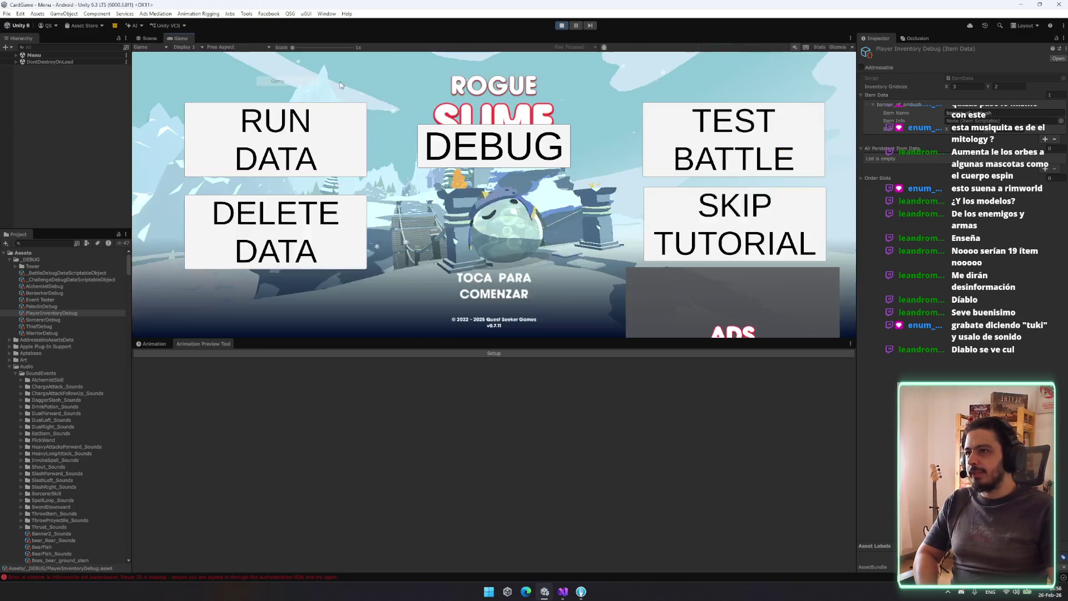
Set the Game view aspect to 16:9 portrait and turn the game audio back on
left_click(267, 47)
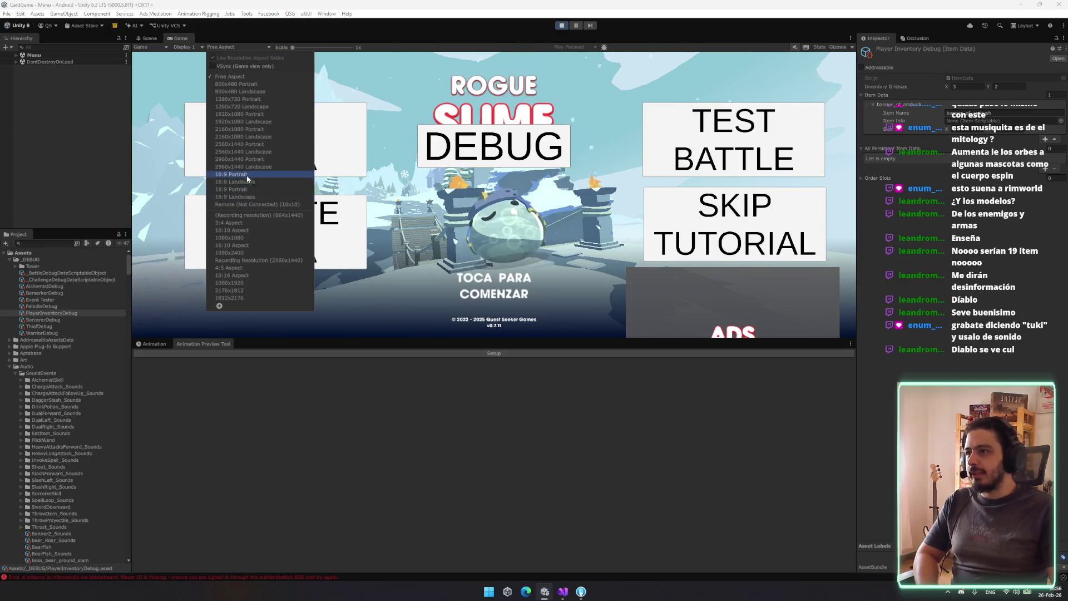
left_click(239, 174)
left_click(795, 48)
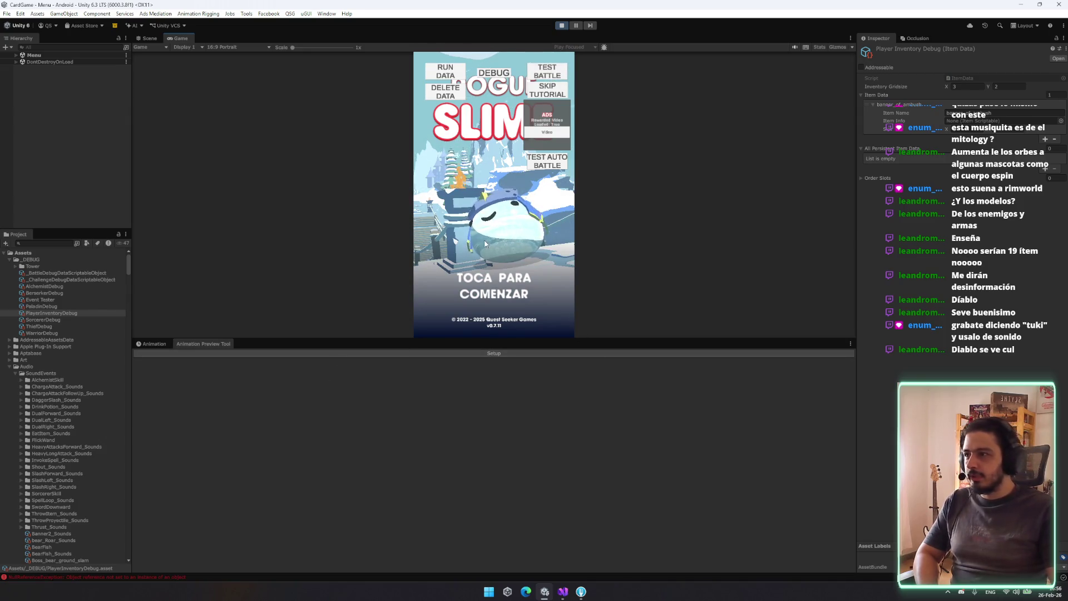
Start the game, enter a map location, enlarge the Game view and open the Ajustes panel
left_click(446, 258)
left_click(163, 343)
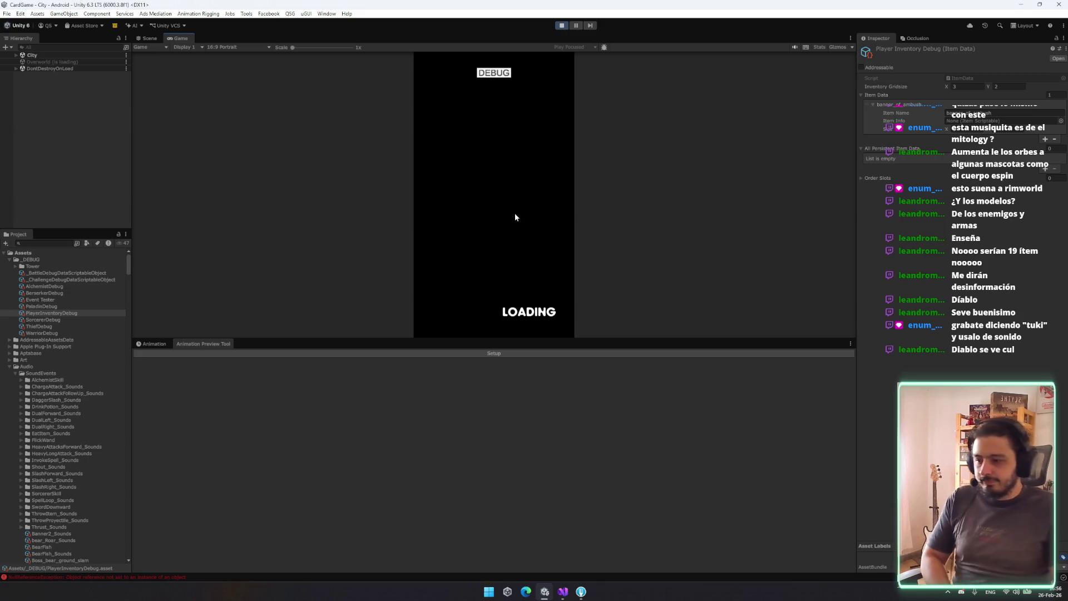
left_click(547, 315)
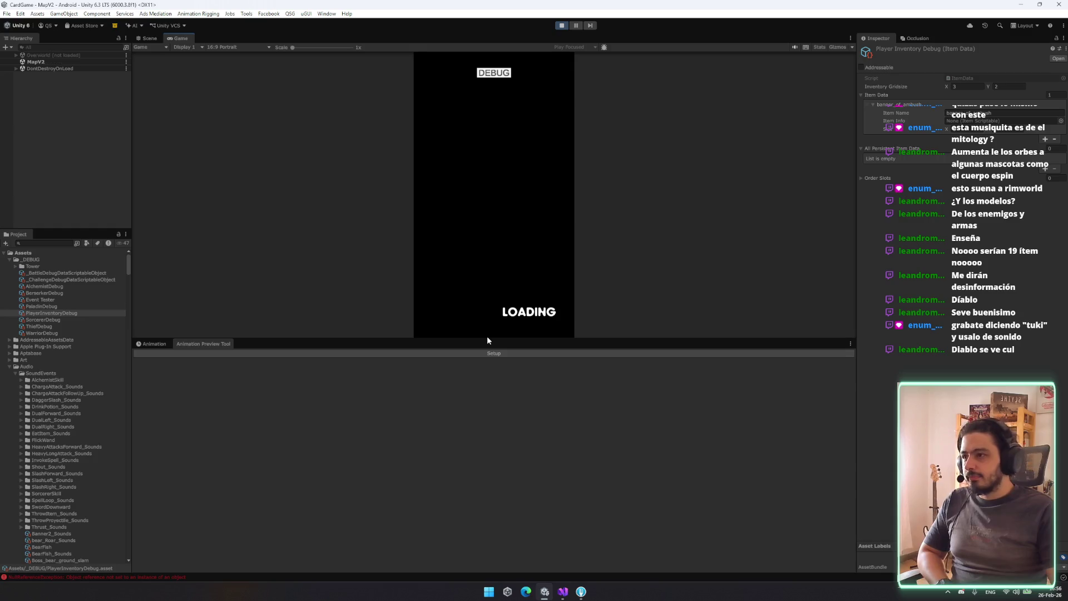
left_click_drag(486, 339, 485, 456)
left_click(587, 76)
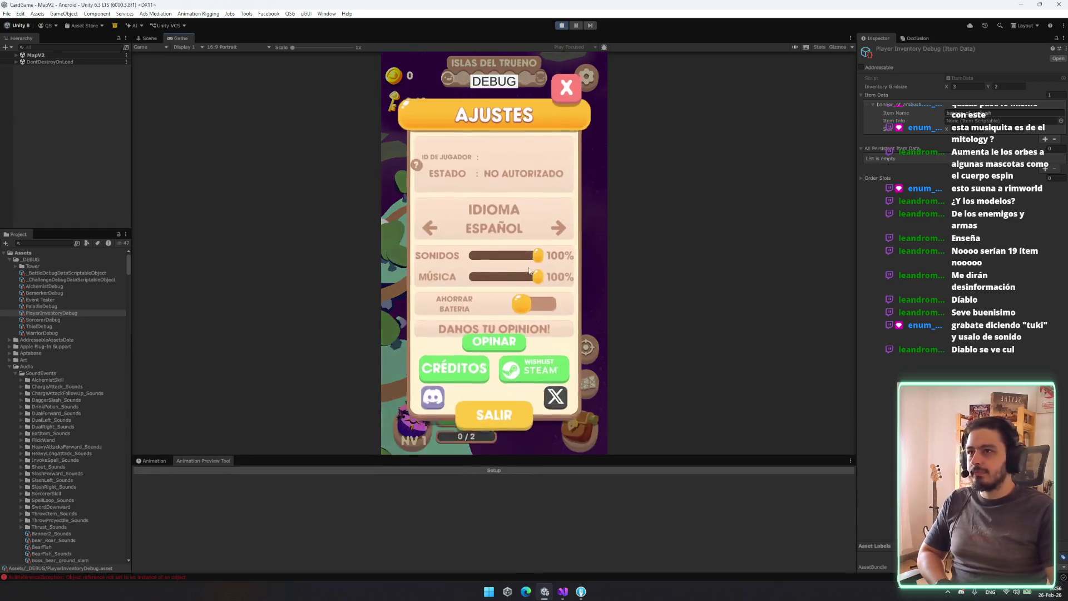
Exit back to the menu and open the settings panel in the city scene
left_click(494, 413)
left_click(531, 300)
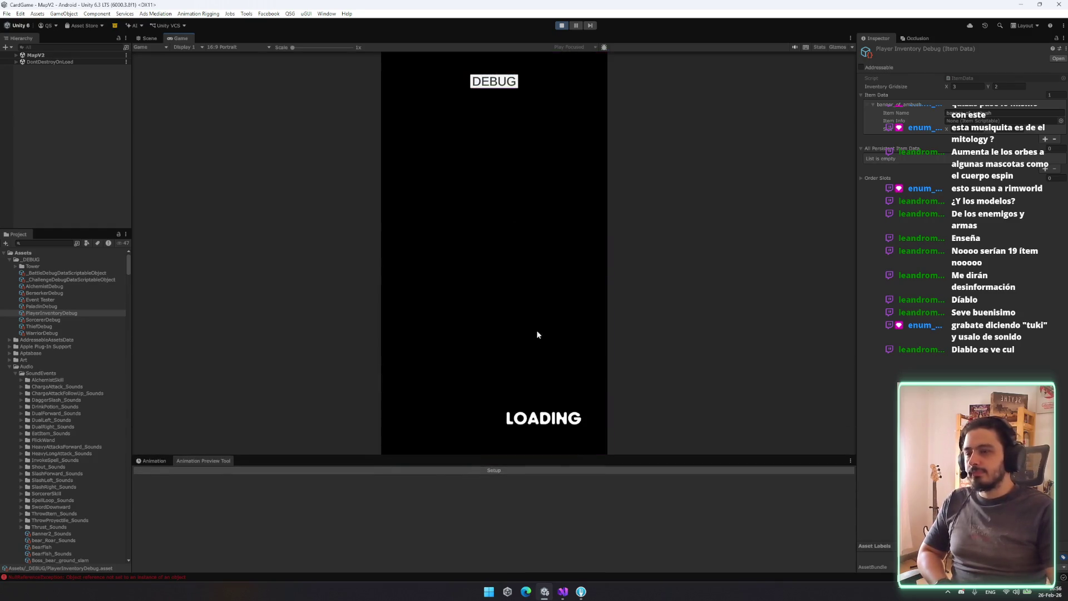
left_click(587, 78)
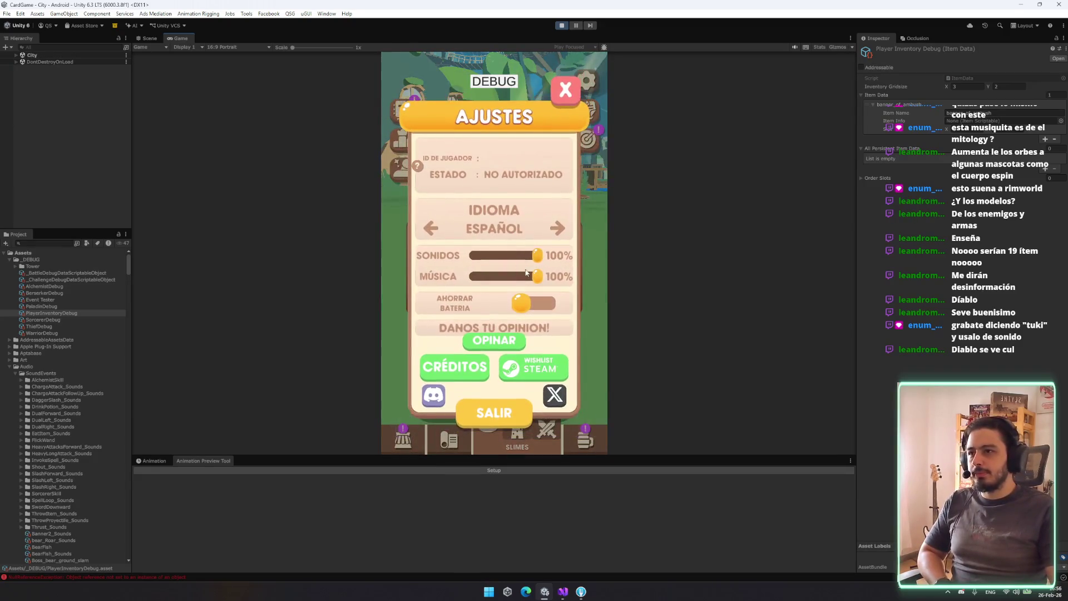
Cycle the game language through every translation, from Português past Korean, back to English
left_click(561, 230)
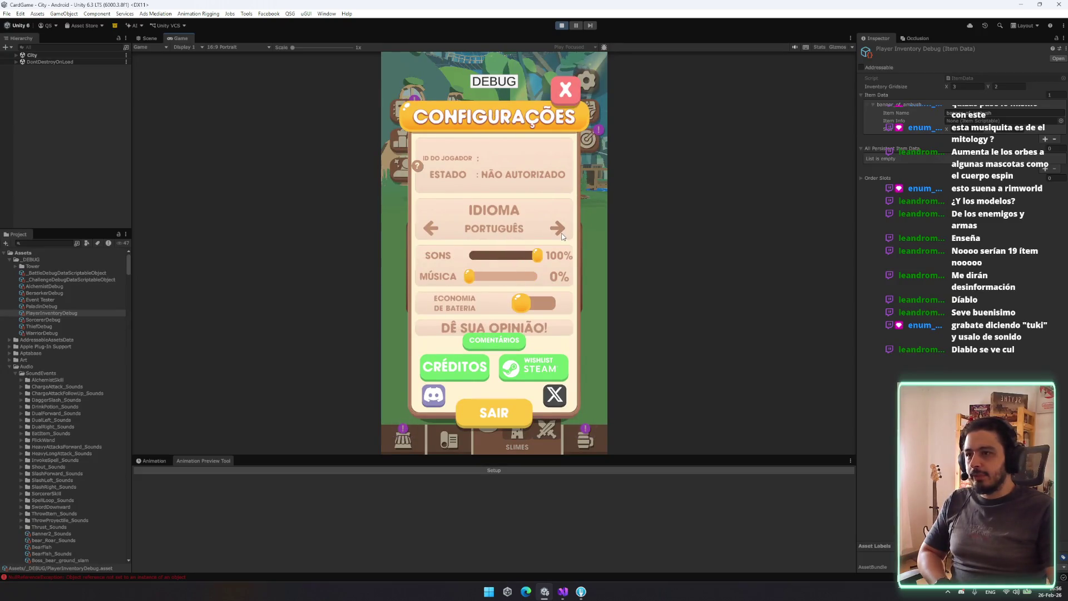
left_click(561, 234)
left_click(561, 235)
left_click(561, 234)
left_click(560, 234)
left_click(560, 234)
left_click(561, 233)
left_click(561, 233)
left_click(560, 234)
left_click(560, 234)
left_click(560, 235)
left_click(561, 234)
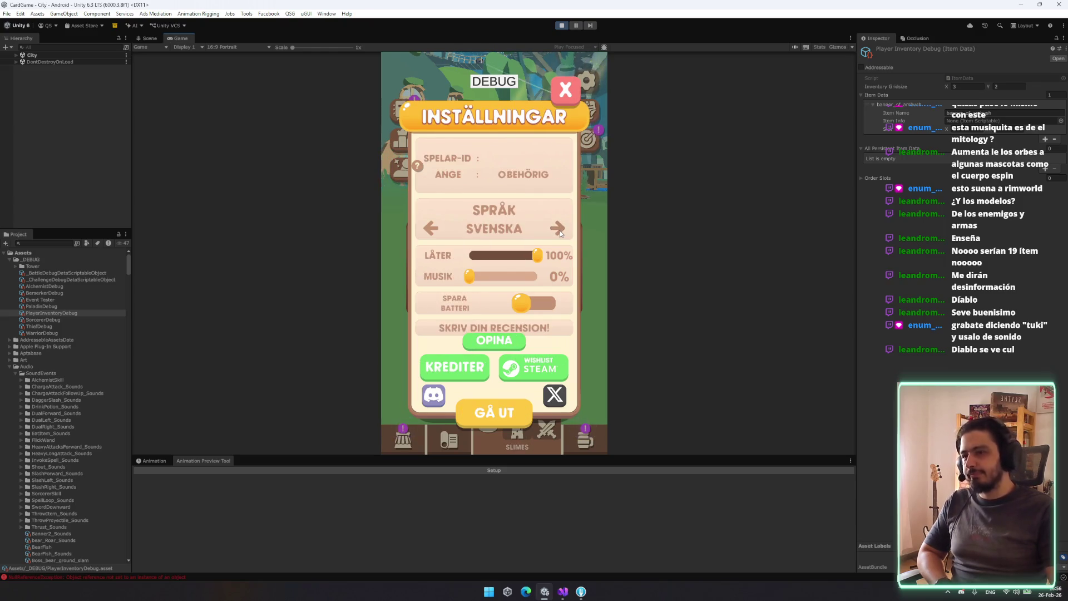
left_click(561, 235)
left_click(561, 231)
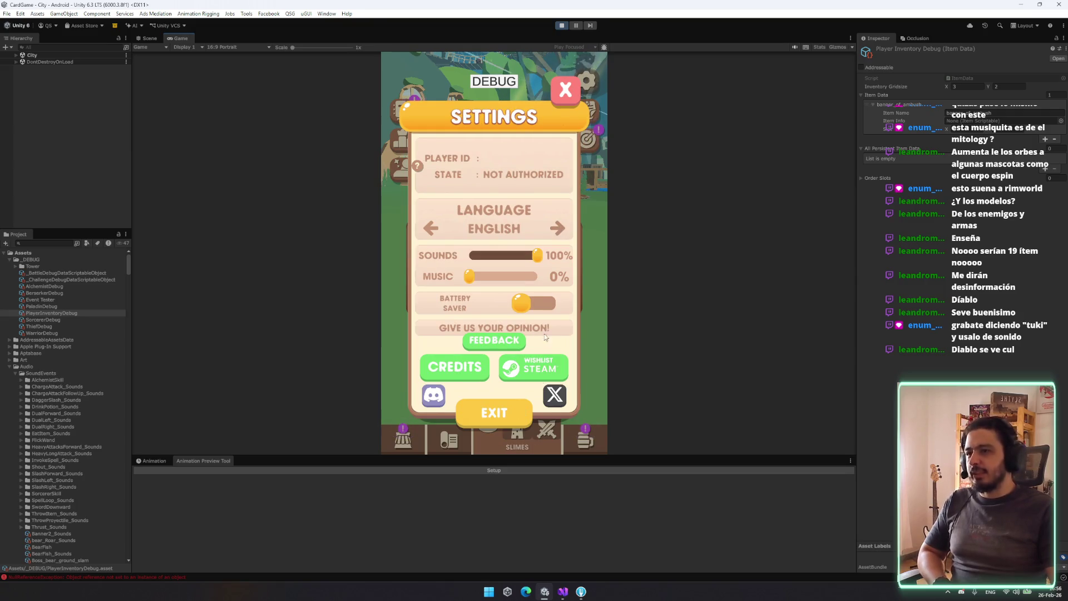
Close settings, exit to the Rogue Slime title screen and start a test battle
left_click(568, 101)
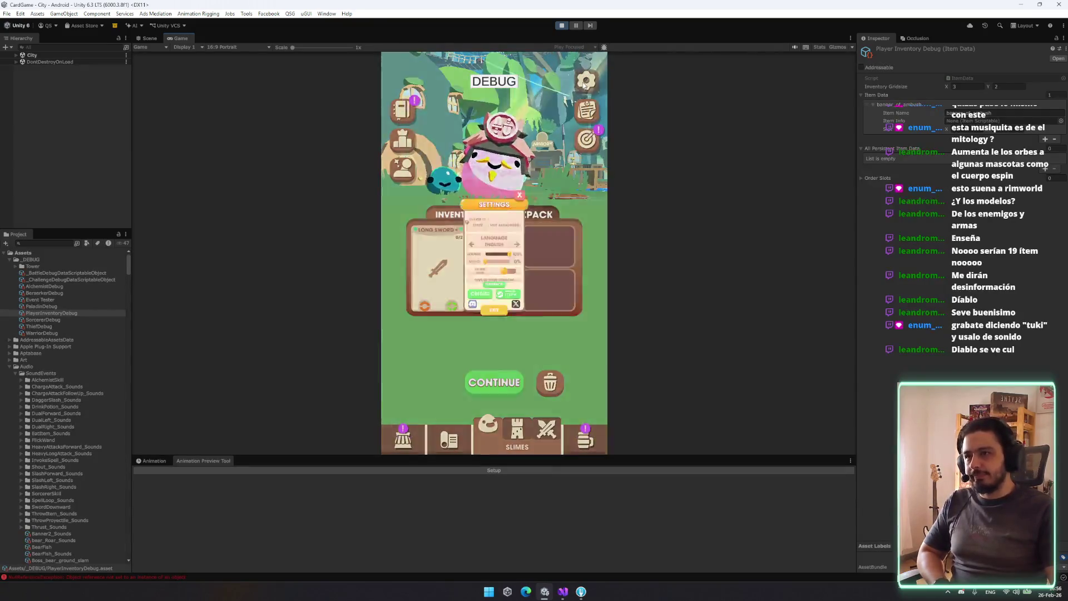
left_click(587, 81)
left_click(513, 411)
left_click(534, 294)
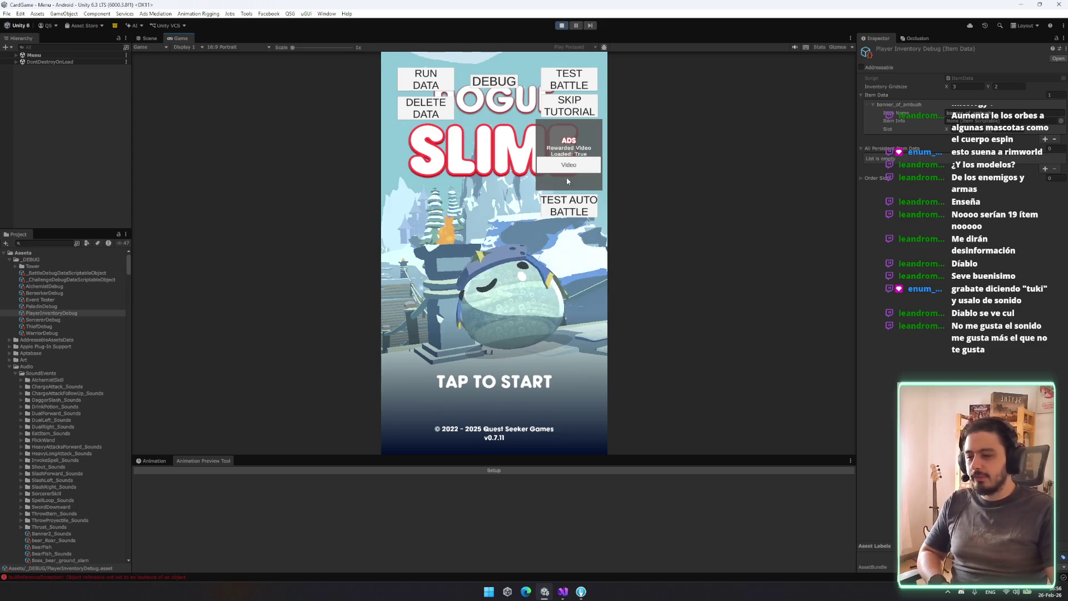
left_click(575, 81)
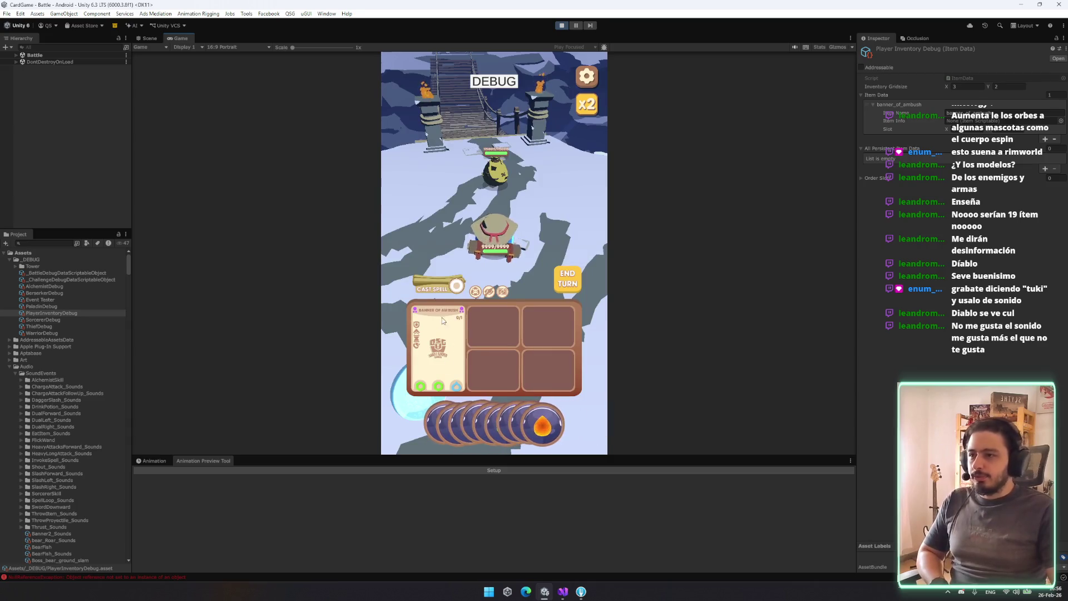
Inspect the Banner of Ambush card, feed it a green orb and toggle x2 battle speed
left_click(445, 364)
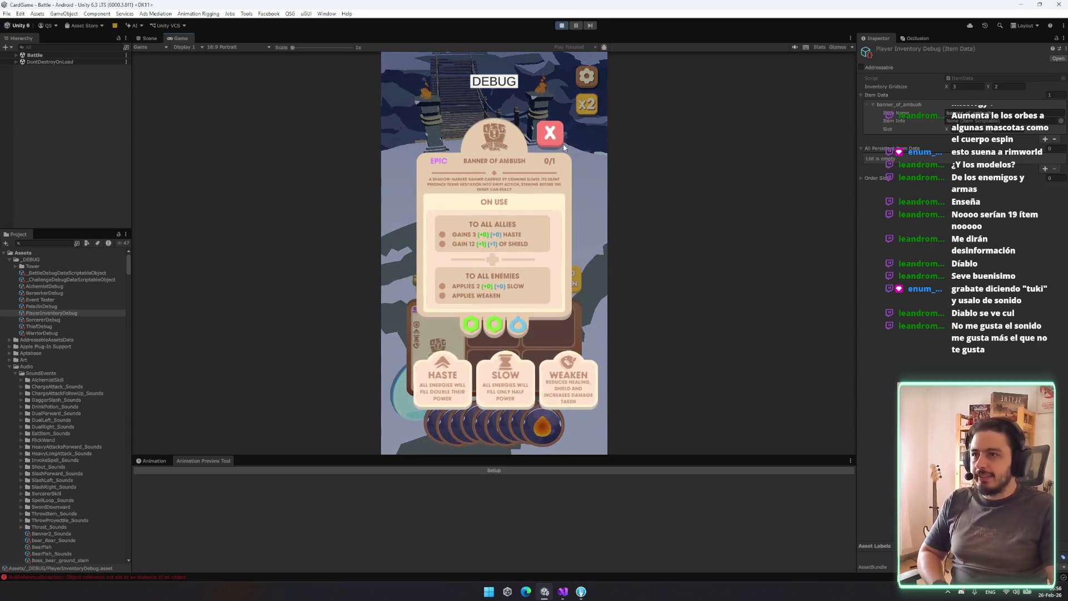
left_click(552, 125)
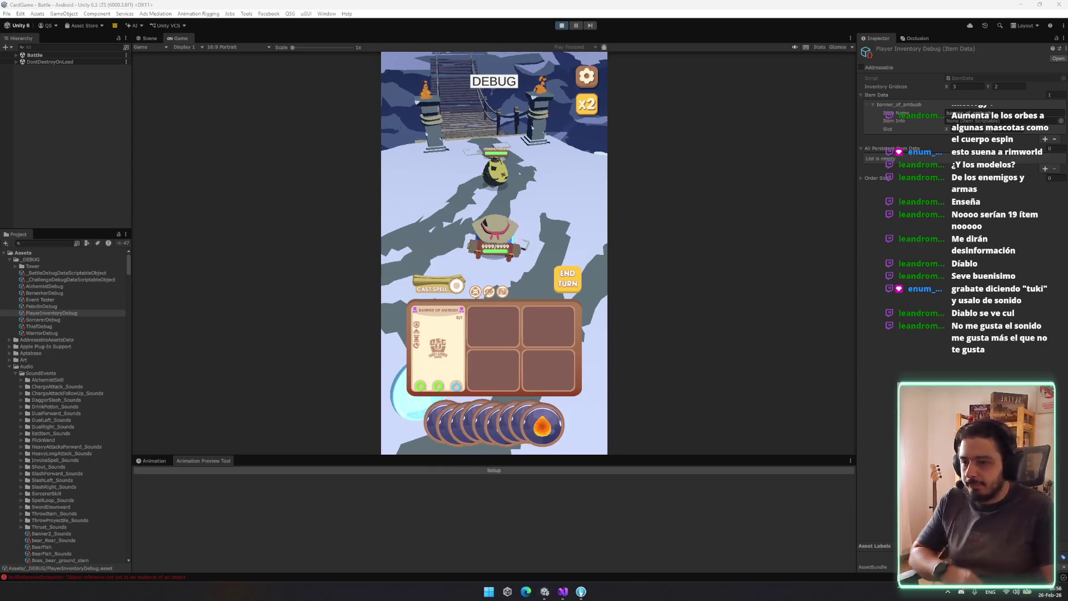
left_click(457, 412)
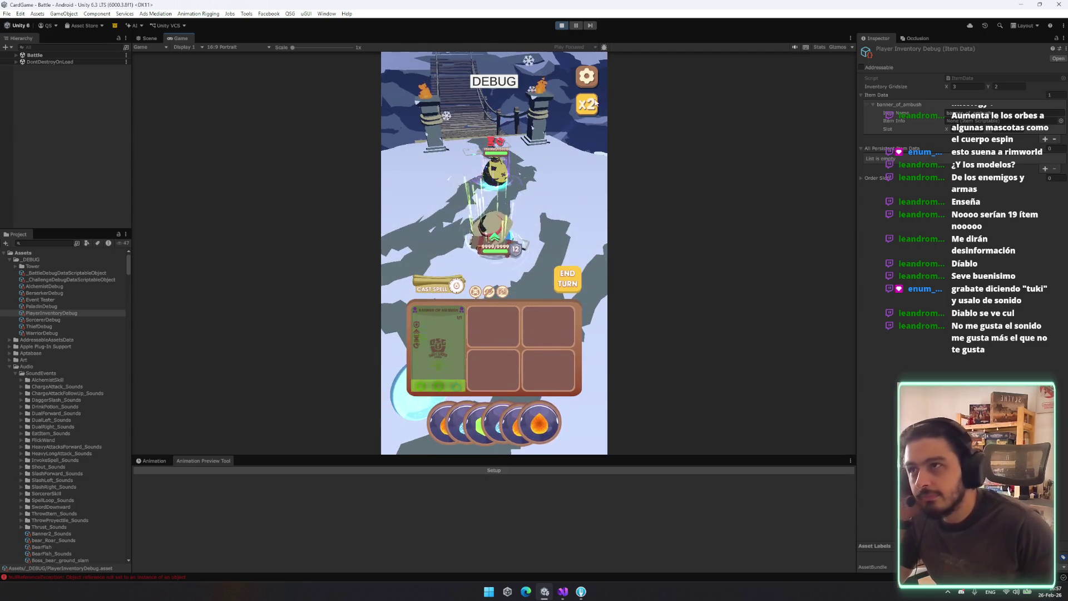
left_click(590, 104)
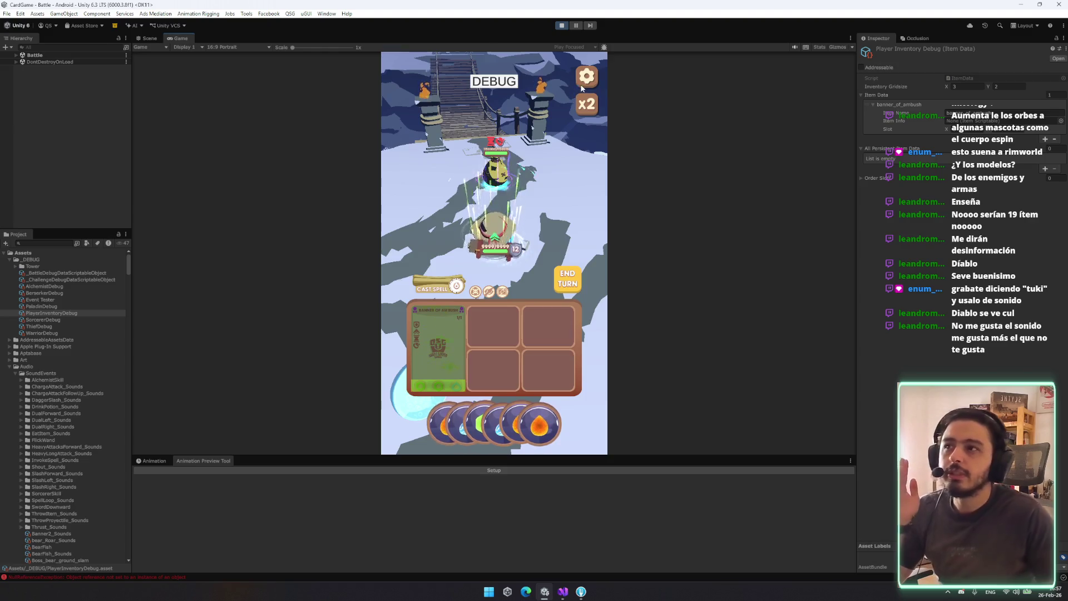
End the turn and use the Banner of Ambush again for the green 12-shield buff
left_click(586, 76)
left_click(567, 89)
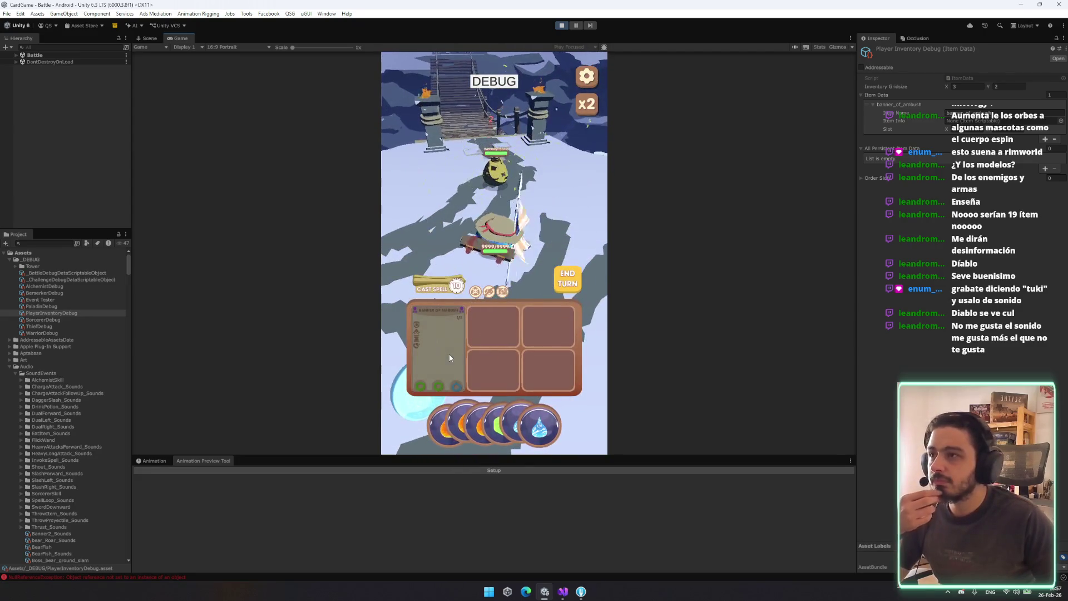
left_click(560, 282)
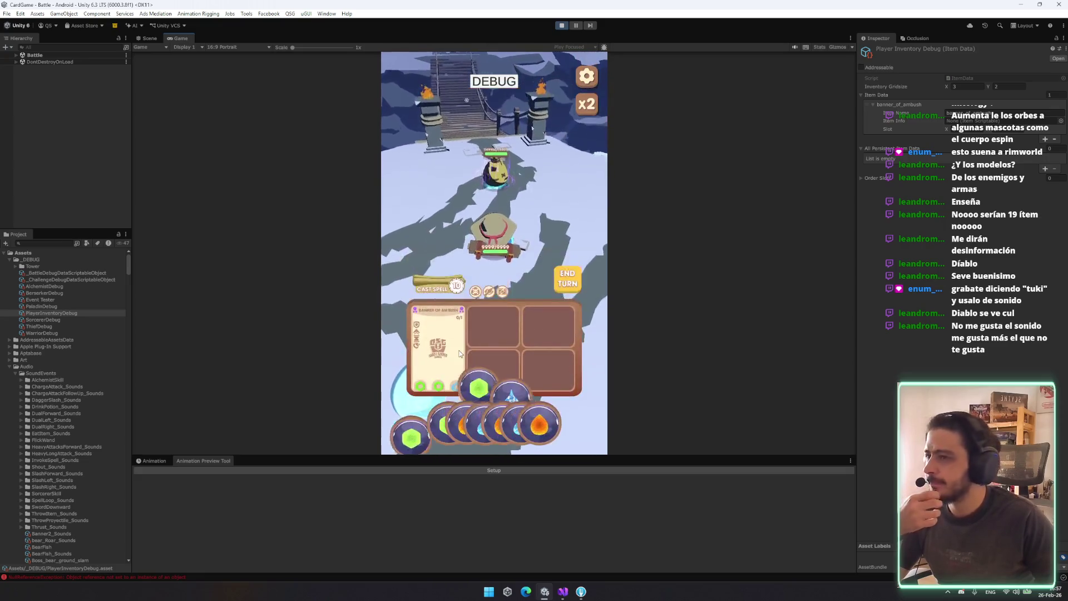
left_click(462, 350)
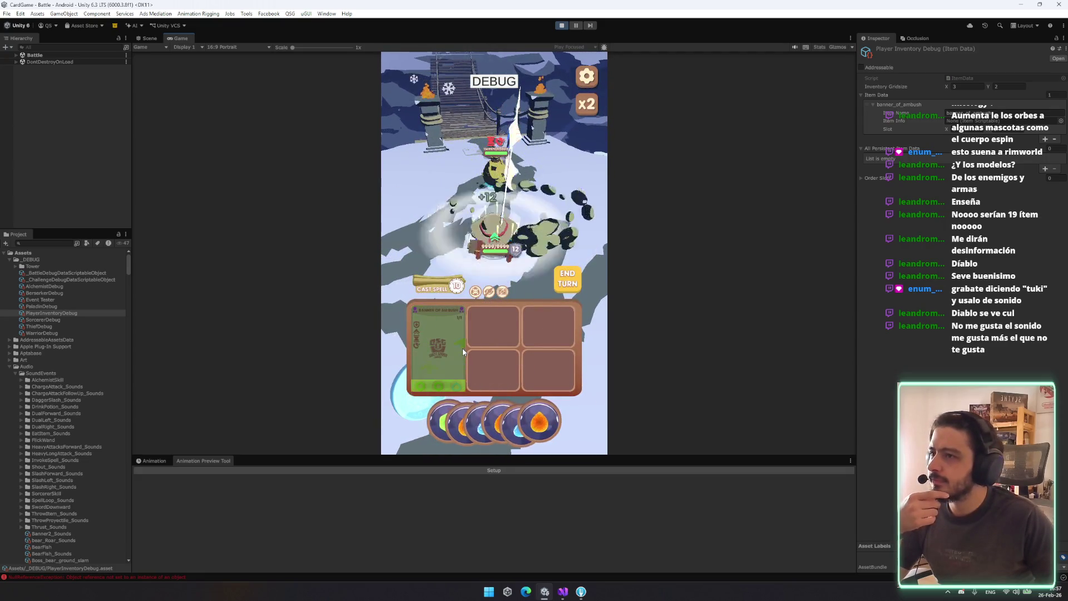
scroll(70, 369, "down", 5)
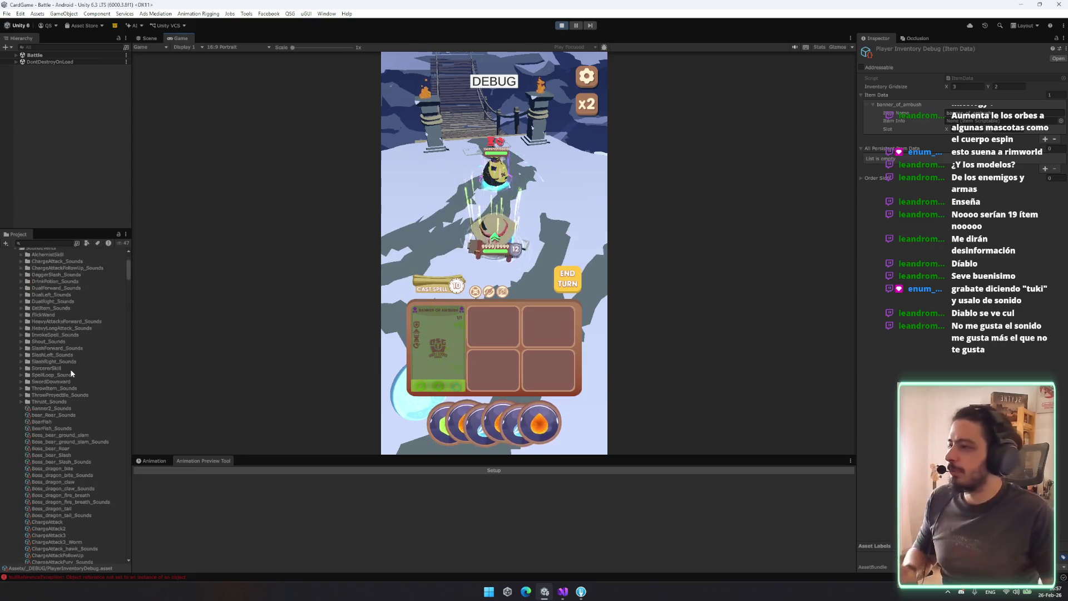
Find the banner items in Resources/Items/NEWITEMS and review BannerOfAmbush's settings
scroll(72, 401, "down", 5)
scroll(80, 426, "down", 10)
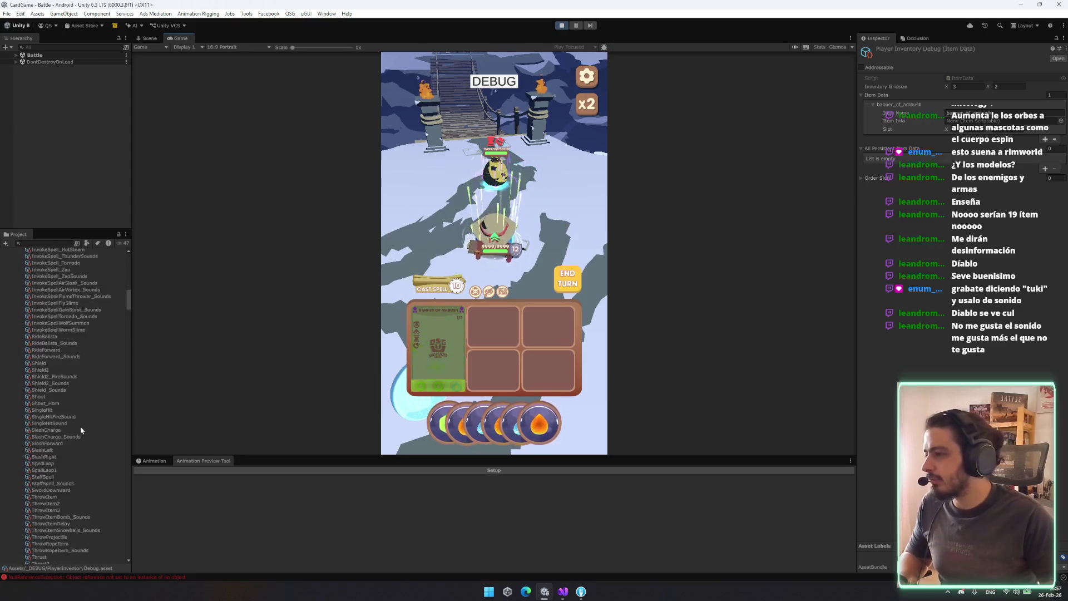
scroll(120, 417, "down", 15)
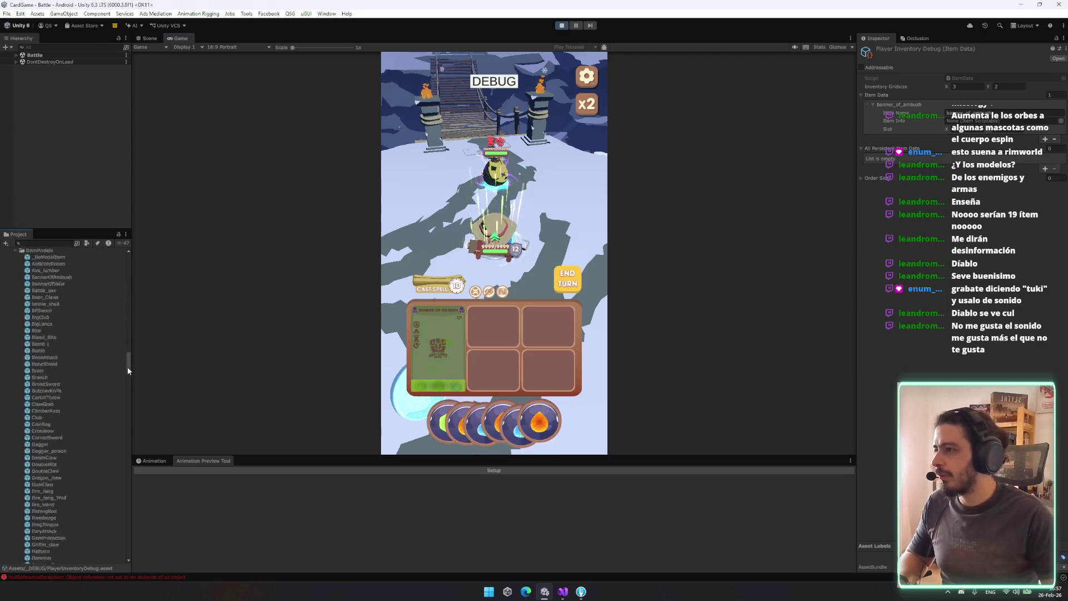
scroll(116, 417, "up", 10)
left_click(72, 365)
left_click(72, 377, "shift")
left_click(83, 365)
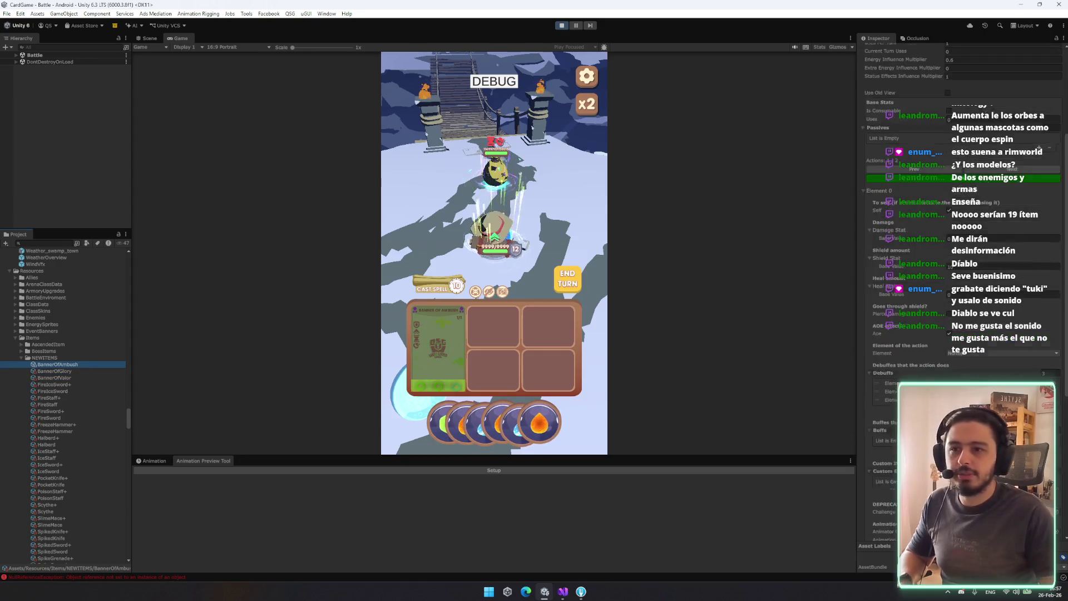
left_click(949, 394)
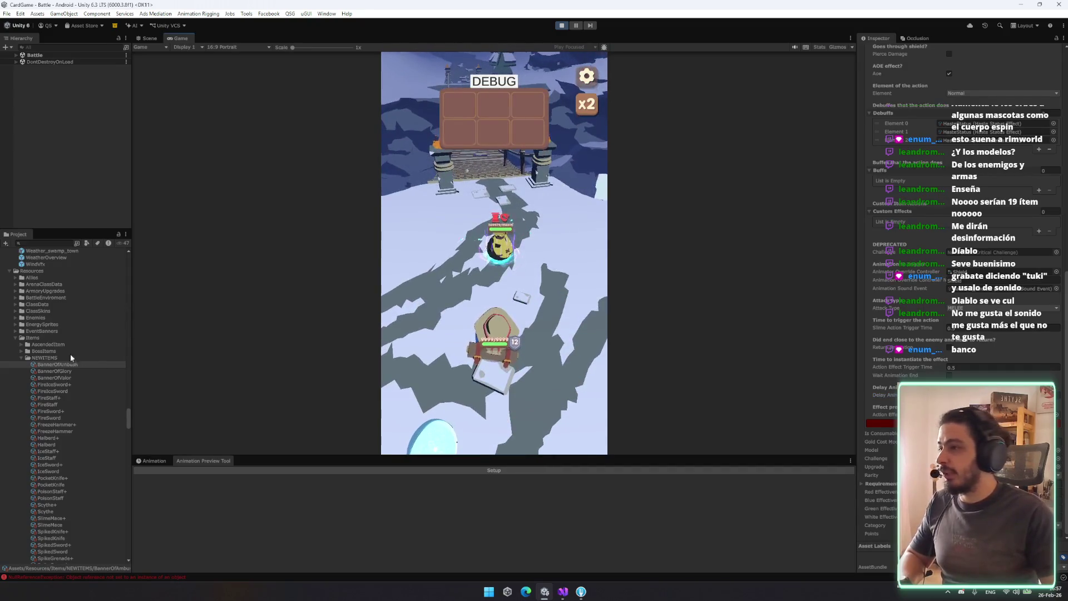
Review BannerOfGlory and BannerOfValor in the Inspector, then stop the running game
left_click(54, 371)
left_click(465, 423)
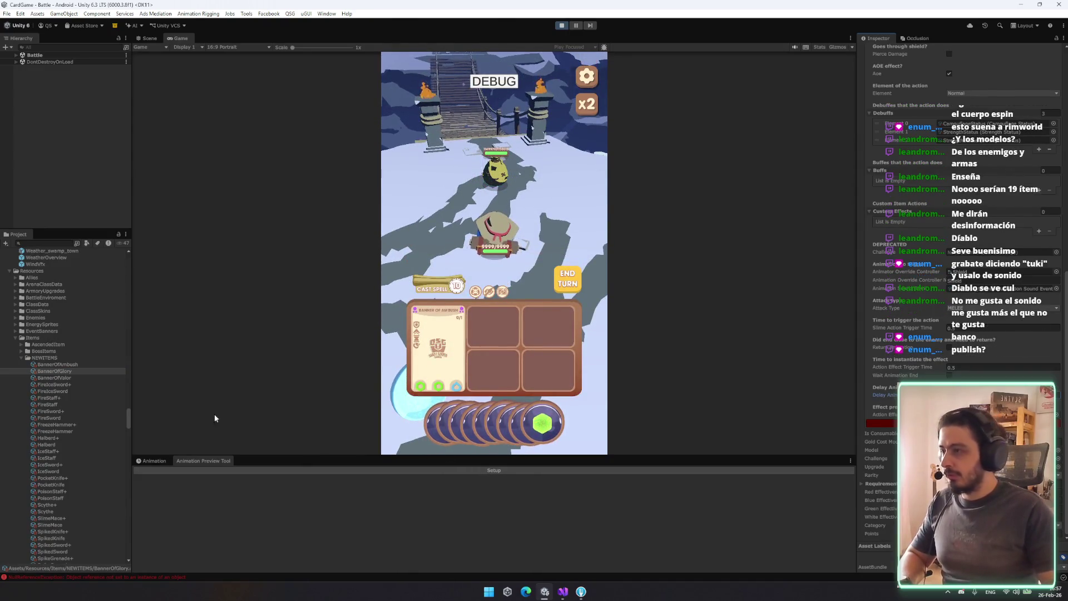
left_click(61, 379)
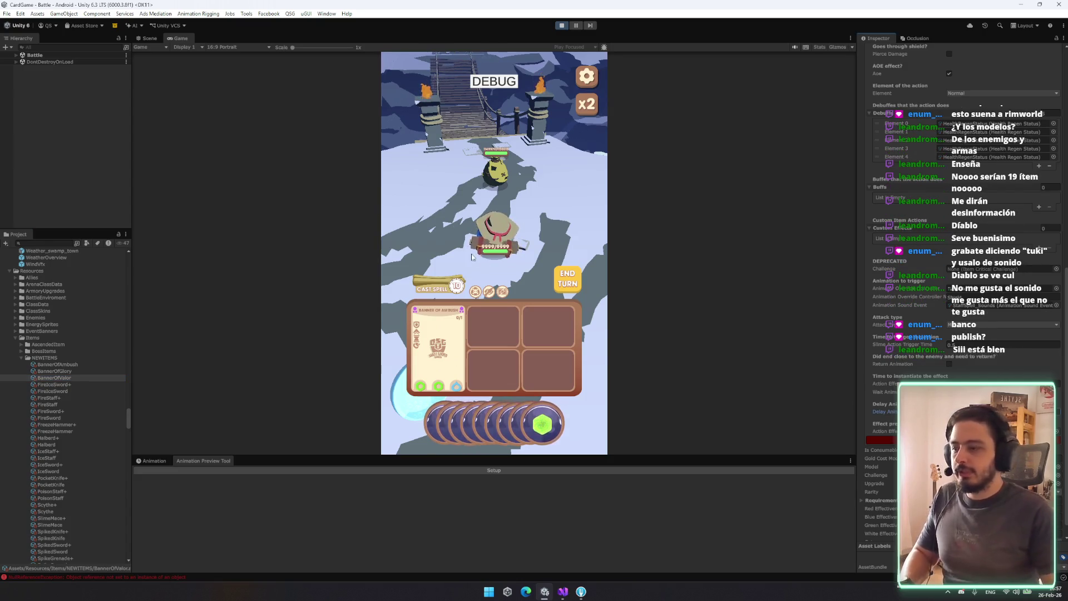
left_click(561, 28)
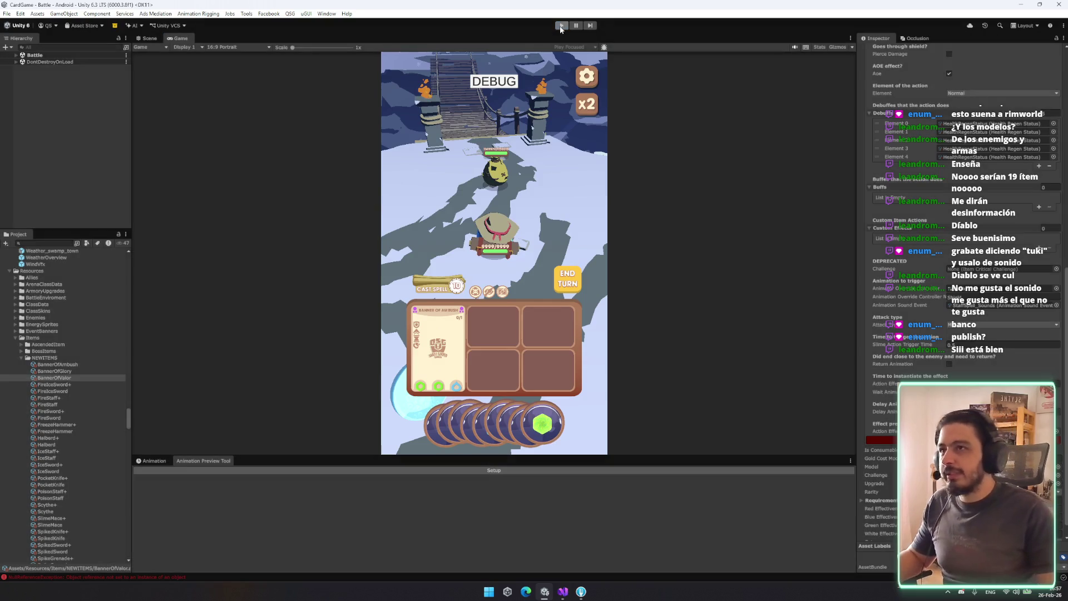
Replay the game through one battle turn, exit to the menu and stop Play mode with Ctrl+P
left_click(561, 28)
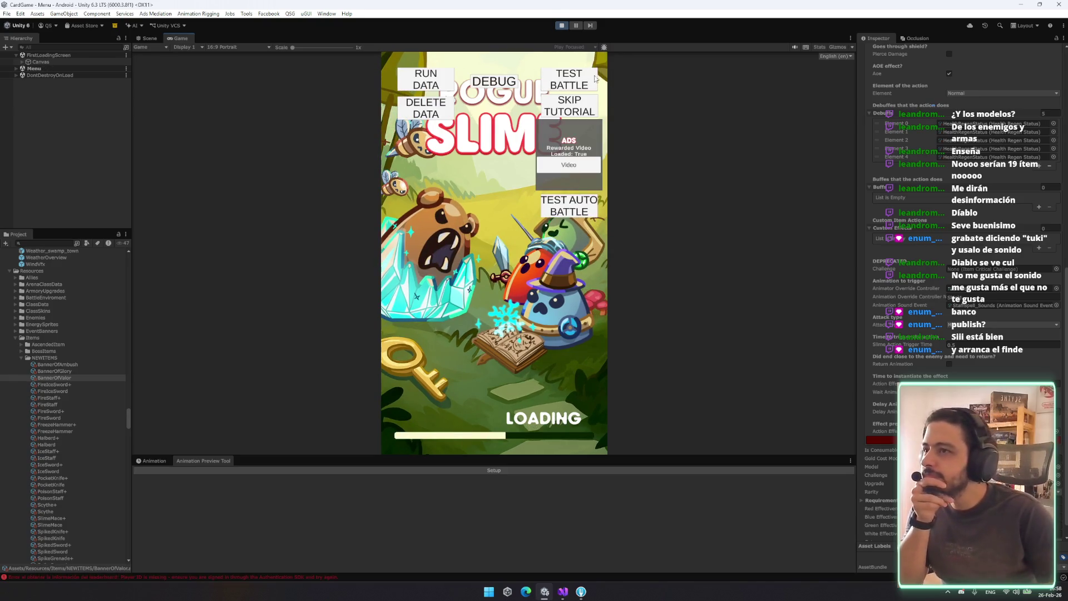
left_click(547, 116)
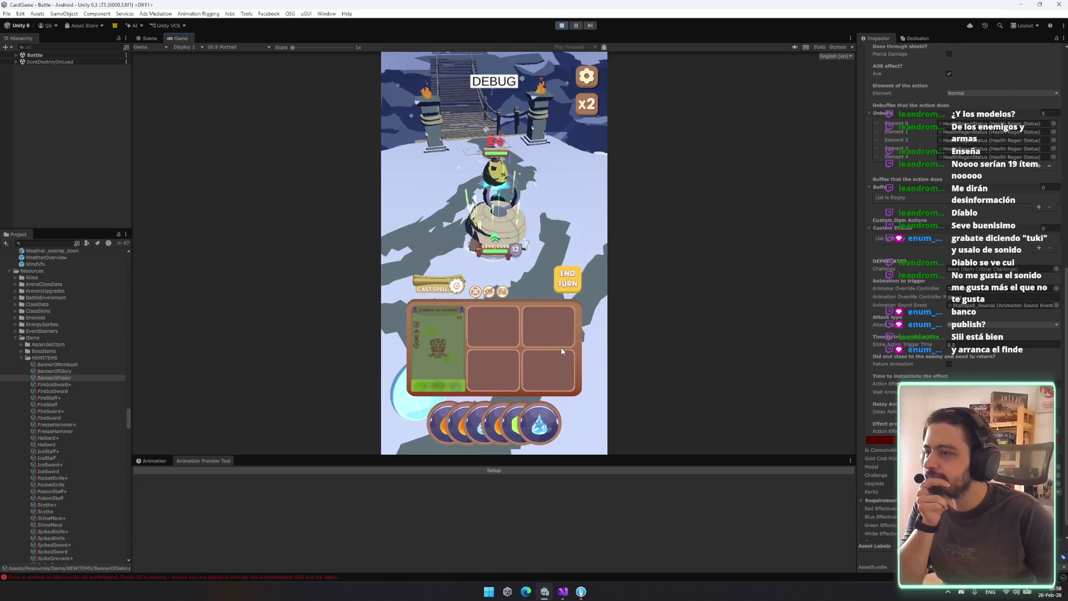
left_click(568, 278)
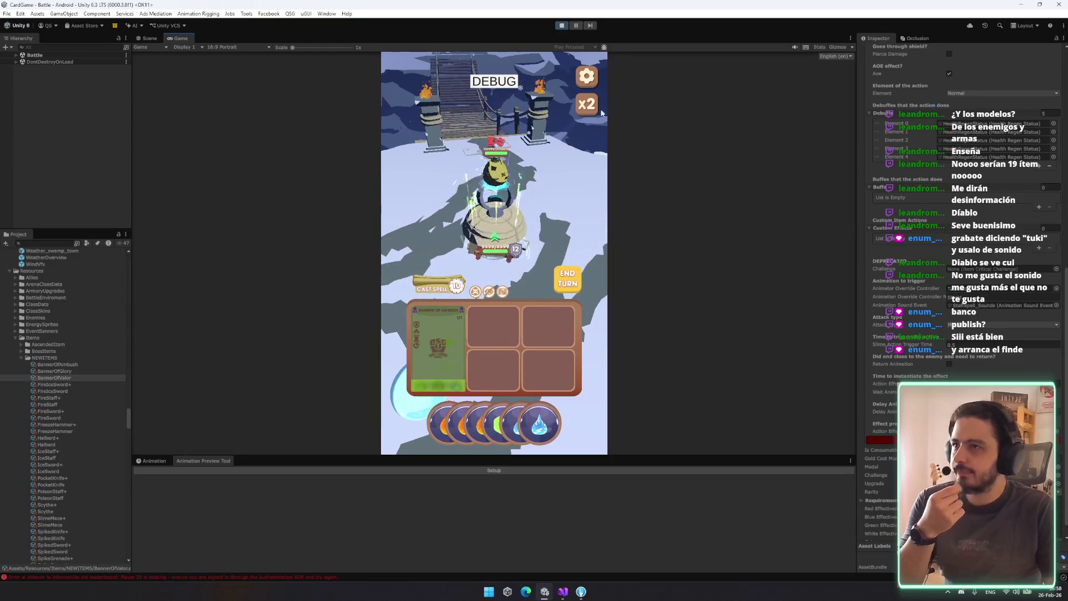
left_click(587, 76)
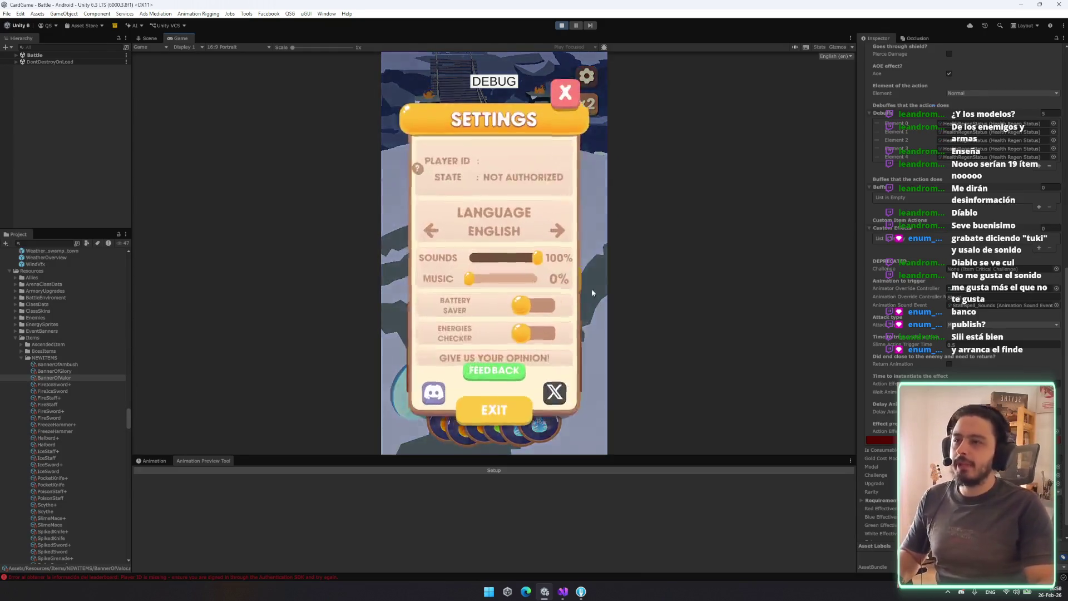
left_click(494, 410)
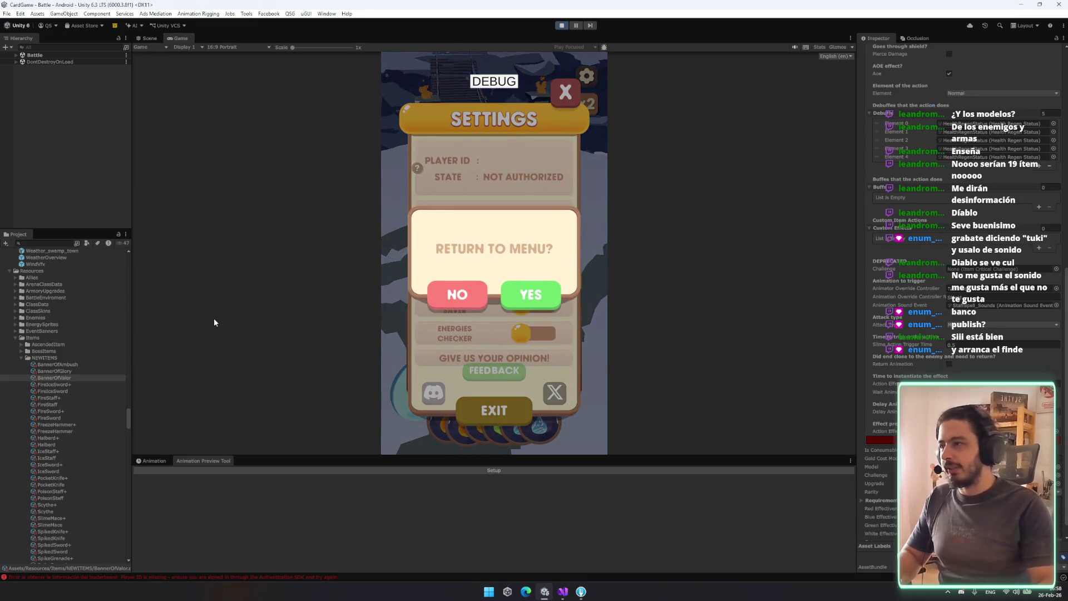
key("ctrl+p")
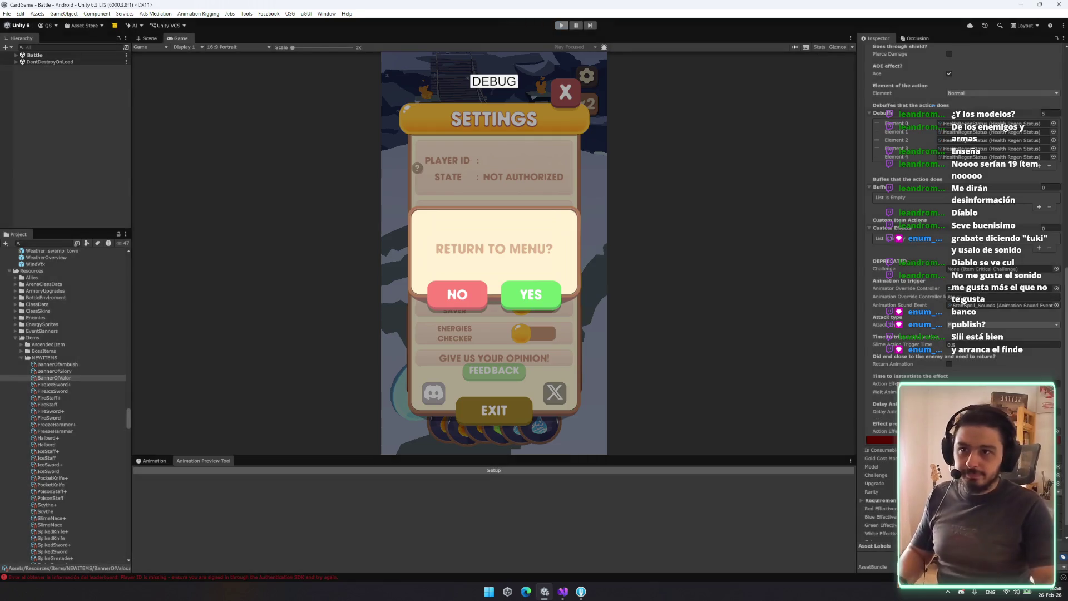
Compare the BannerOfGlory and BannerOfValor item assets in the Inspector
right_click(978, 293)
left_click(980, 313)
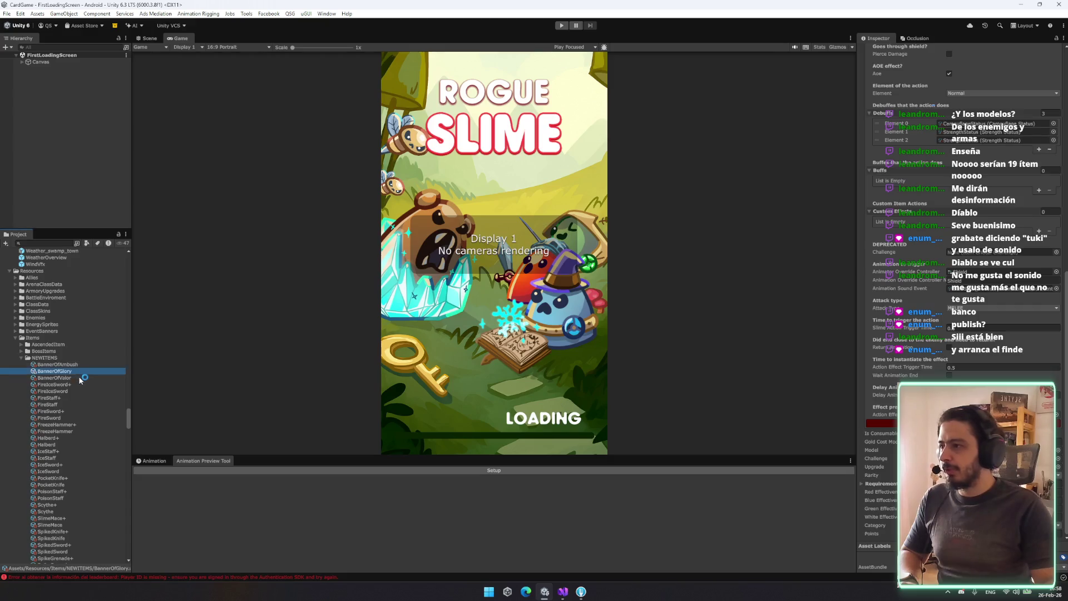
left_click(79, 378, "shift")
left_click(67, 371)
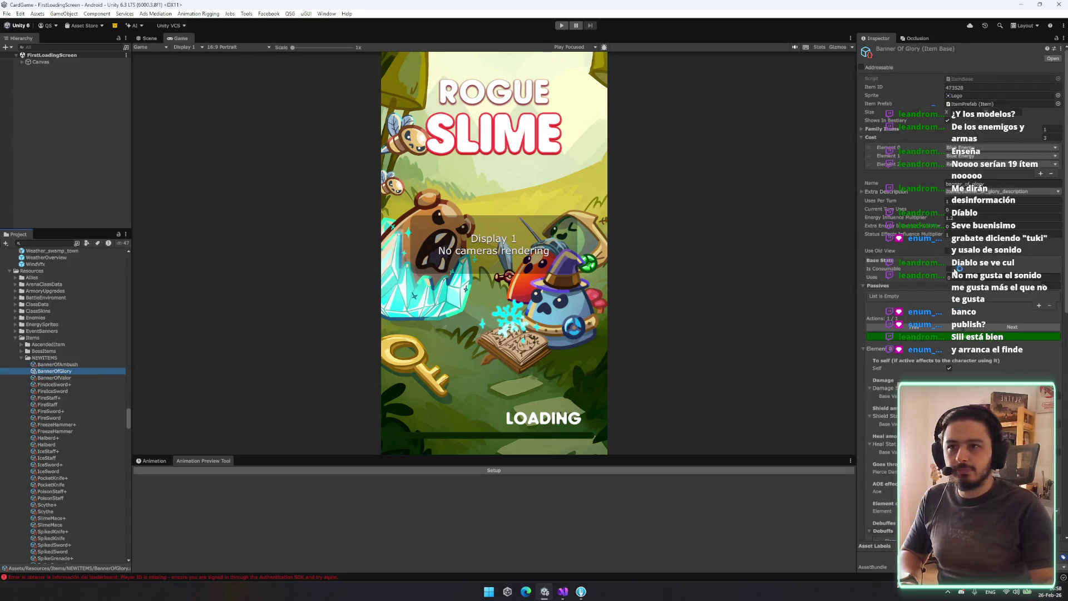
scroll(946, 359, "down", 10)
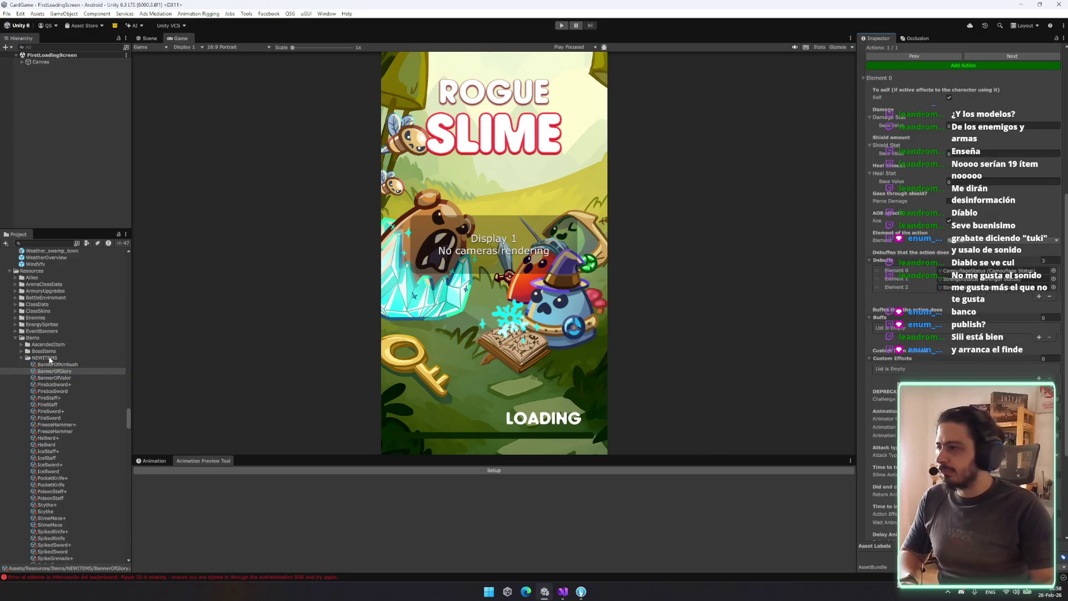
left_click(56, 377)
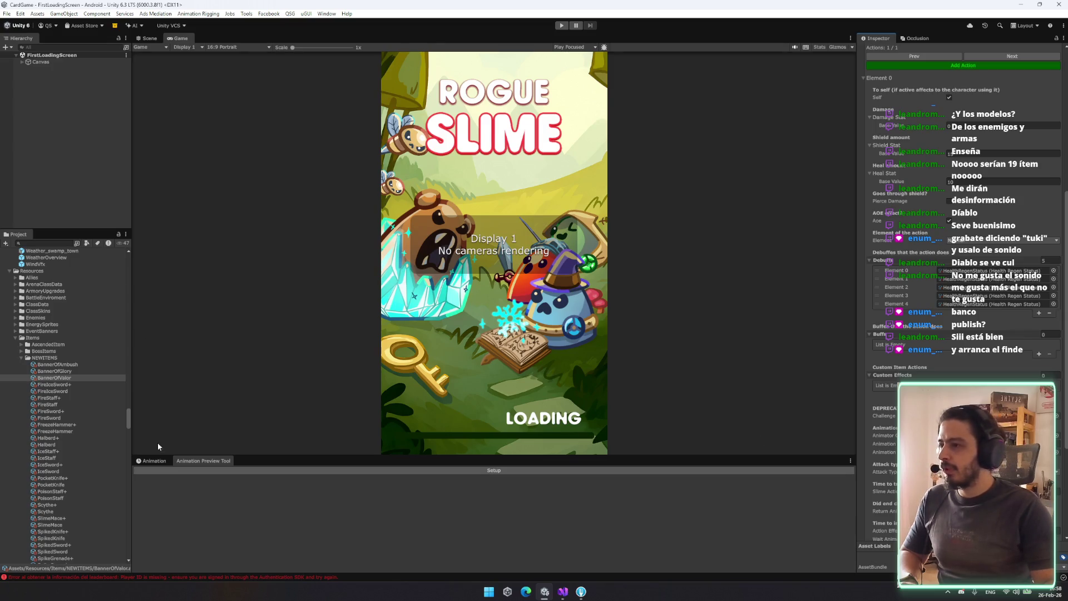
Open the _DEBUG folder and inspect its debug assets
left_click_drag(128, 421, 128, 253)
left_click(81, 274)
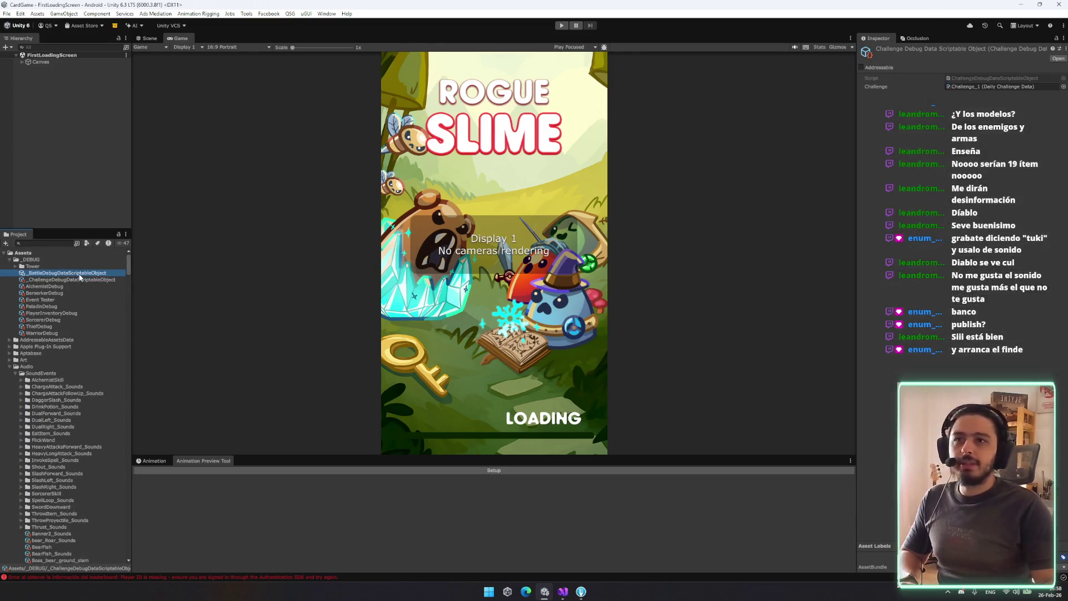
left_click(65, 300)
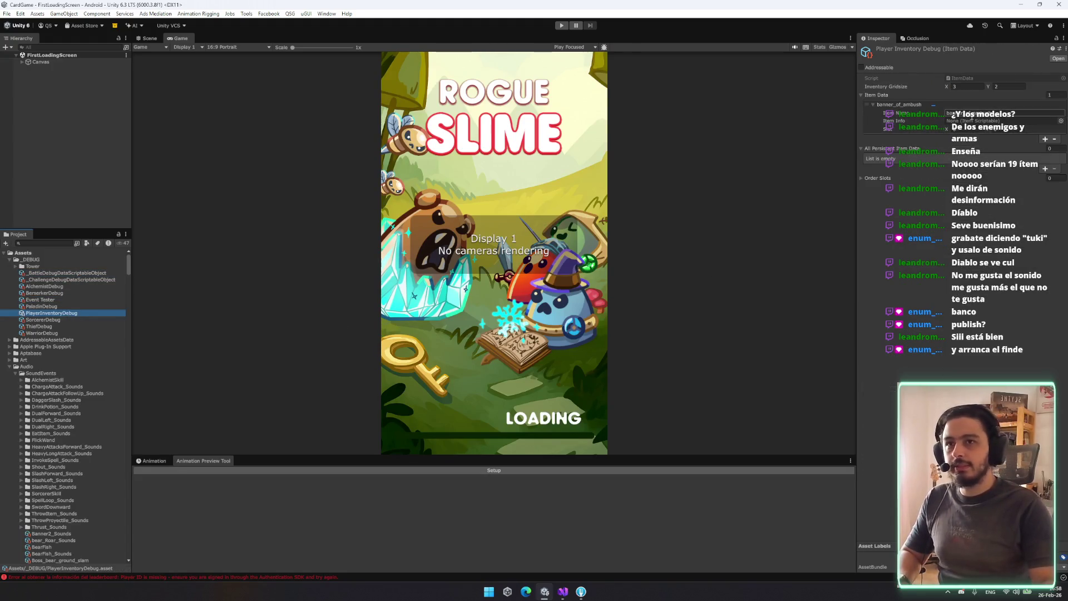
Set the debug inventory's Item Data size to 3
left_click(1052, 94)
type("3")
key("Return")
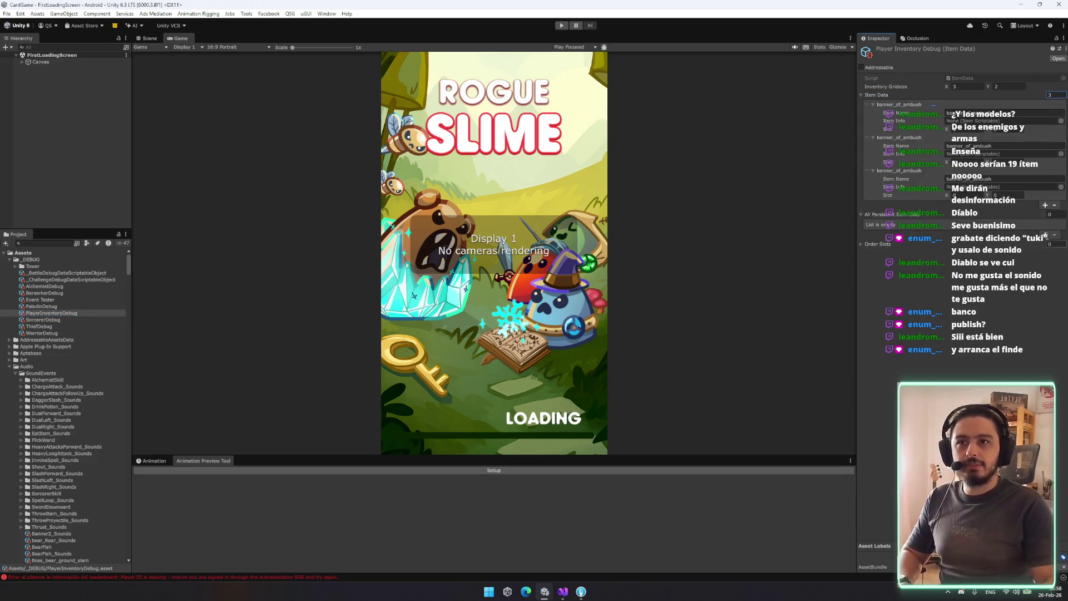
Assign BannerOfGlory and BannerOfValor to the second and third entries, then enter Play mode
left_click(1061, 154)
type("gem")
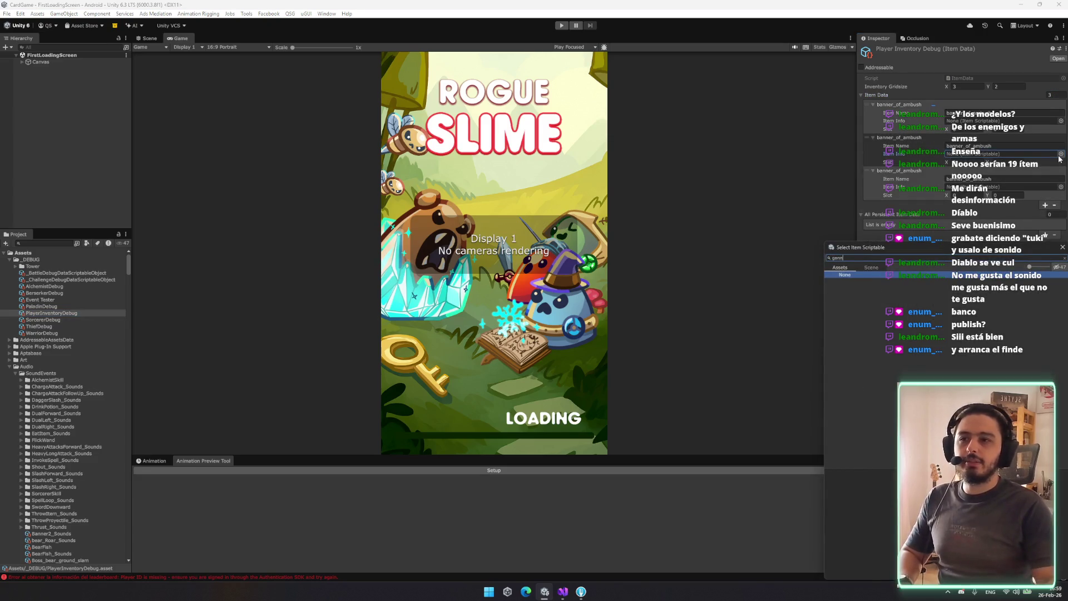
key("BackSpace")
key("BackSpace")
key("BackSpace")
type("banner")
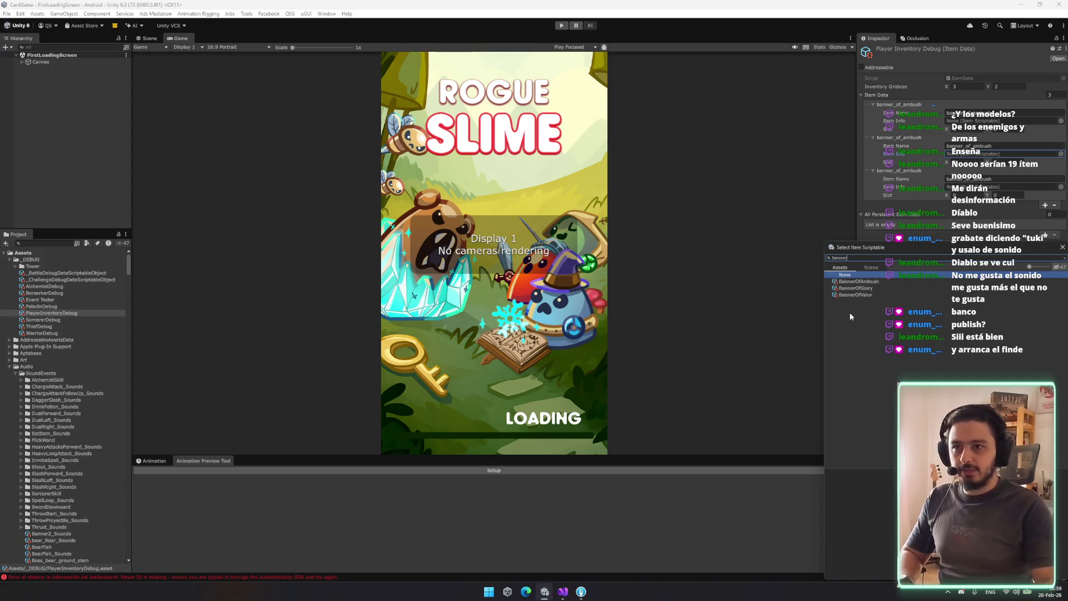
left_click(872, 288)
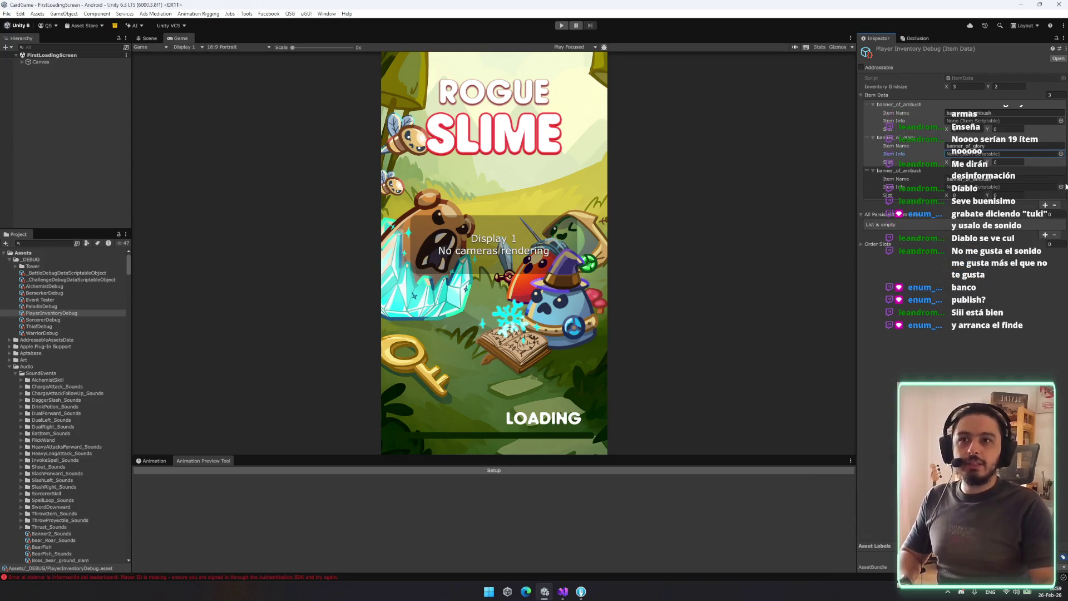
type("banner")
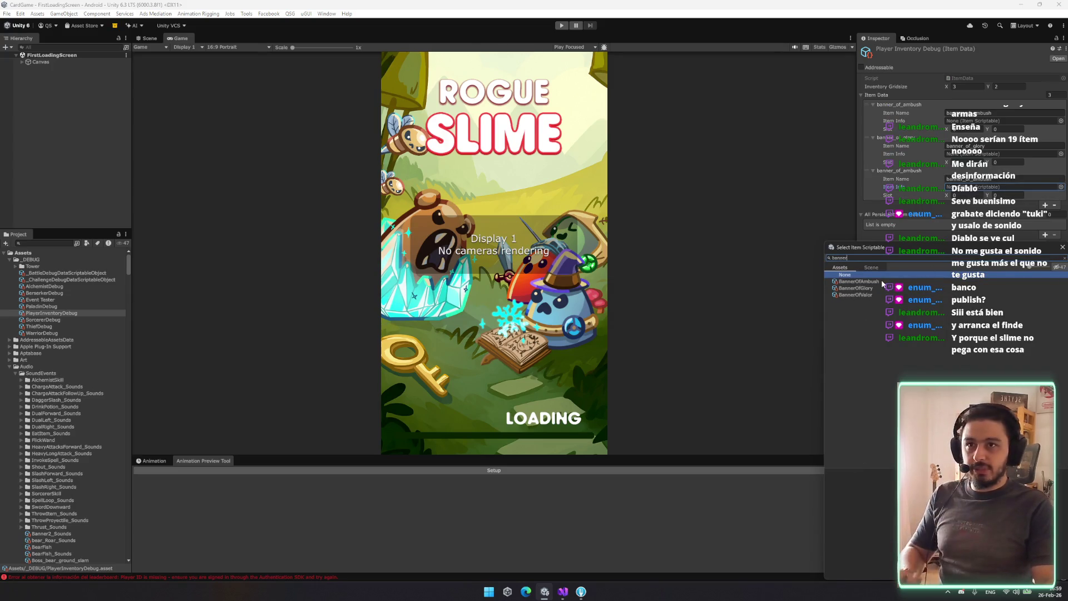
double_click(878, 294)
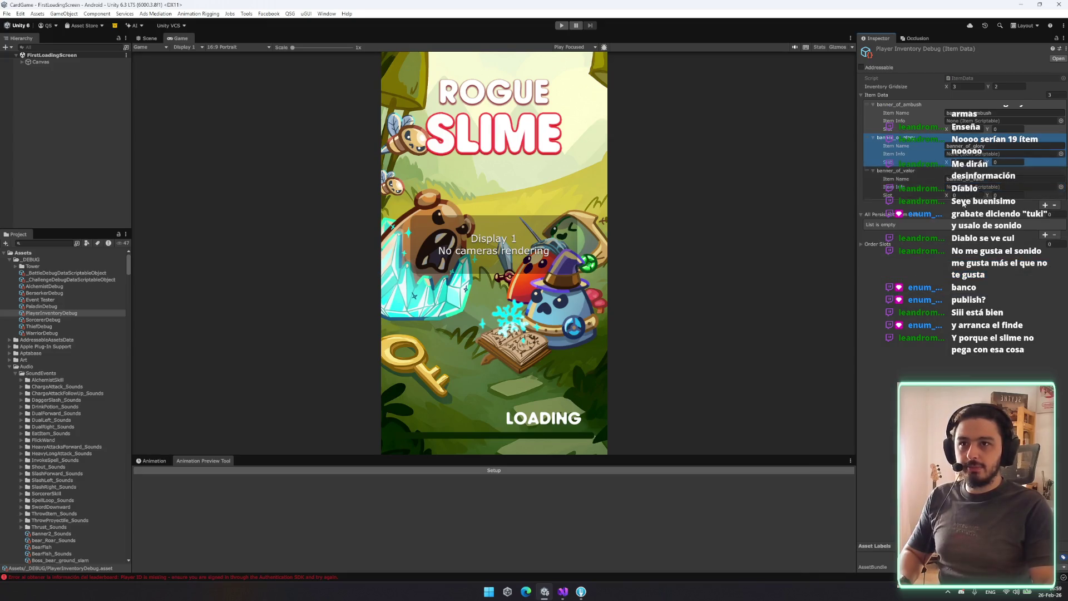
left_click(561, 25)
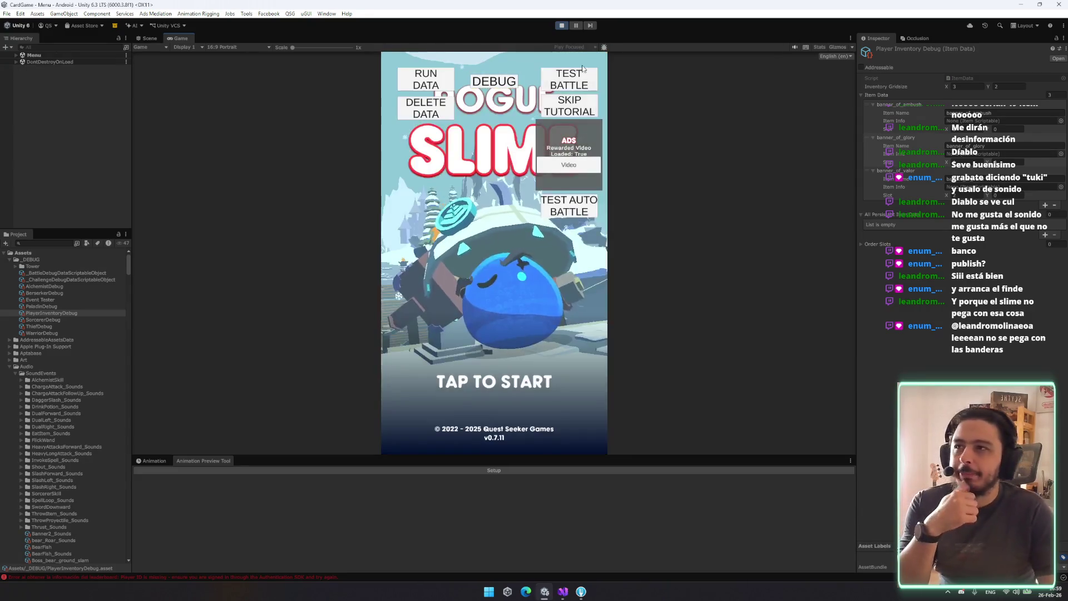
Enter the battle, view Banner of Glory's details, then play the Valor and Ambush banner cards
left_click(583, 86)
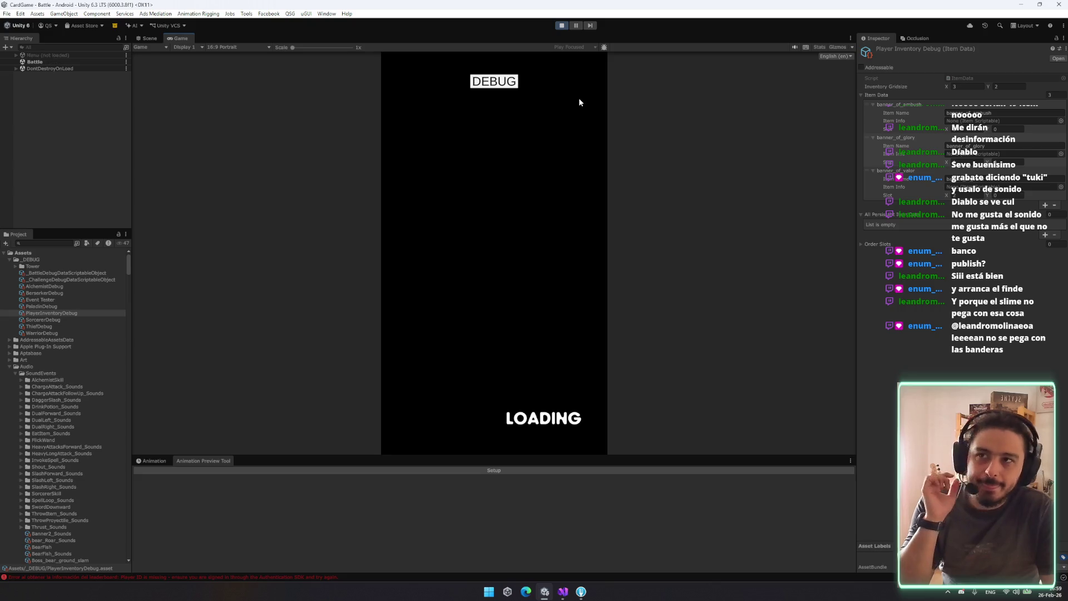
left_click(493, 329)
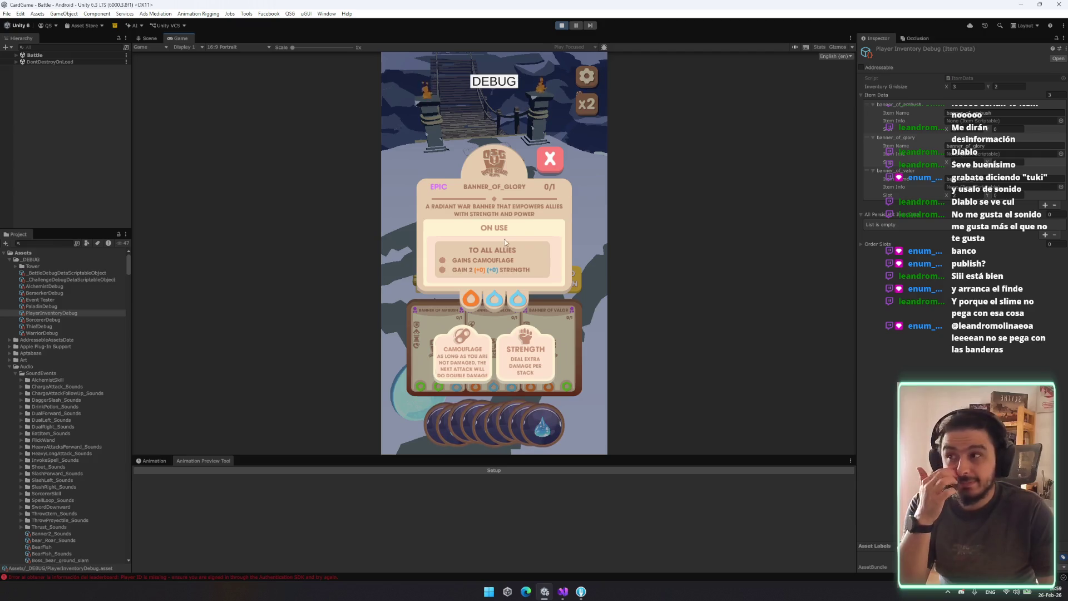
left_click(549, 159)
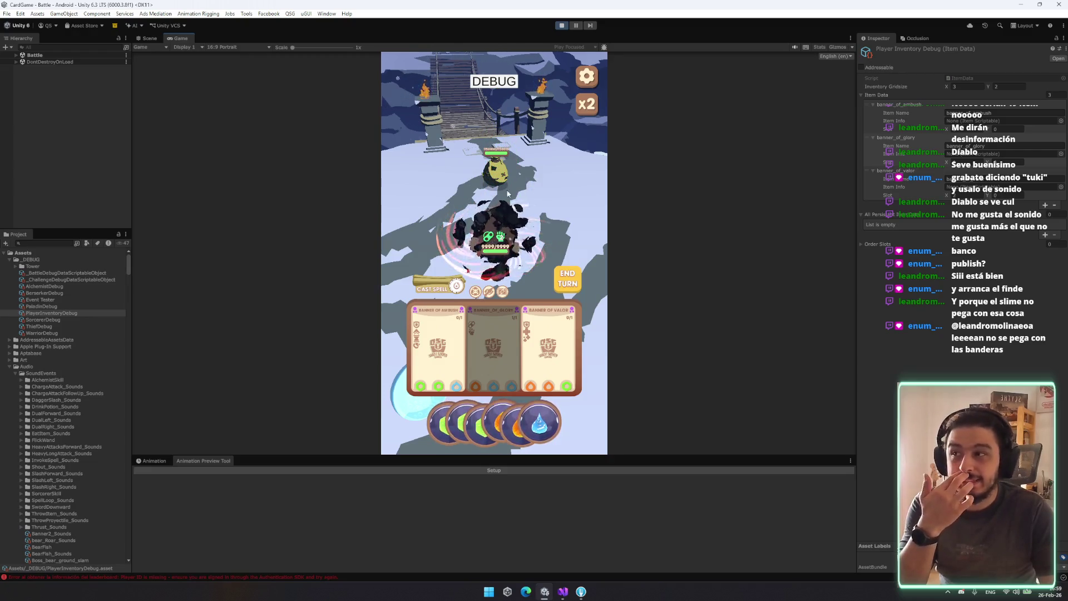
left_click(563, 328)
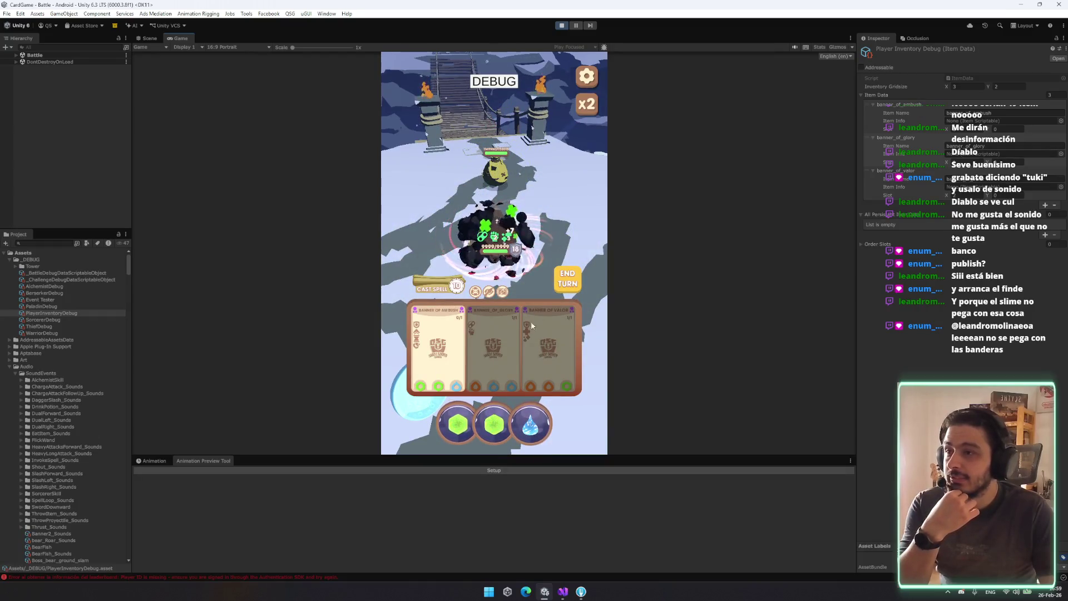
left_click(466, 338)
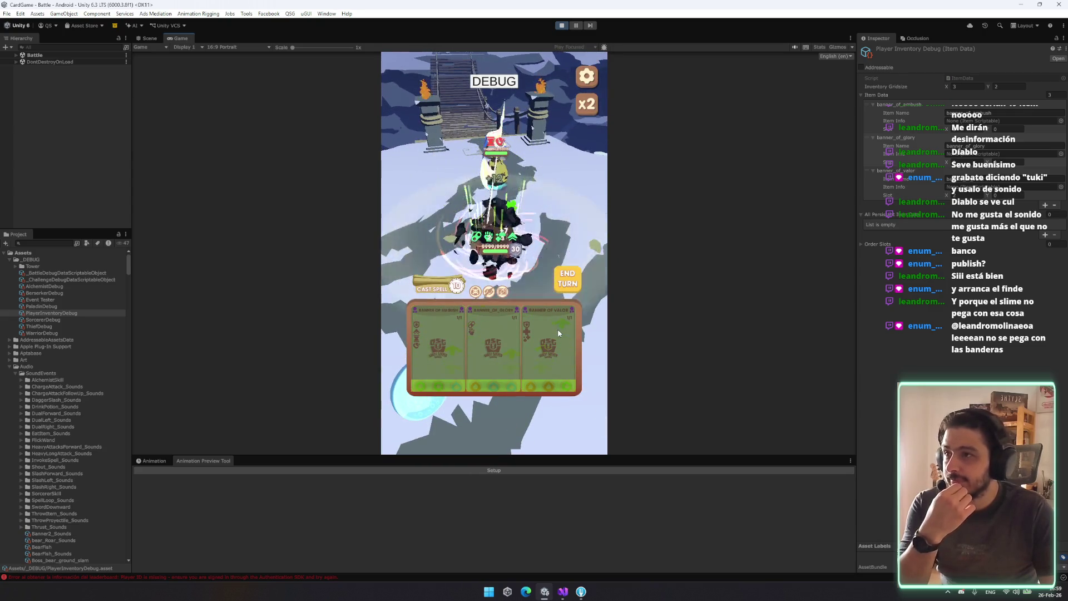
left_click(565, 283)
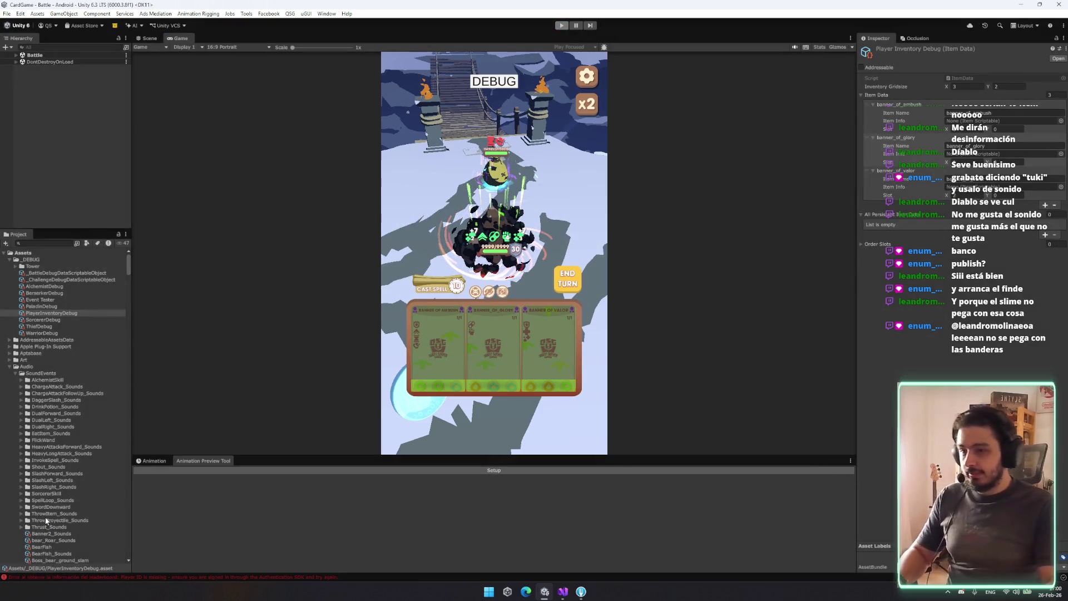
Inspect the BannerOfGlory item and locate the prefab assigned as its model
scroll(56, 512, "down", 10)
scroll(72, 496, "down", 15)
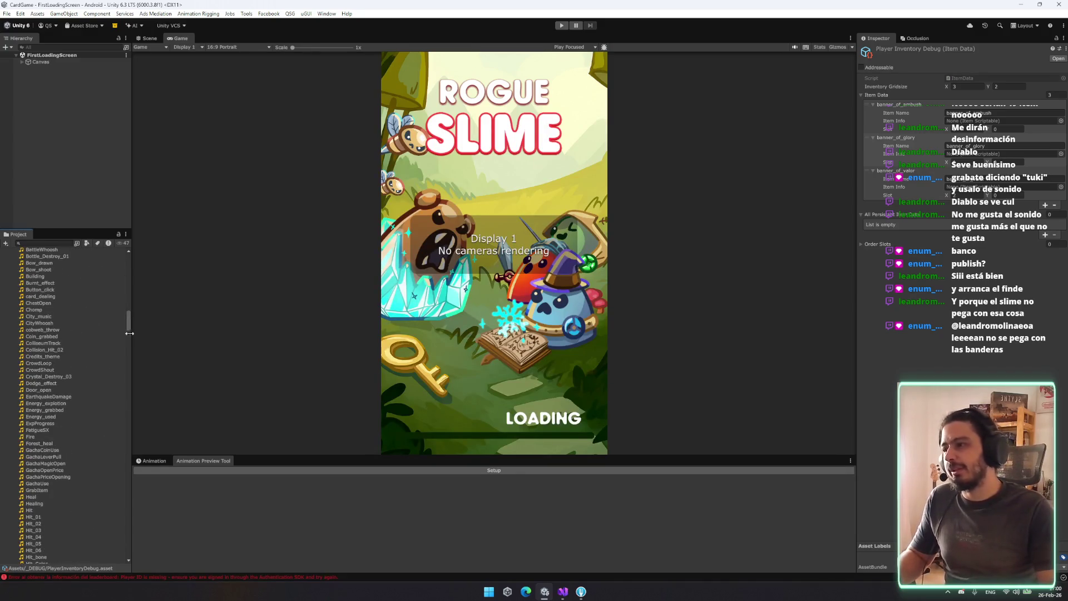
left_click_drag(129, 331, 132, 332)
scroll(124, 375, "up", 10)
scroll(126, 312, "down", 10)
scroll(109, 373, "down", 5)
left_click_drag(132, 331, 142, 415)
left_click(78, 392)
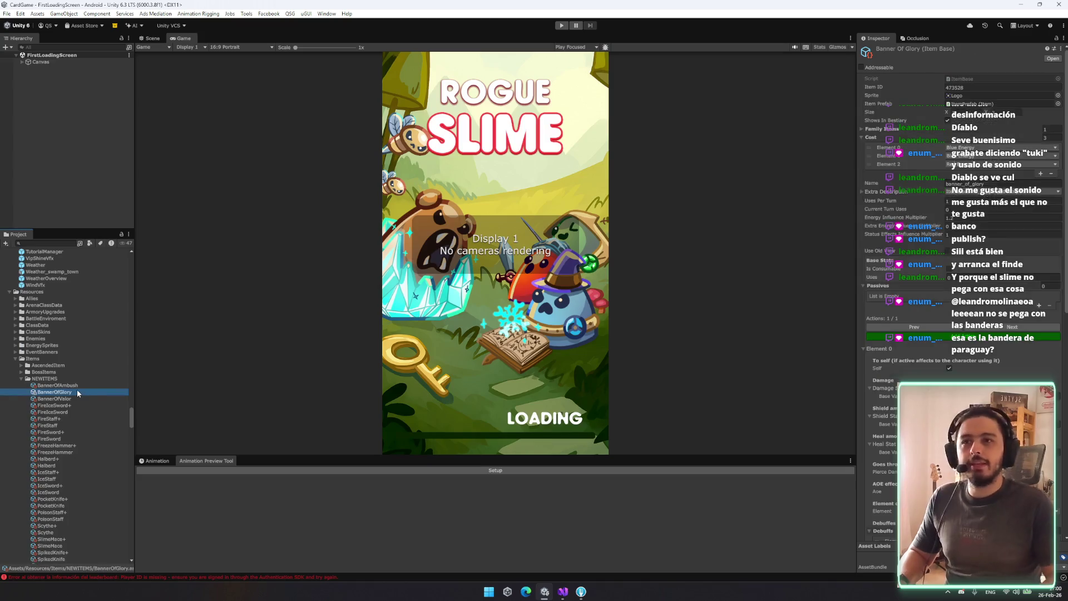
scroll(957, 250, "down", 10)
scroll(957, 251, "down", 4)
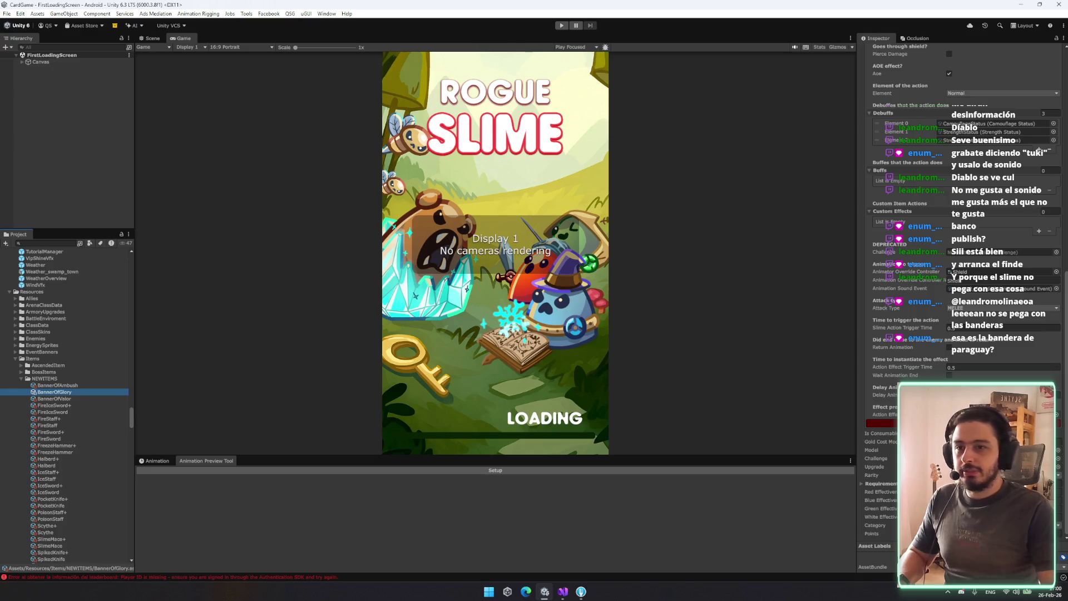
left_click(979, 449)
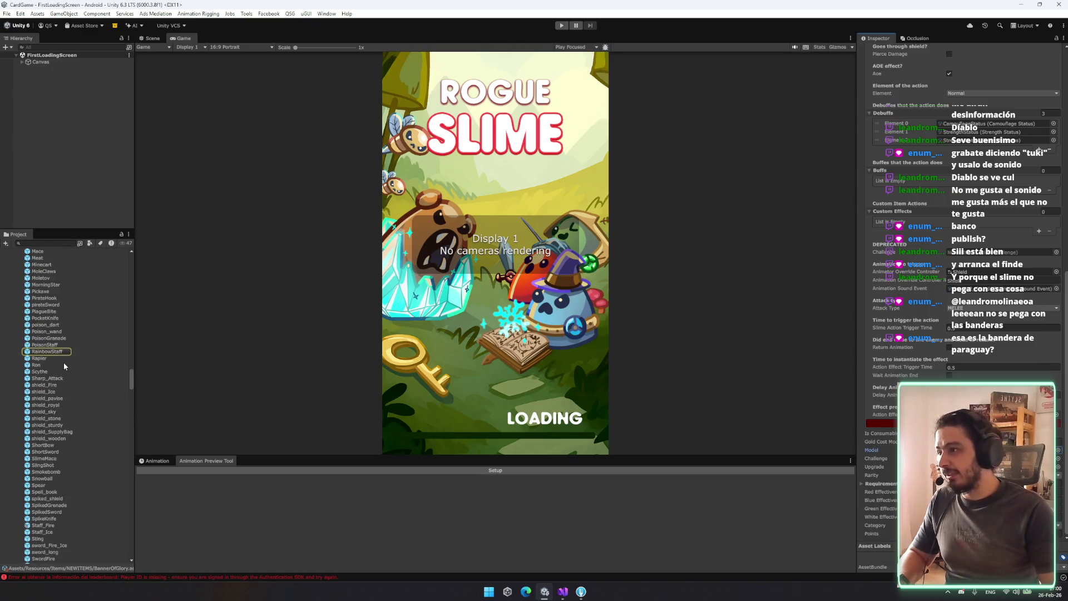
scroll(63, 362, "up", 10)
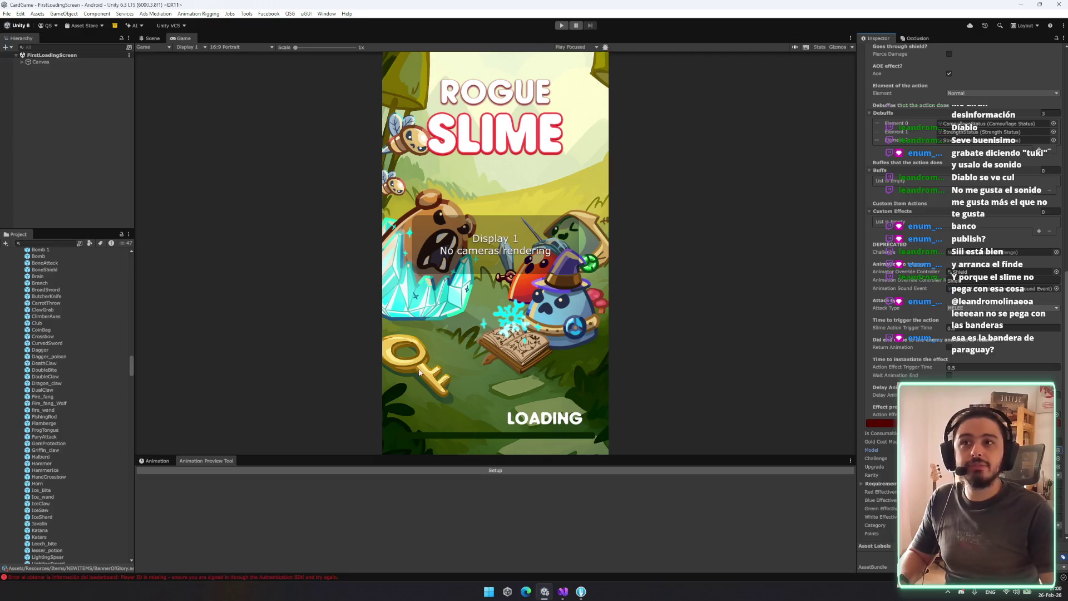
scroll(70, 332, "up", 3)
scroll(38, 276, "down", 2)
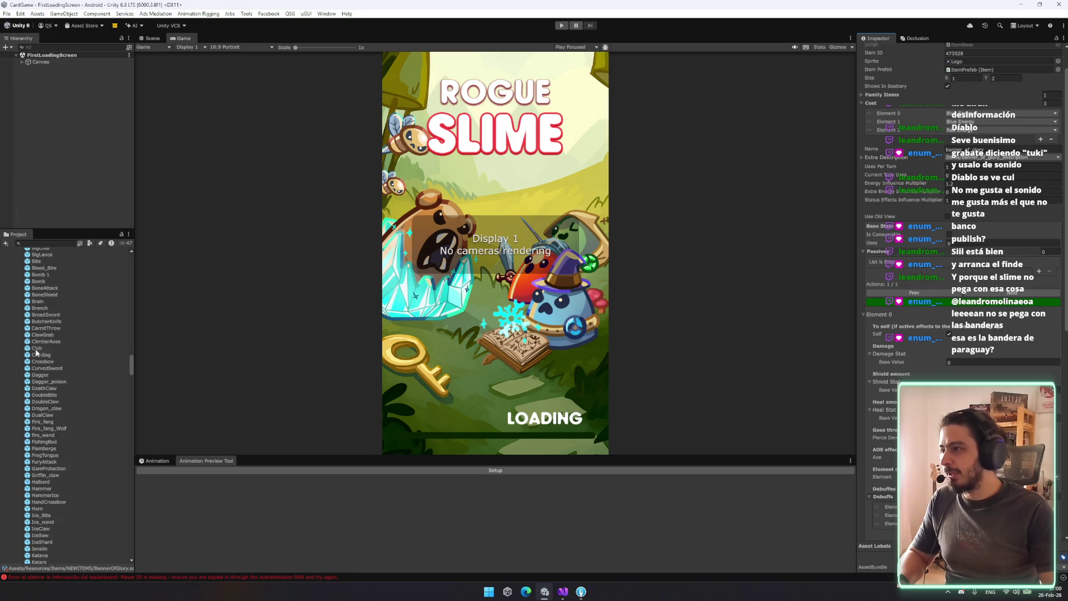
scroll(41, 377, "down", 10)
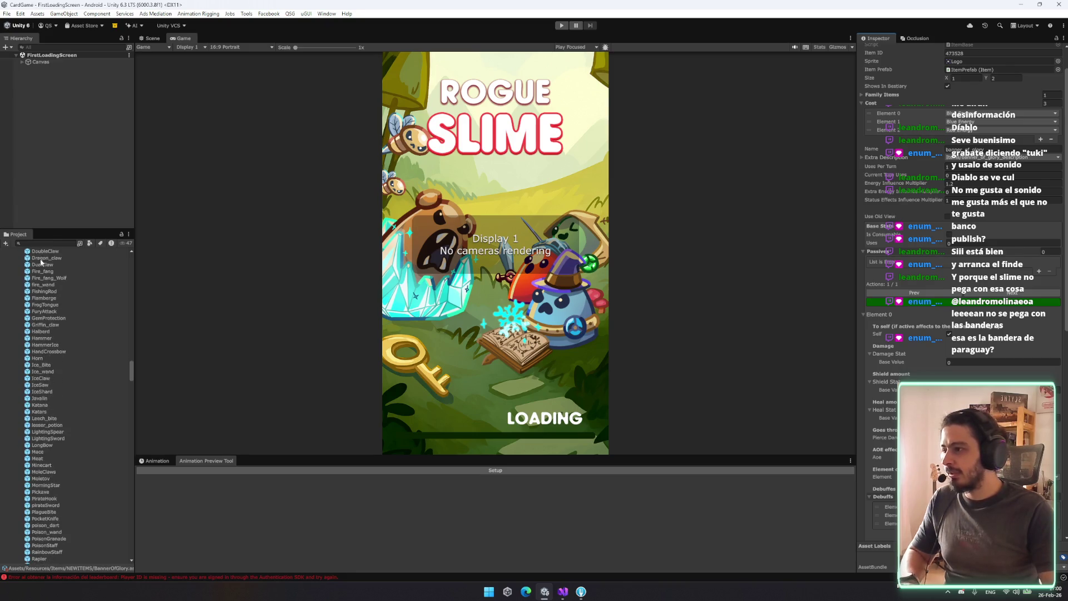
Search the project for 'banner' and review the banner items and flag materials
left_click(47, 243)
type("banner")
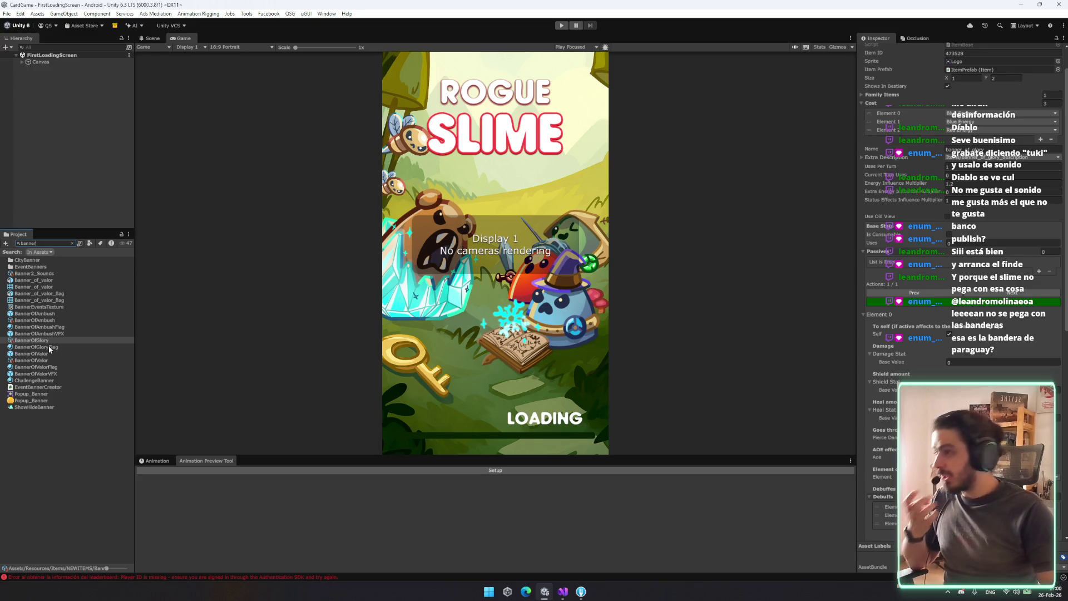
scroll(960, 278, "down", 8)
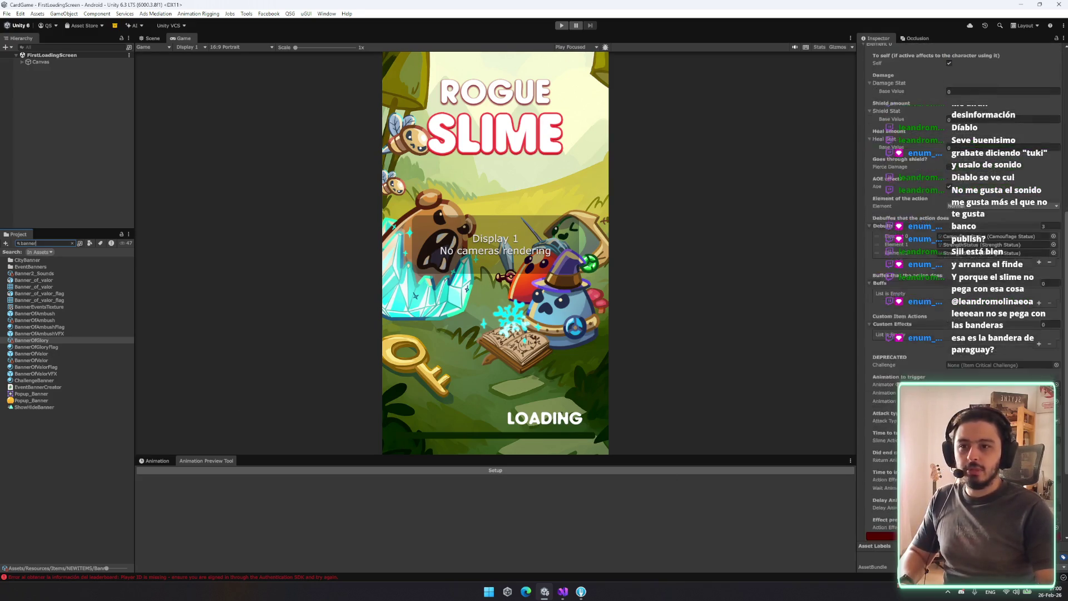
scroll(959, 278, "down", 3)
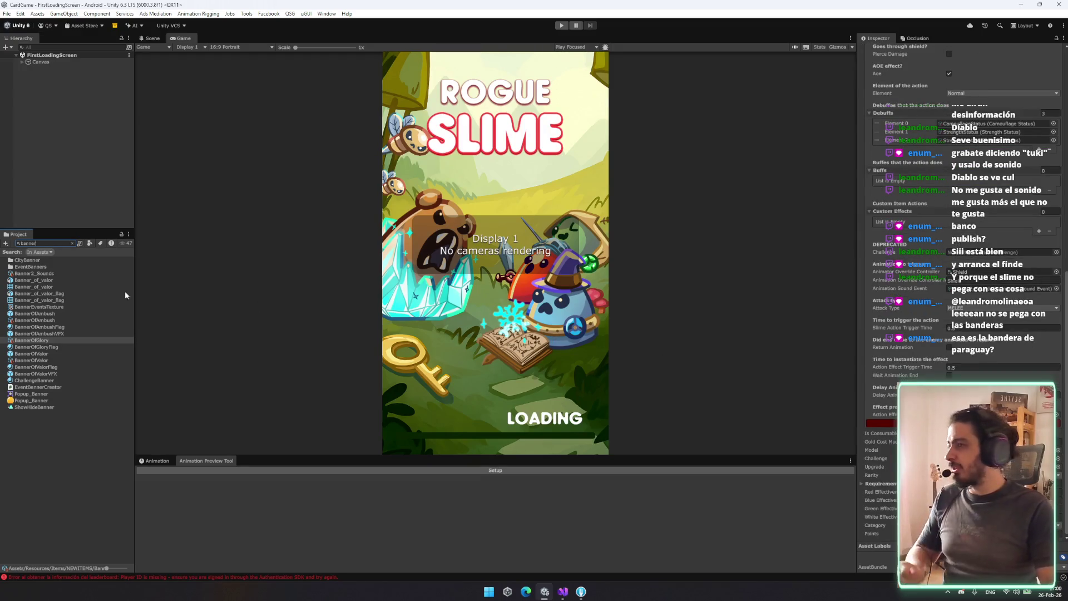
left_click(38, 320)
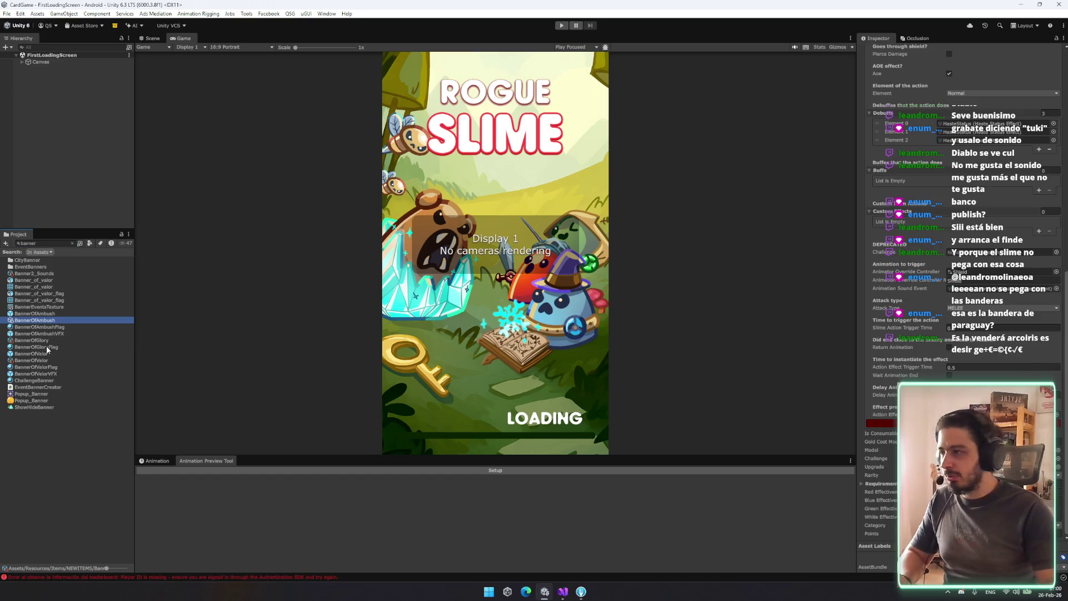
left_click(43, 361)
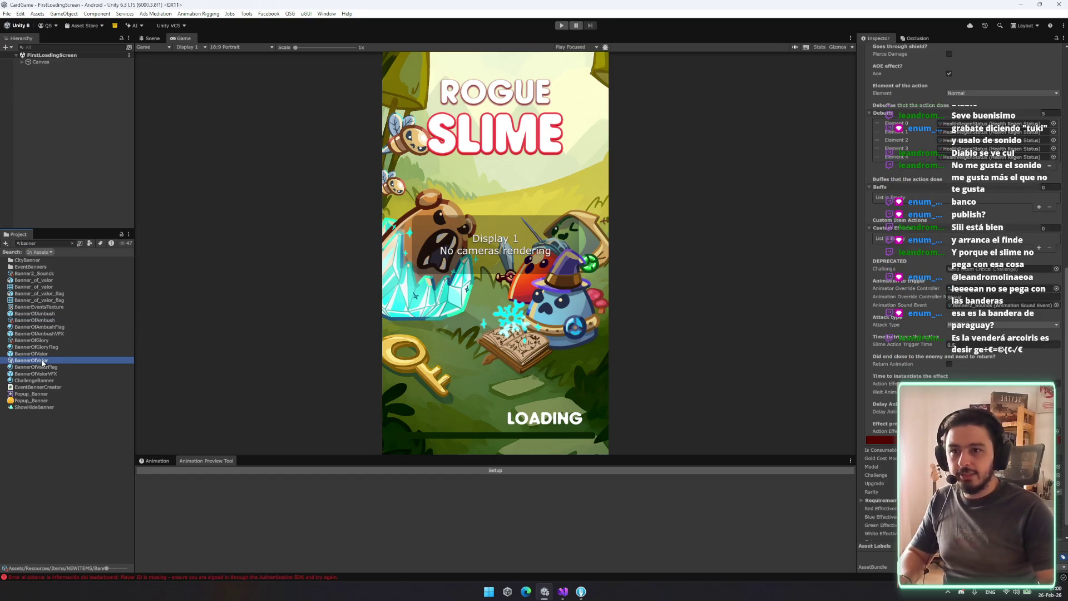
left_click(46, 346)
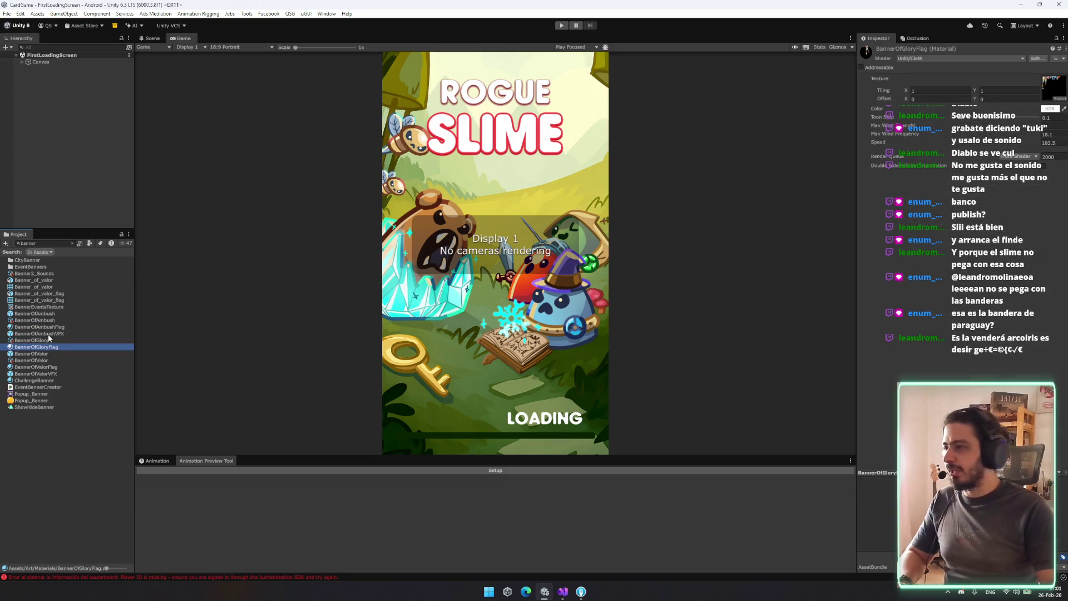
left_click(59, 327)
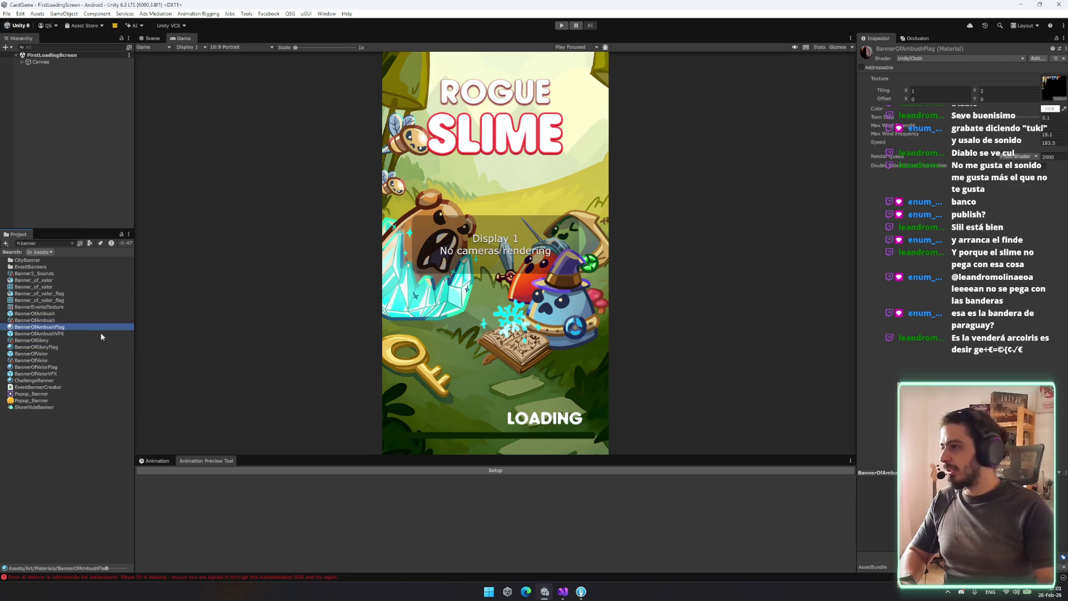
key("Delete")
key("Return")
Duplicate the BannerOfAmbushVFX prefab and rename the copy BannerOfGloryVFX
left_click(123, 334)
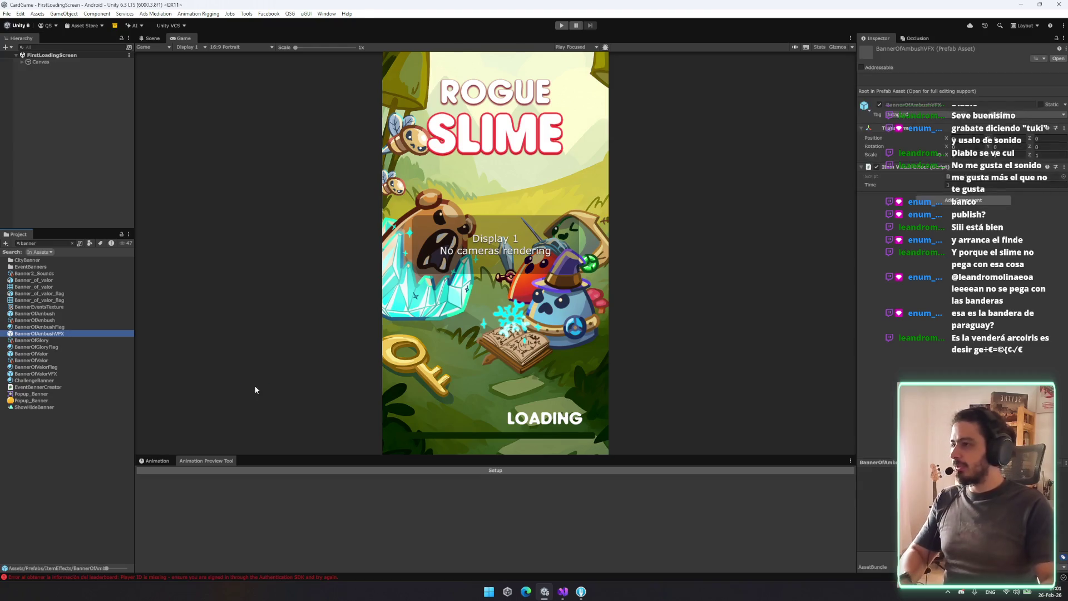
key("ctrl+d")
key("F2")
key("BackSpace")
key("BackSpace")
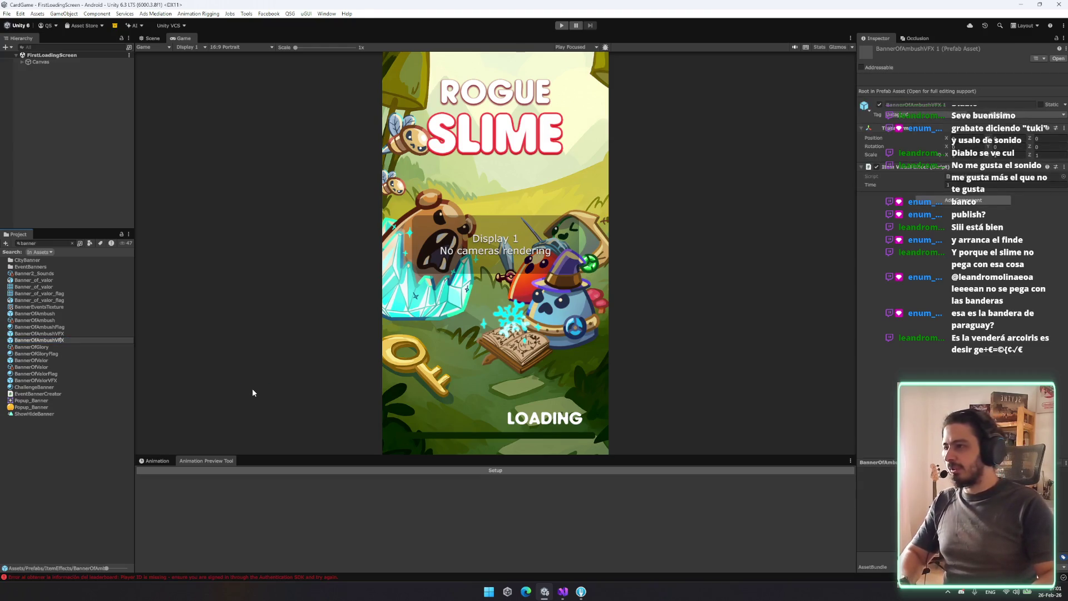
type("ry")
key("Return")
Duplicate the BannerOfAmbush prefab and rename the copy BannerOfGlory
left_click(80, 326)
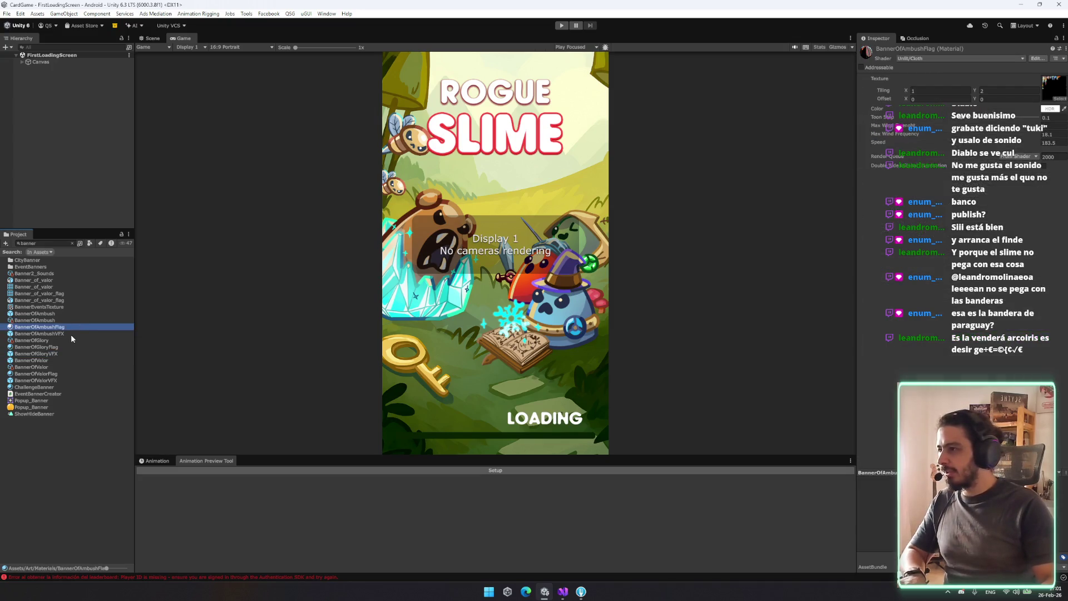
left_click(70, 313)
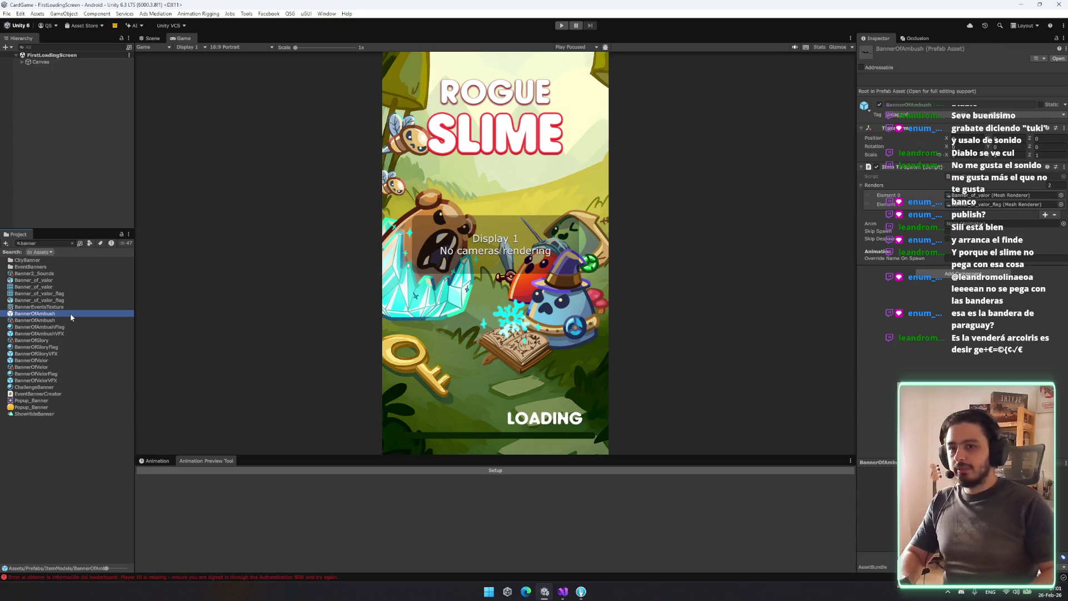
key("ctrl+d")
key("F2")
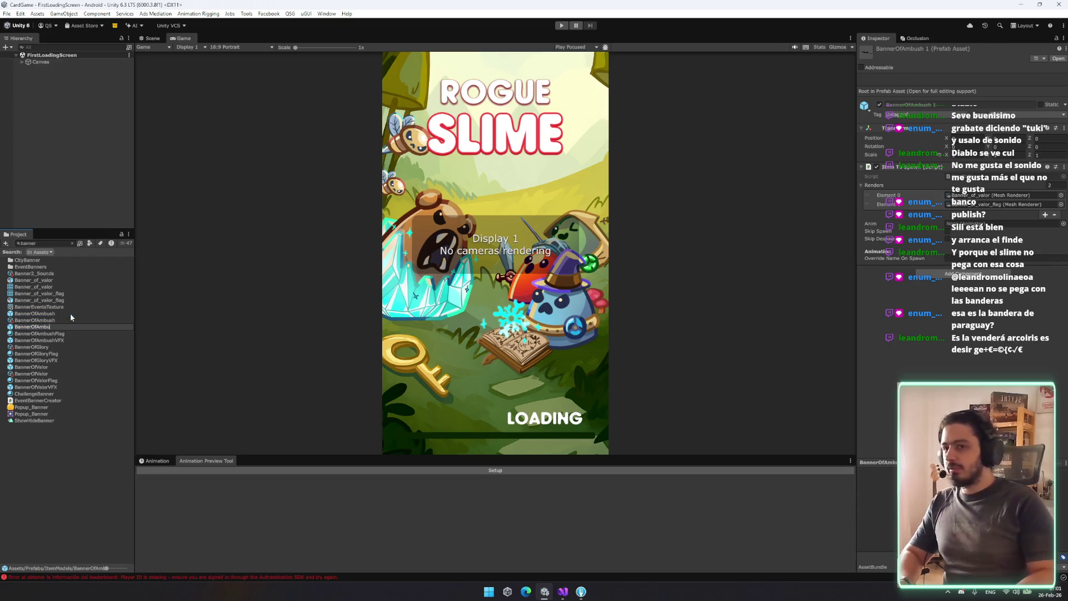
type("lory")
key("Return")
left_click(59, 340)
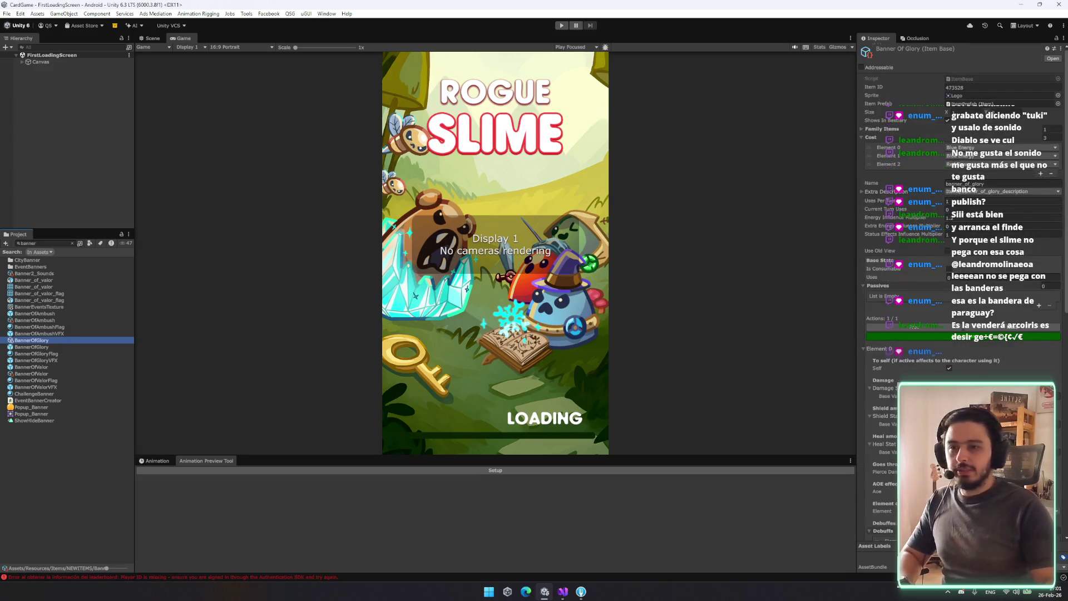
scroll(959, 278, "down", 10)
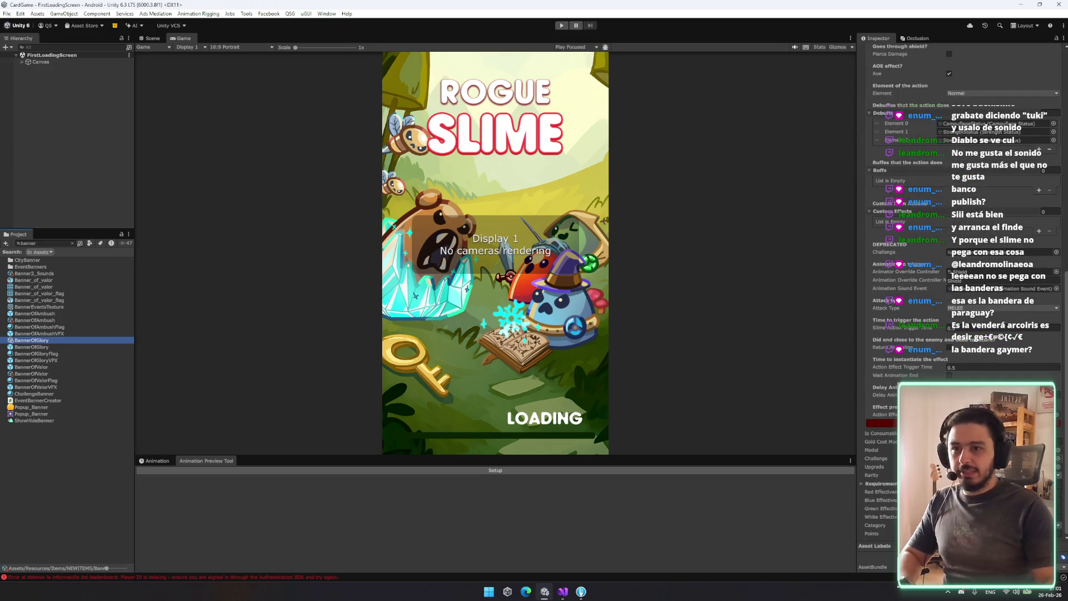
left_click_drag(46, 349, 670, 407)
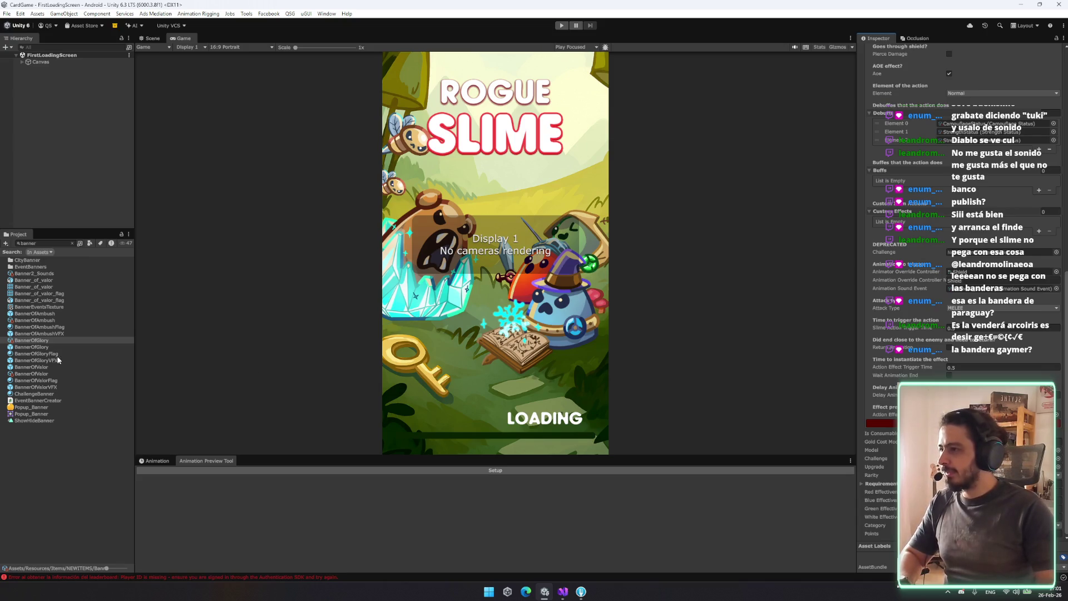
left_click_drag(62, 358, 281, 368)
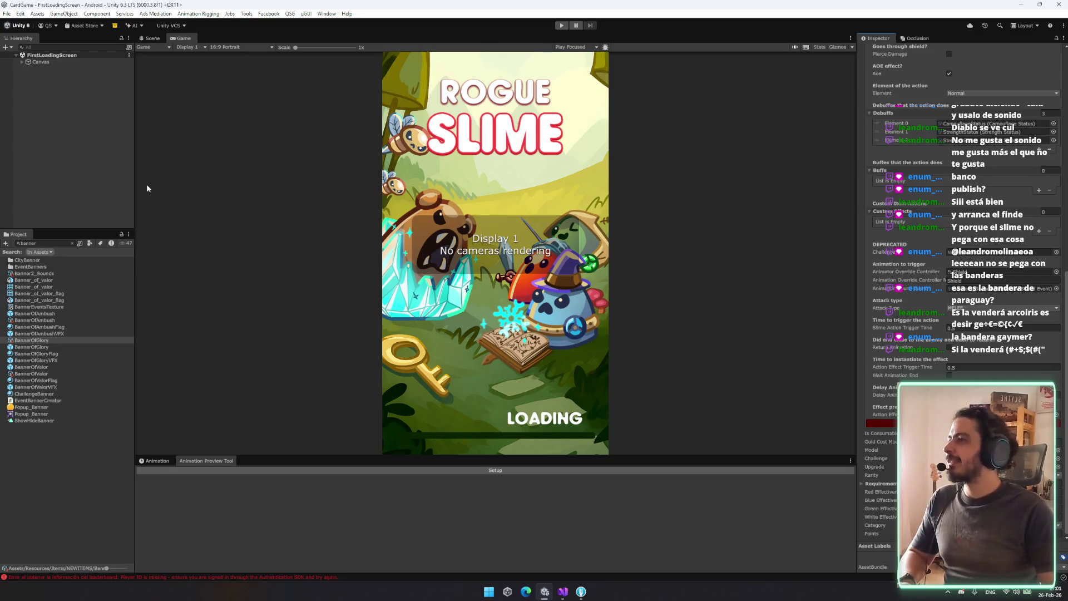
left_click(76, 252)
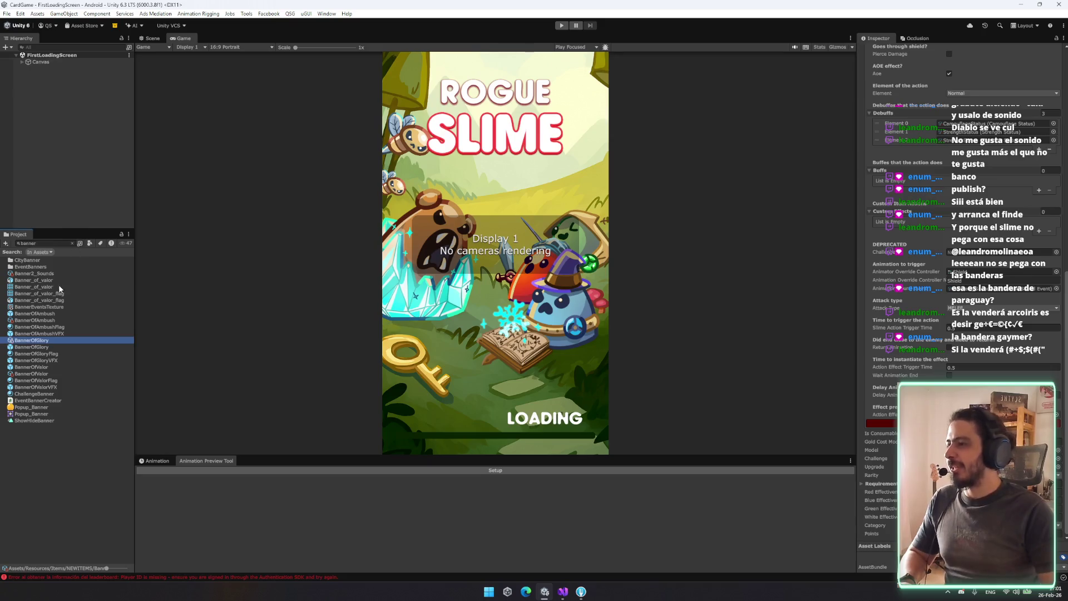
double_click(47, 348)
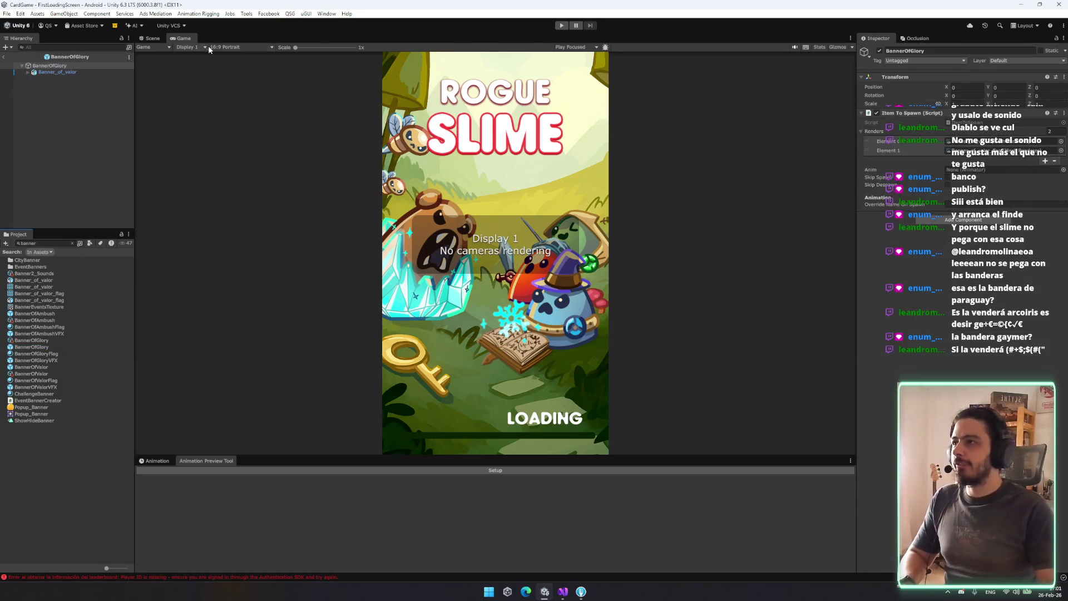
Apply the BannerOfGloryFlag material to the prefab's flag and try a horizontal offset of 0
left_click(150, 38)
mouse_move(557, 223)
left_mouse_down()
mouse_move(581, 221)
mouse_move(616, 253)
left_mouse_up()
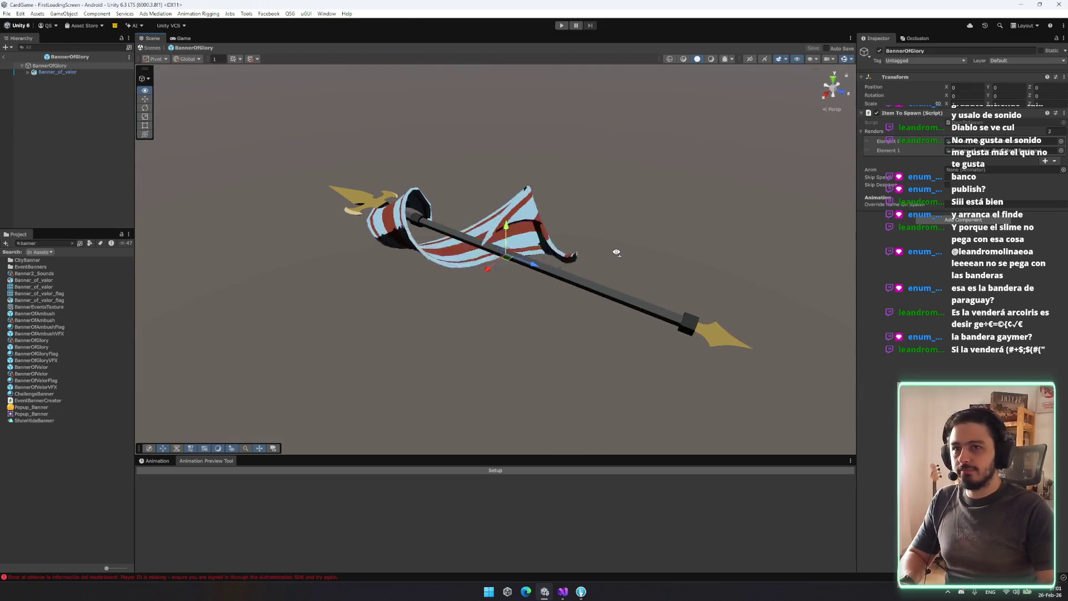
mouse_move(616, 253)
left_mouse_down()
mouse_move(631, 234)
mouse_move(333, 300)
left_mouse_up()
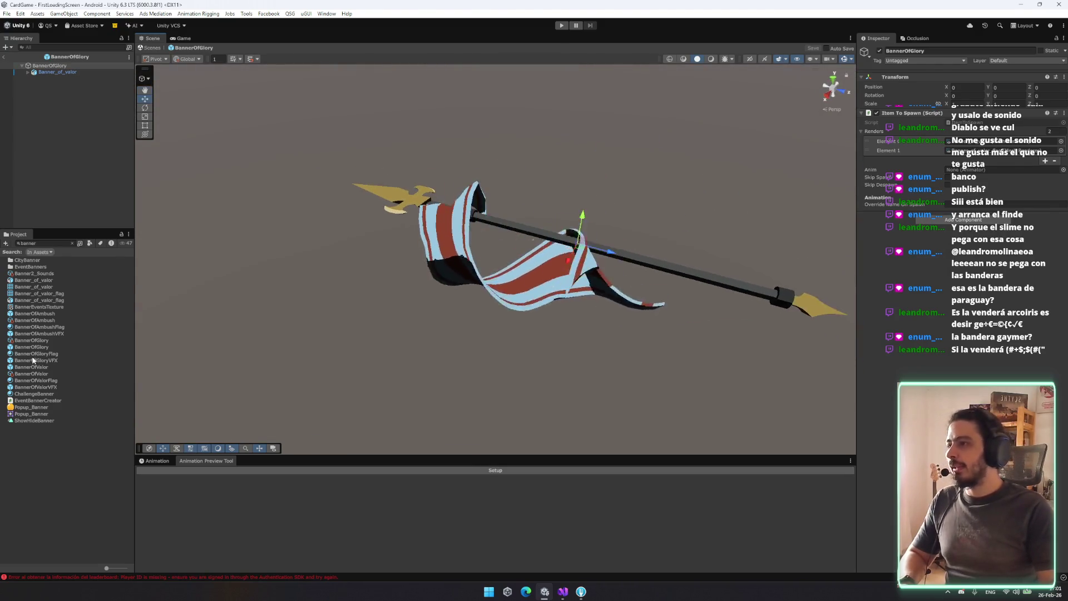
left_click_drag(36, 354, 456, 223)
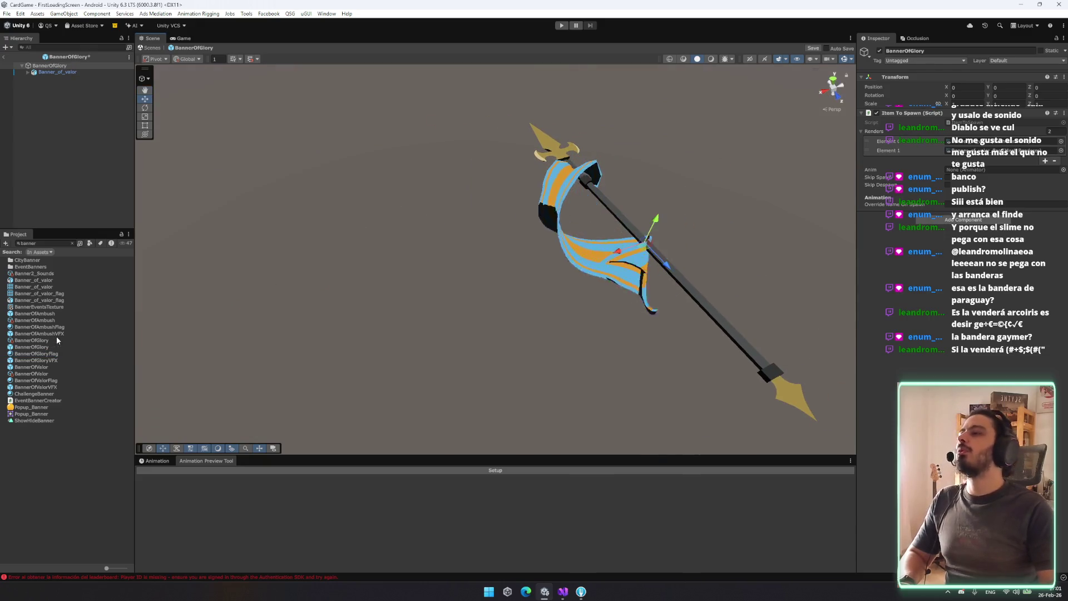
left_click(50, 353)
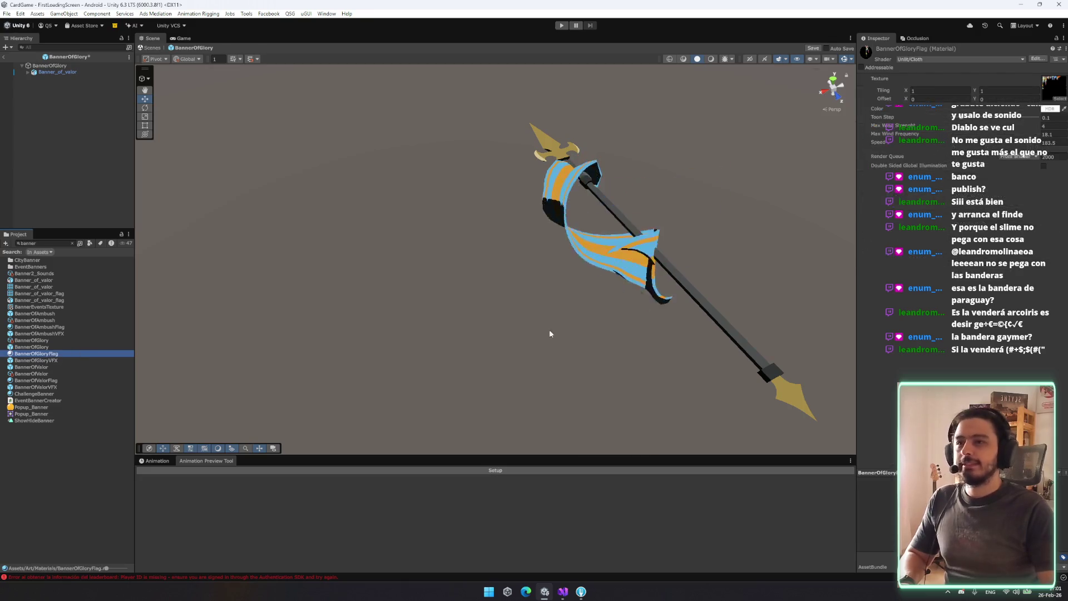
left_click(937, 99)
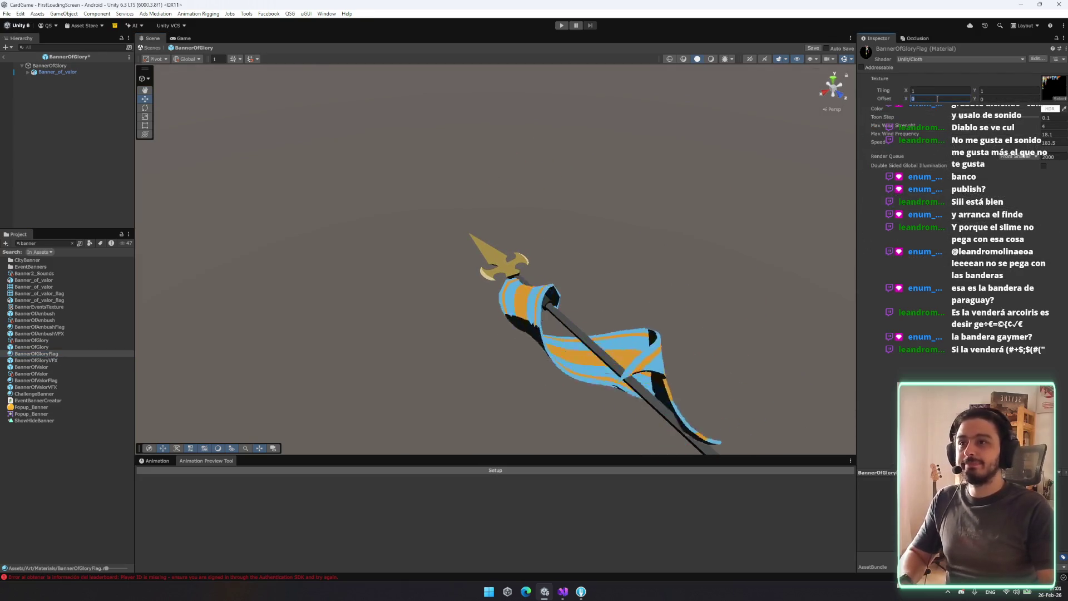
key("BackSpace")
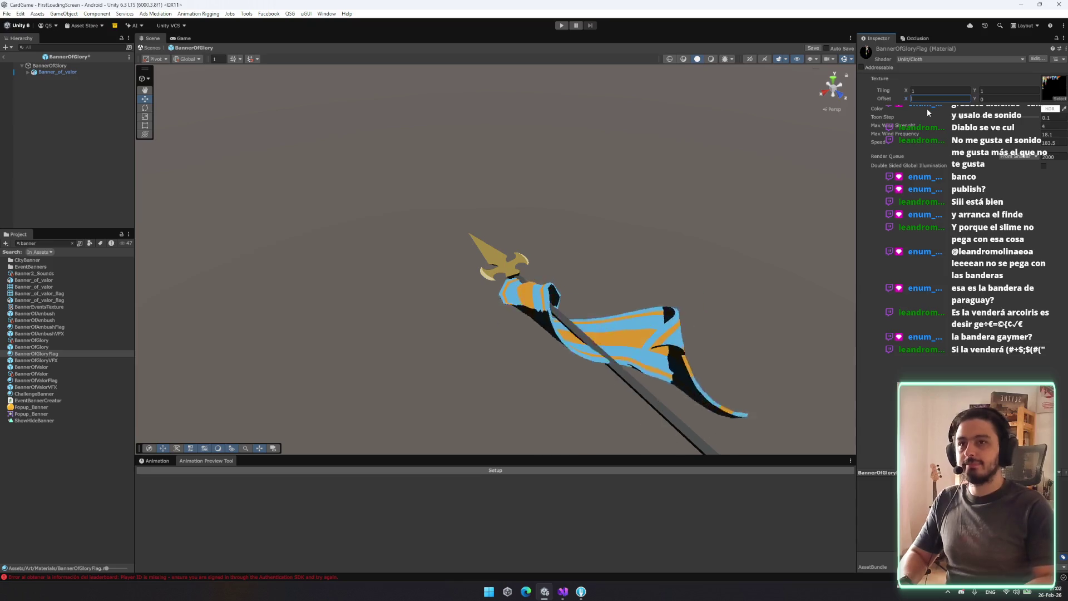
type("0")
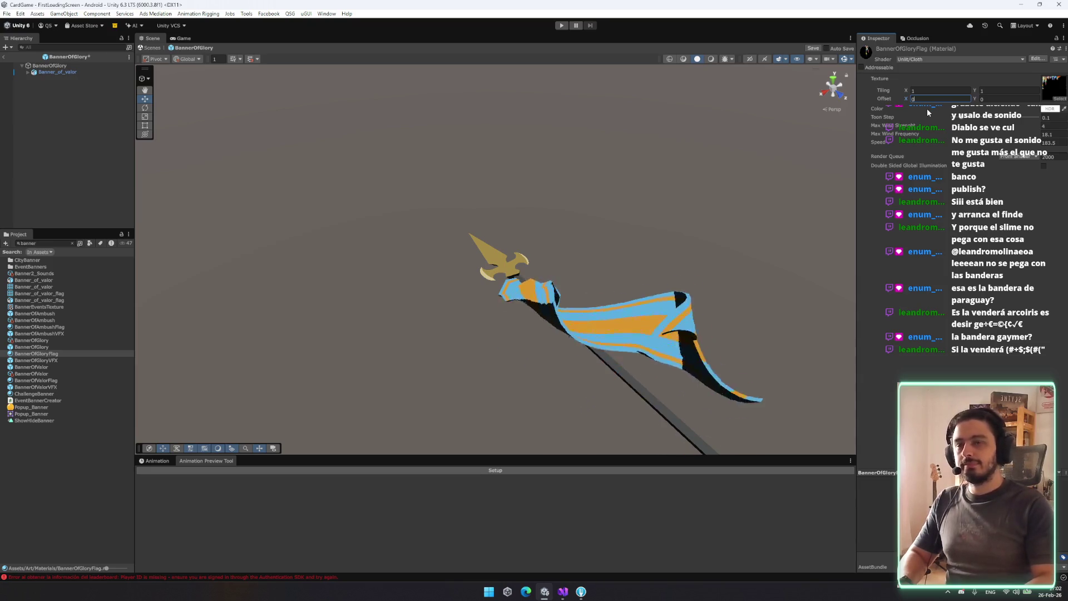
Check the Banner_of_valor mesh's components, then reselect the BannerOfGloryFlag material
left_click(56, 72)
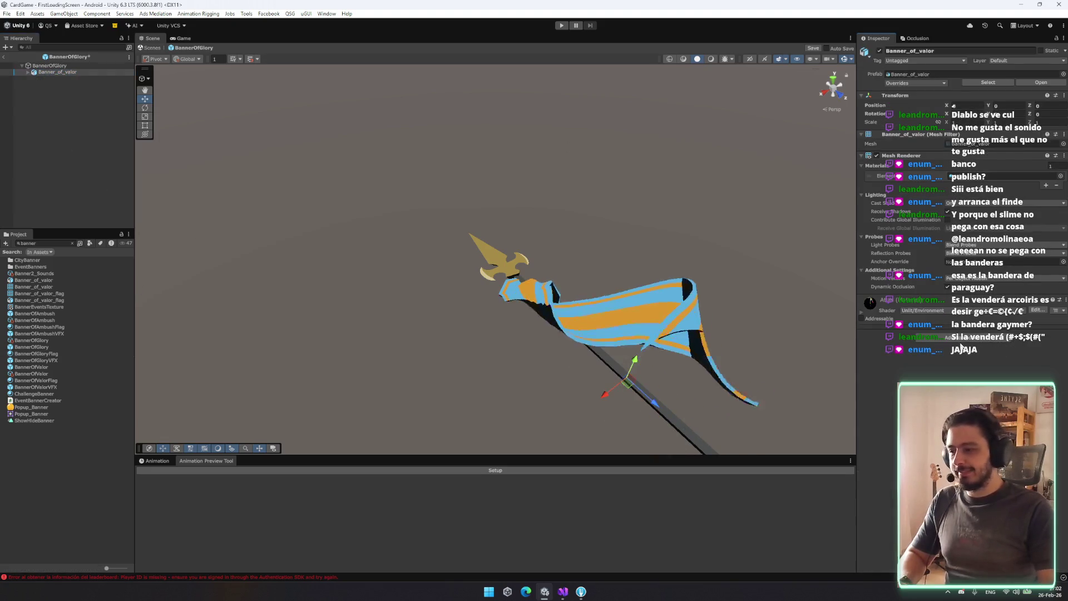
left_click(963, 340)
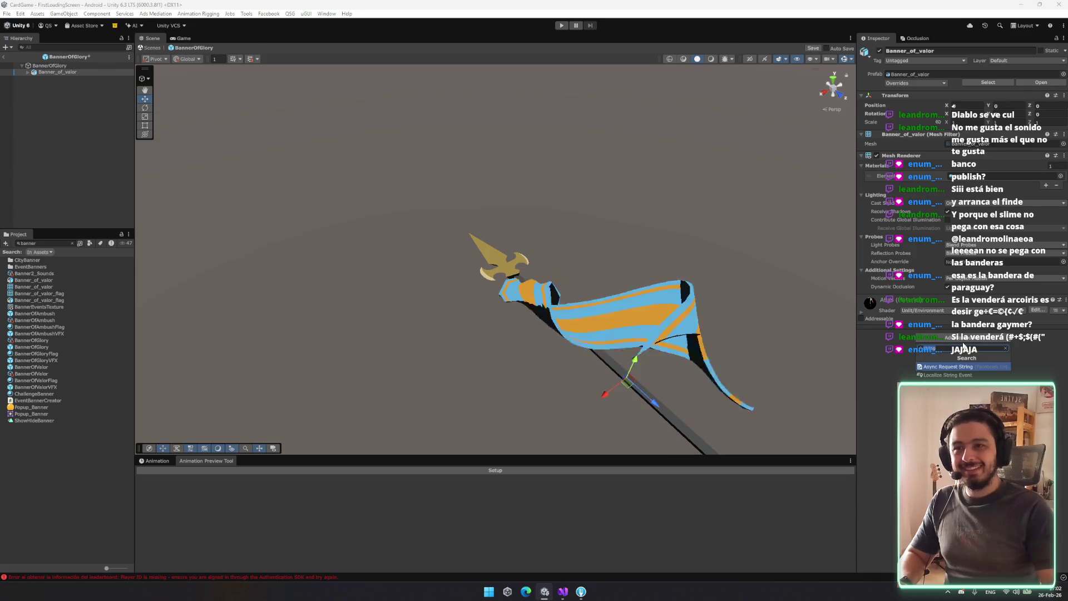
key("BackSpace")
key("BackSpace")
key("BackSpace")
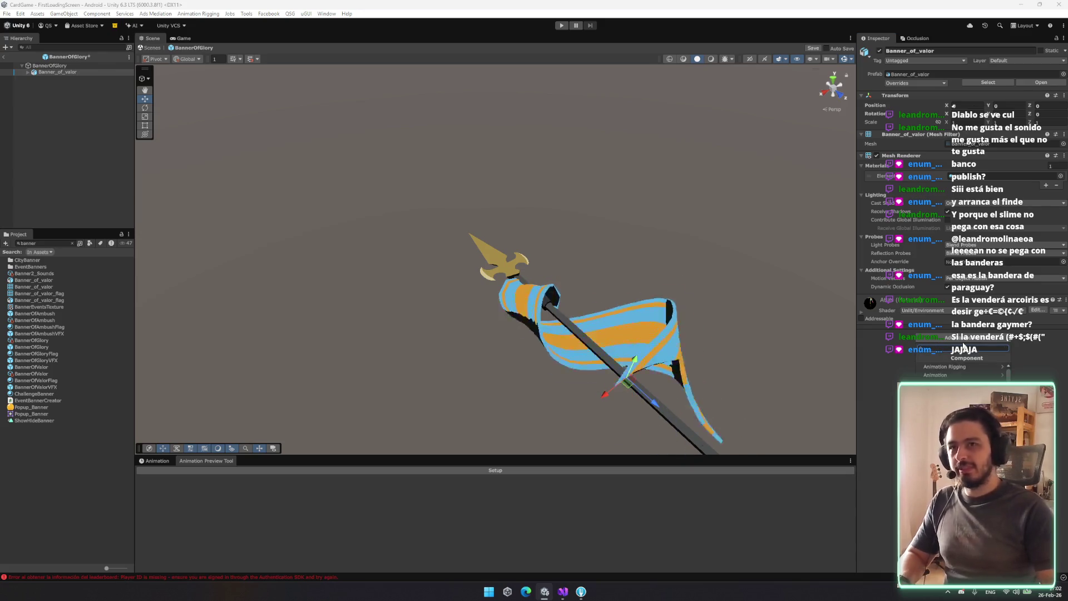
left_click(49, 321)
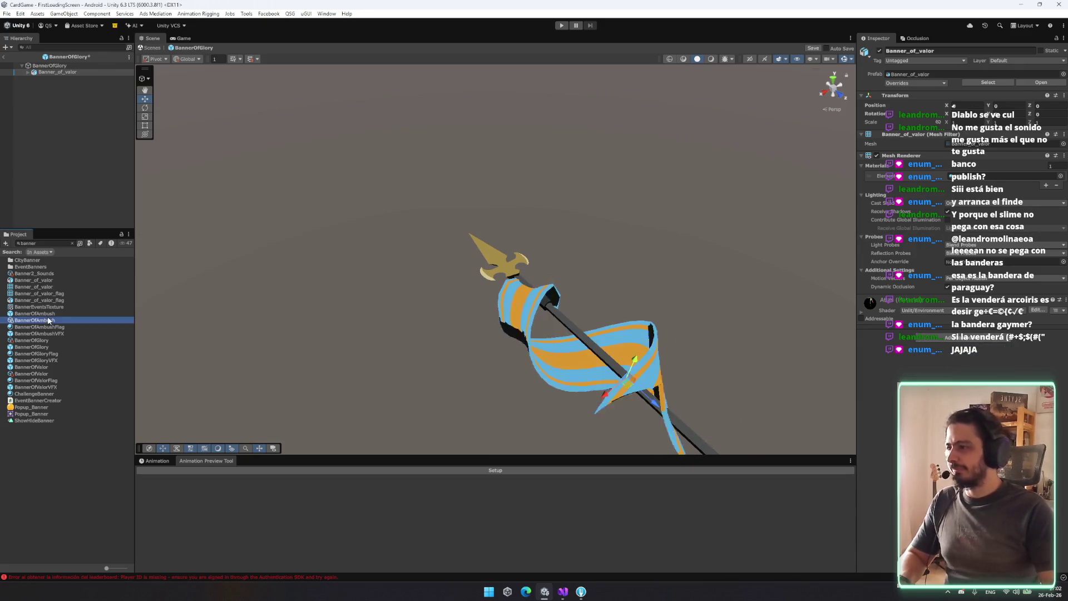
left_click(44, 327)
left_click(54, 348)
left_click(54, 354)
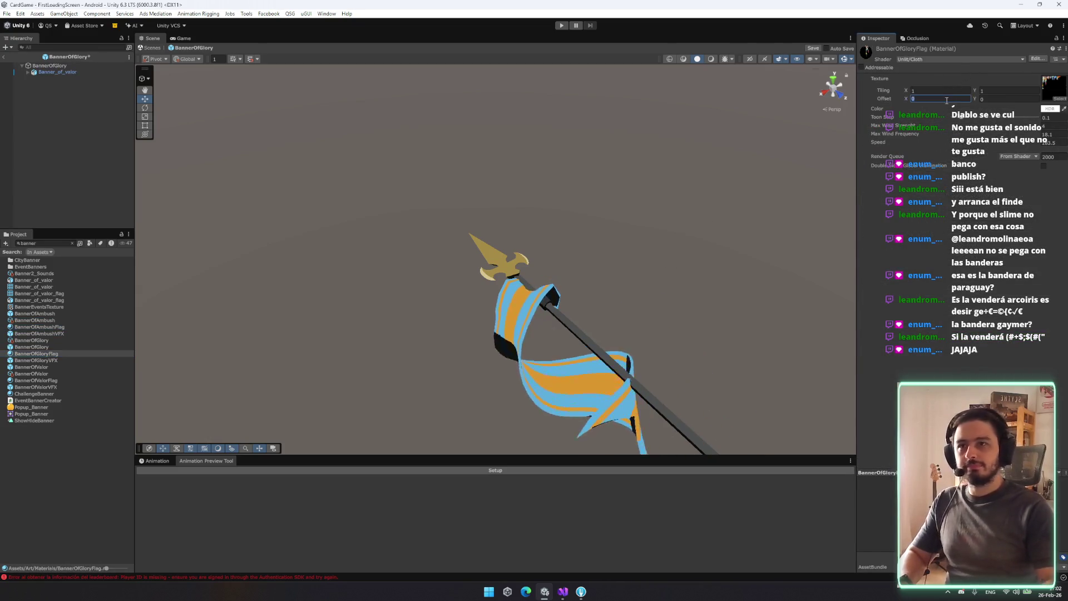
type("-0.")
Settle the flag texture's Offset X at -0.1 after trying -0.2, then exit Prefab Mode
left_click(946, 98)
type("-0.1")
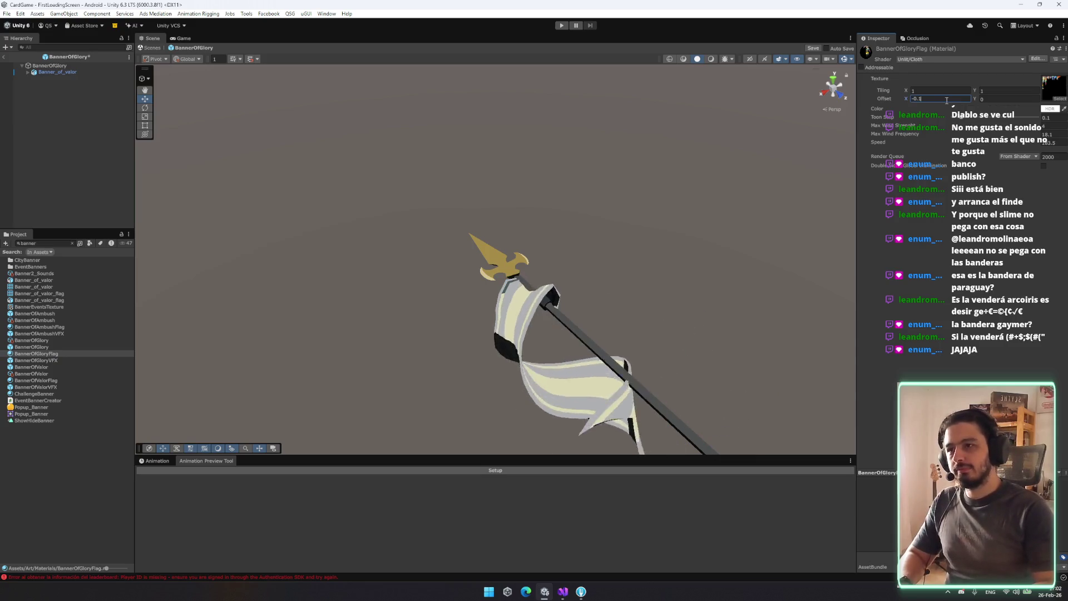
key("BackSpace")
type("2")
mouse_move(546, 362)
left_mouse_down()
mouse_move(637, 386)
mouse_move(538, 348)
mouse_move(386, 370)
left_mouse_up()
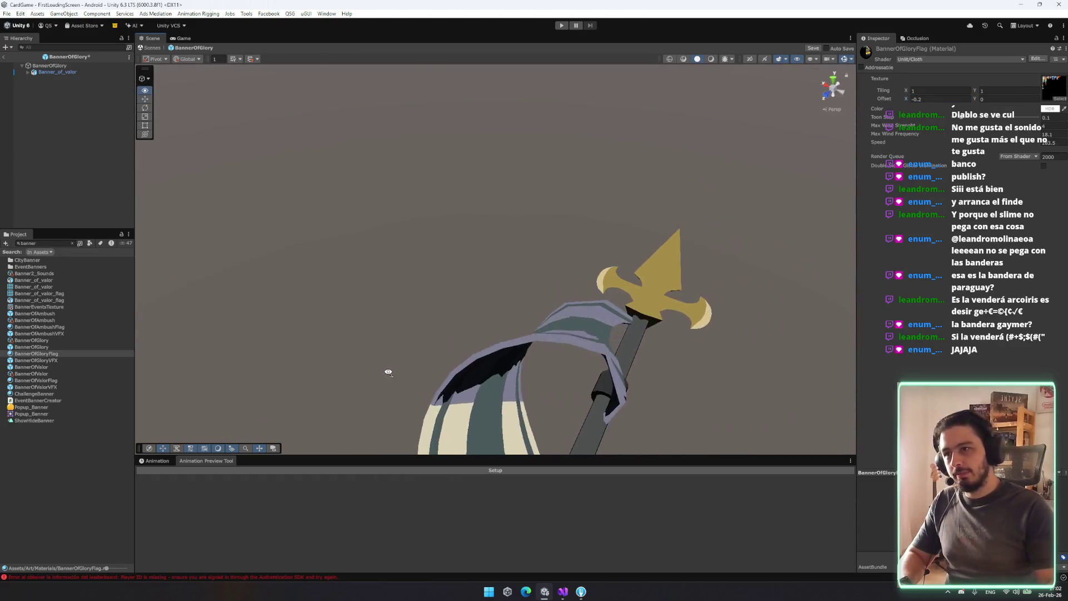
left_click(925, 99)
key("BackSpace")
type("1")
key("Return")
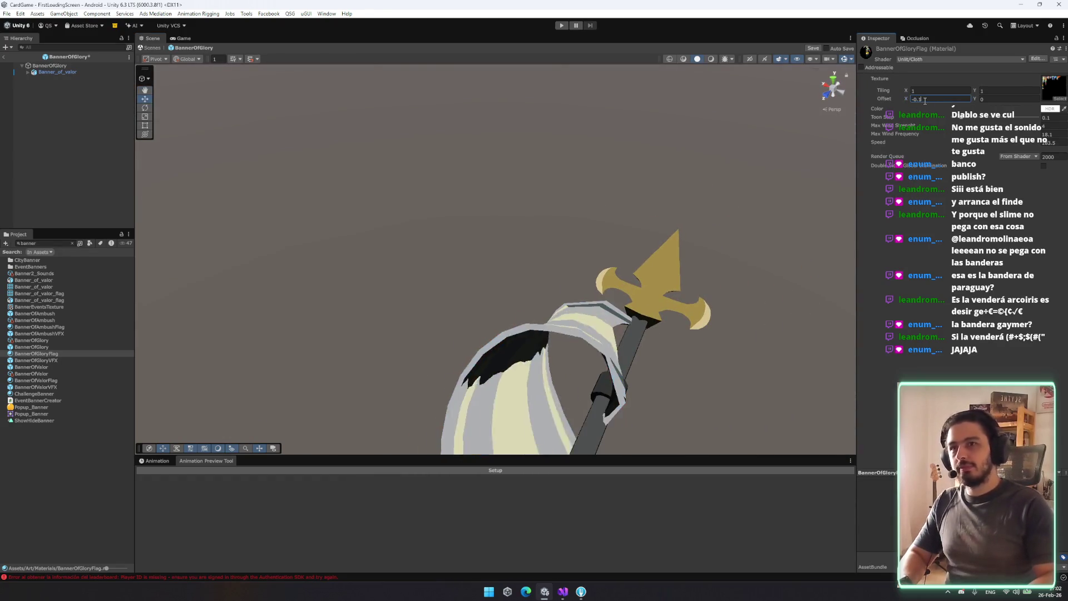
left_click_drag(687, 351, 643, 382)
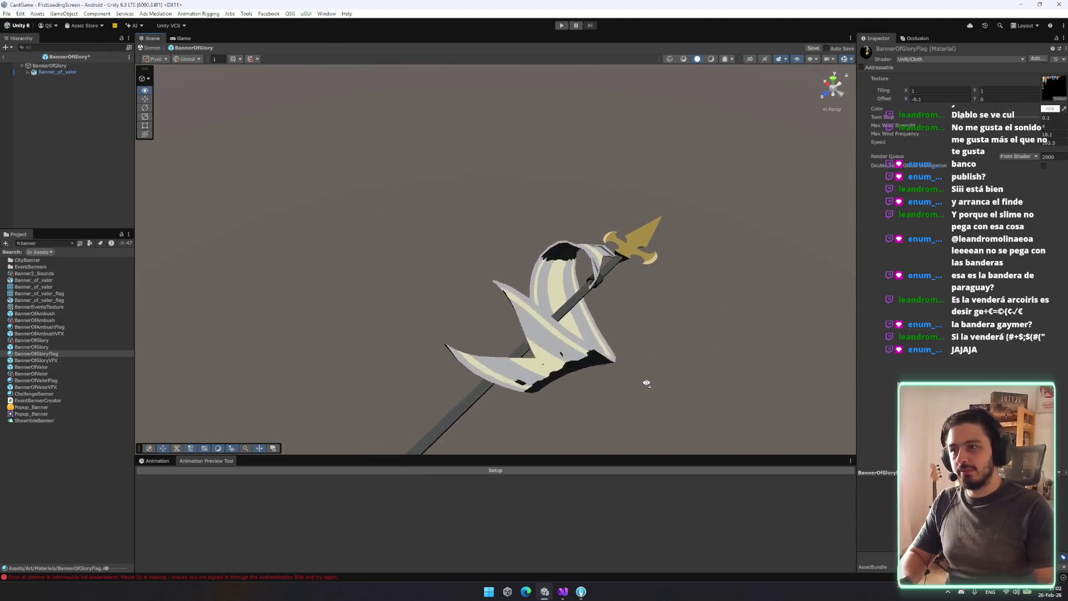
left_click(147, 48)
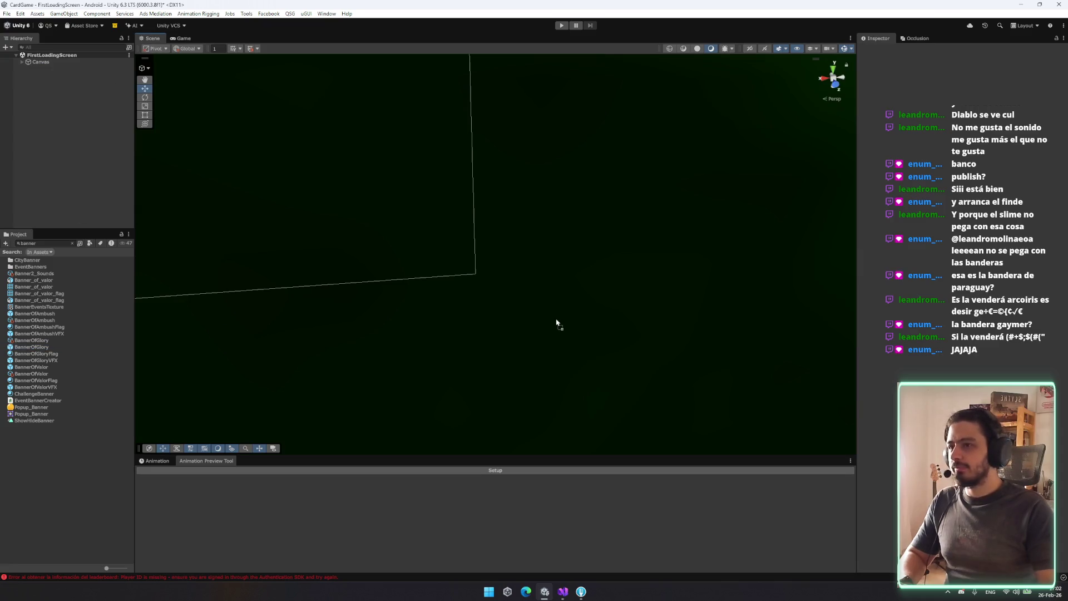
Place a test BannerOfGlory in FirstLoadingScreen, delete it, and bring up the scene list
left_click_drag(557, 323, 549, 315)
right_click(531, 303)
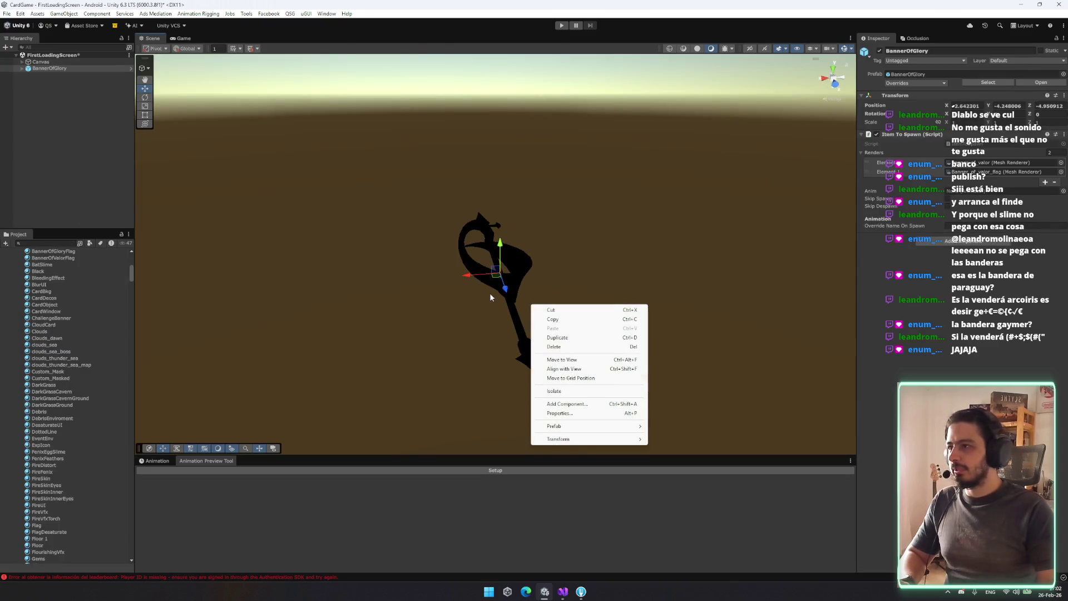
left_click(491, 297)
key("Delete")
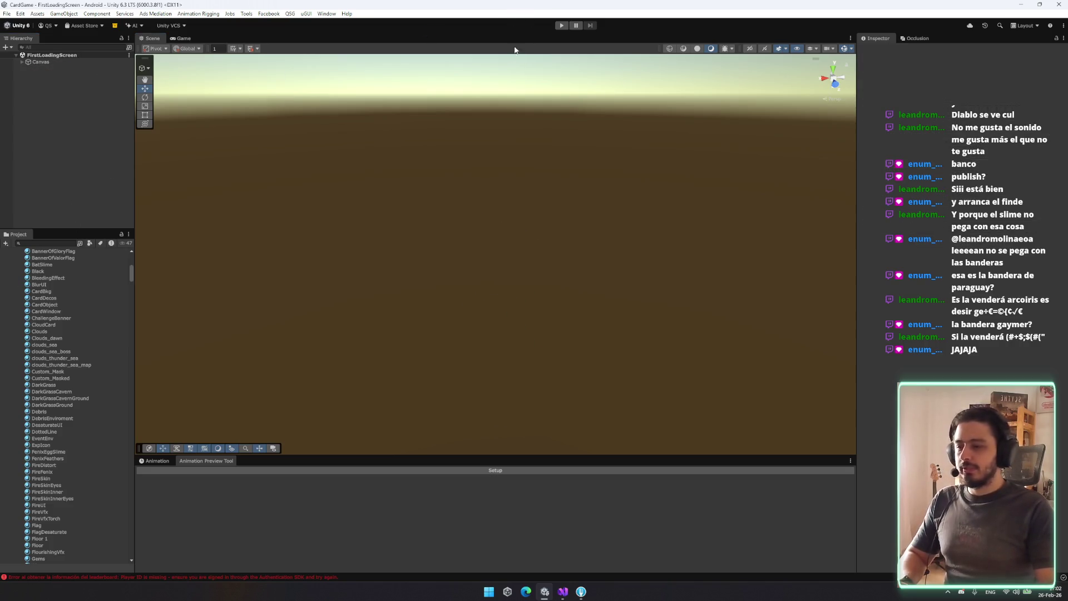
key("ctrl+t")
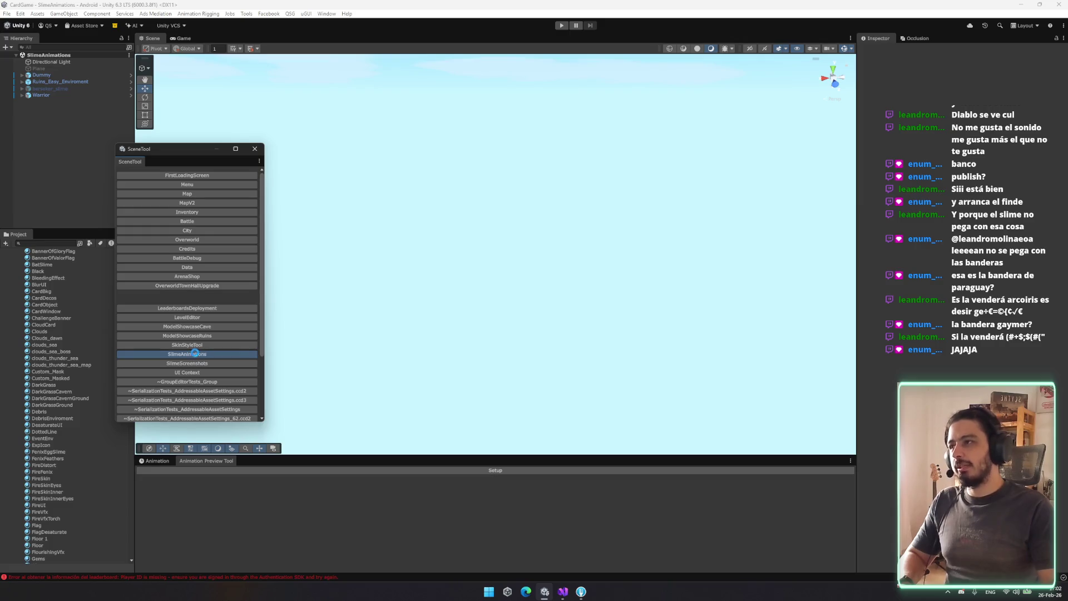
In SlimeAnimations, add the BannerOfGlory and BannerOfValor prefabs under the slime's Shield
left_click(253, 147)
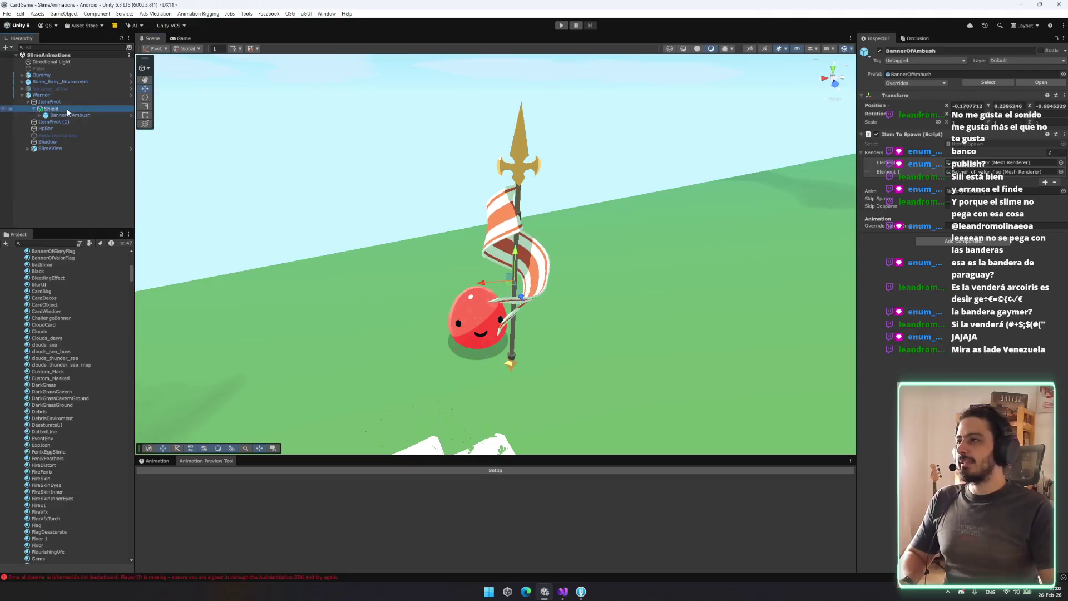
scroll(62, 334, "up", 5)
left_click(69, 114)
left_click(988, 82)
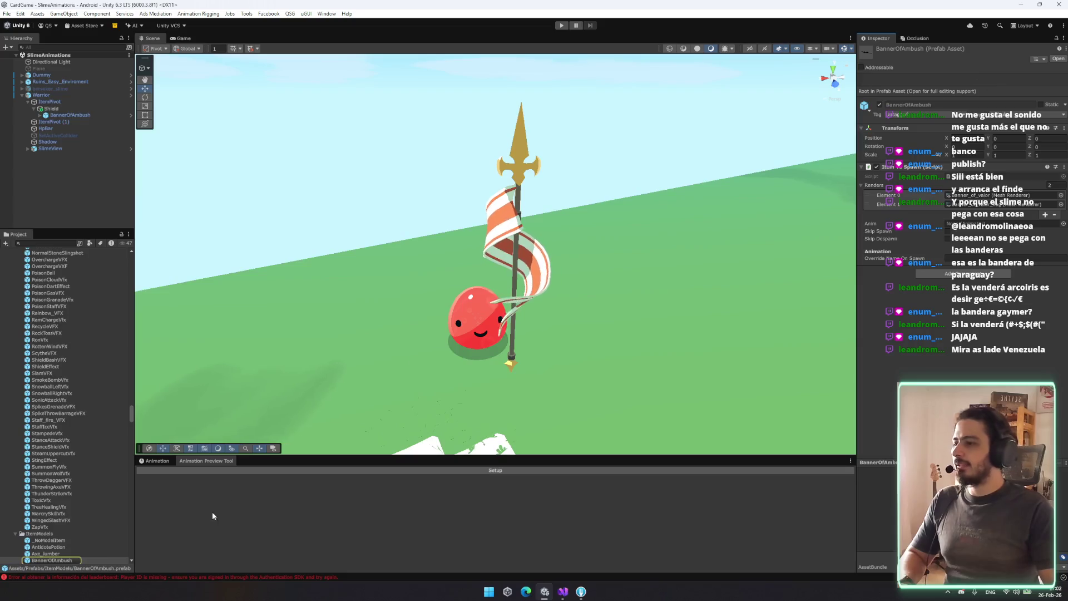
left_click(50, 524, "shift")
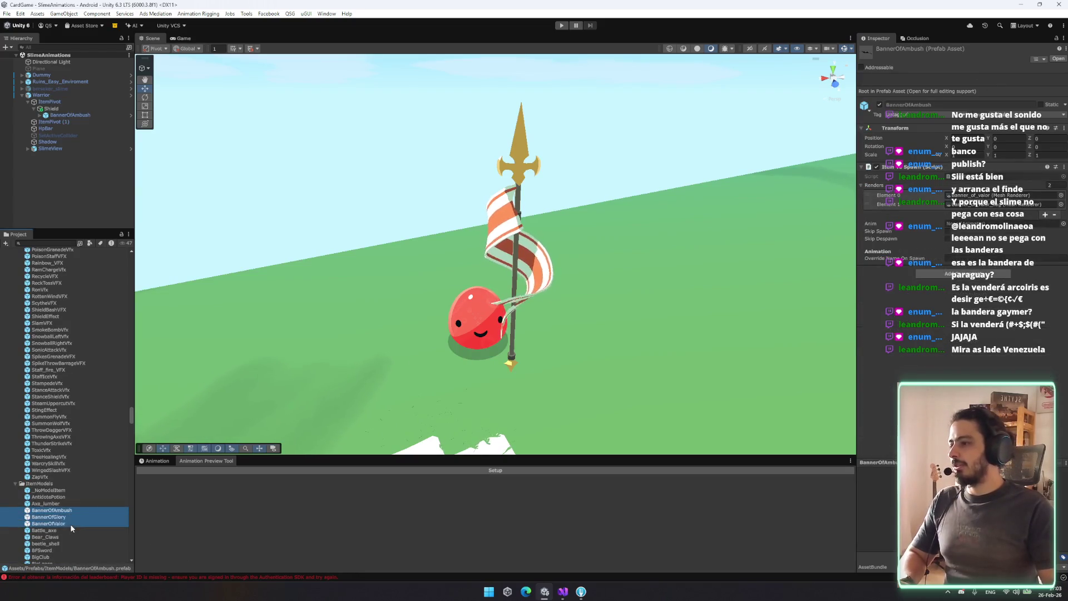
left_click_drag(59, 113, 60, 111)
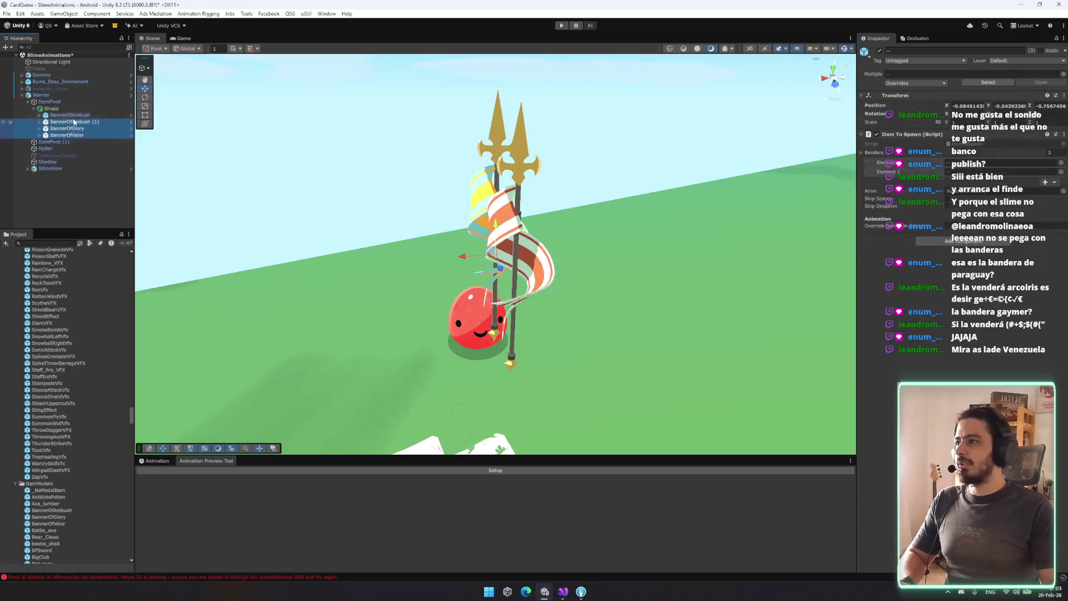
Reset the Transforms of all three banners
left_click(82, 128)
left_click(81, 115, "shift")
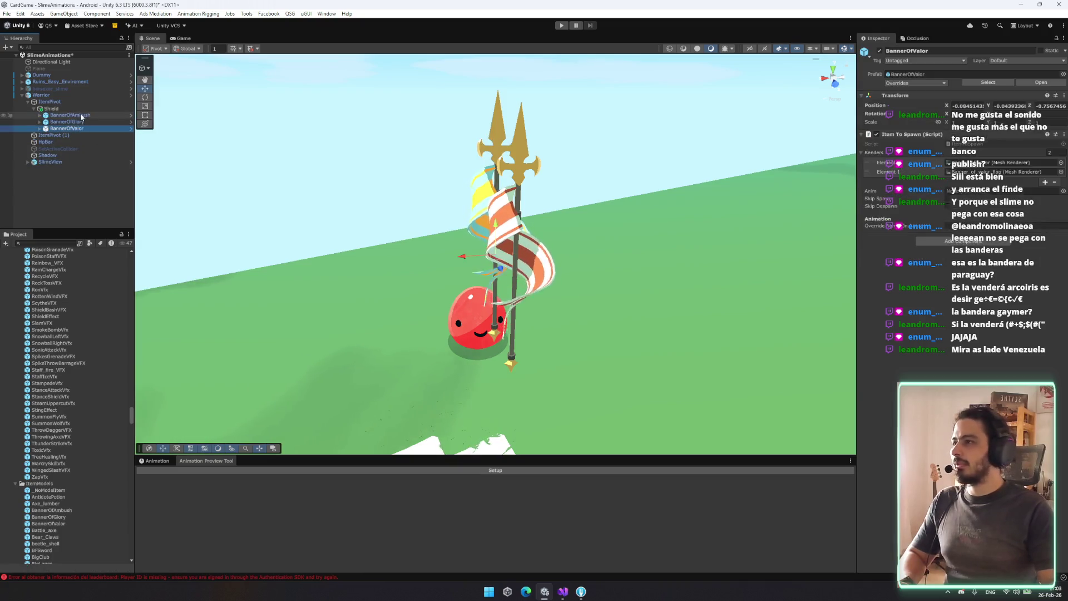
right_click(978, 99)
left_click(985, 105)
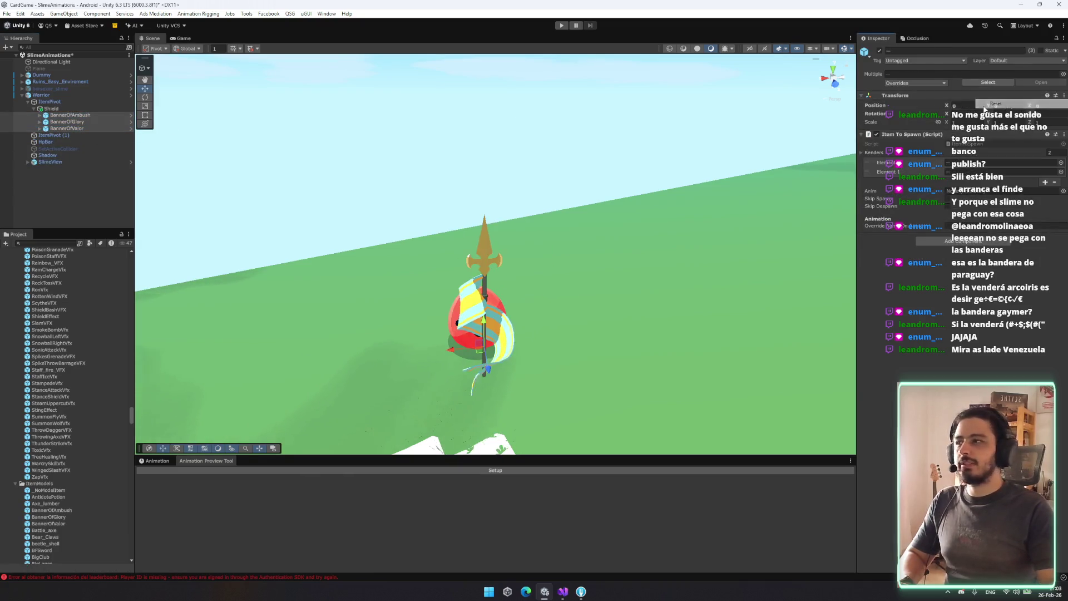
Move BannerOfGlory along X to 0.652 so it stands beside the other banners
left_click(110, 115)
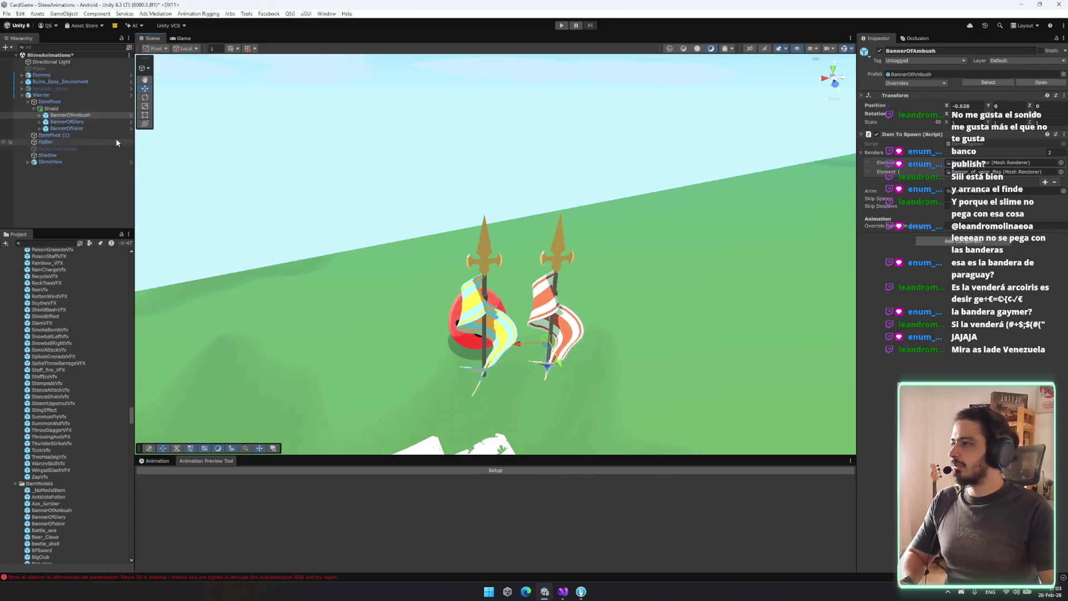
left_click(66, 128)
left_click(474, 394)
mouse_move(450, 351)
left_mouse_down()
mouse_move(347, 353)
mouse_move(559, 307)
mouse_move(473, 310)
mouse_move(476, 342)
left_mouse_up()
scroll(473, 309, "up", 5)
scroll(477, 342, "up", 5)
scroll(477, 342, "down", 5)
scroll(475, 318, "up", 5)
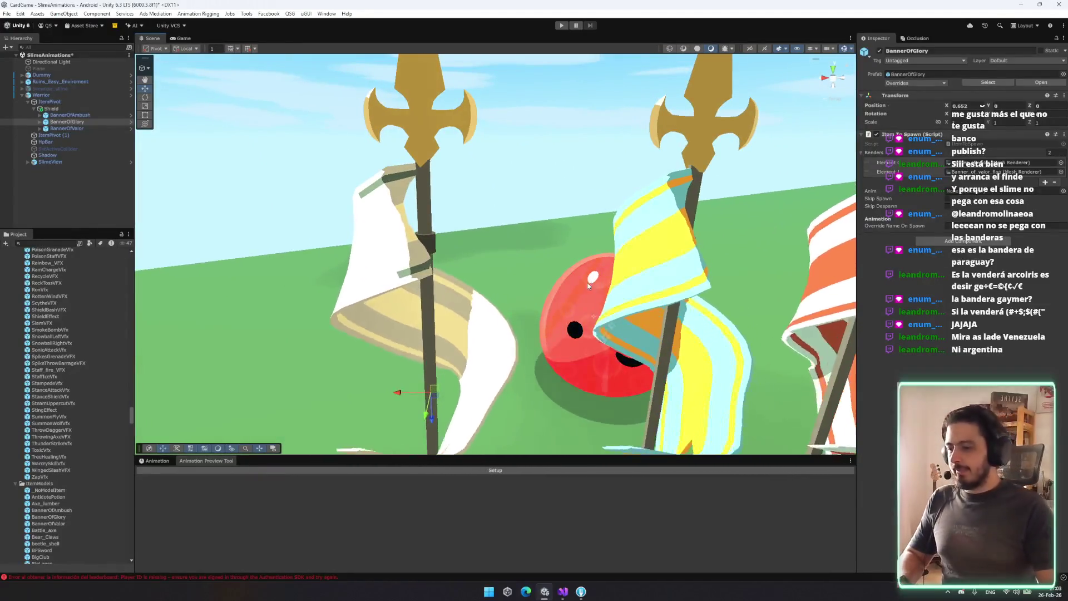
mouse_move(586, 282)
left_mouse_down()
mouse_move(459, 411)
mouse_move(155, 272)
left_mouse_up()
Select the BannerOfAmbush banner's flag mesh
left_click(67, 115)
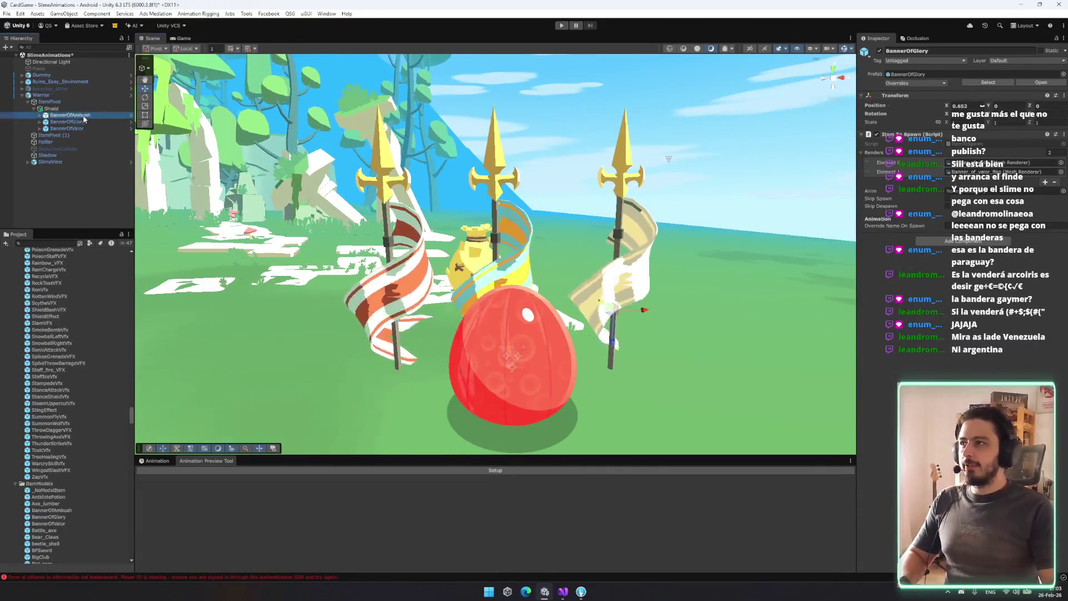
key("Right")
key("Down")
key("Right")
key("Down")
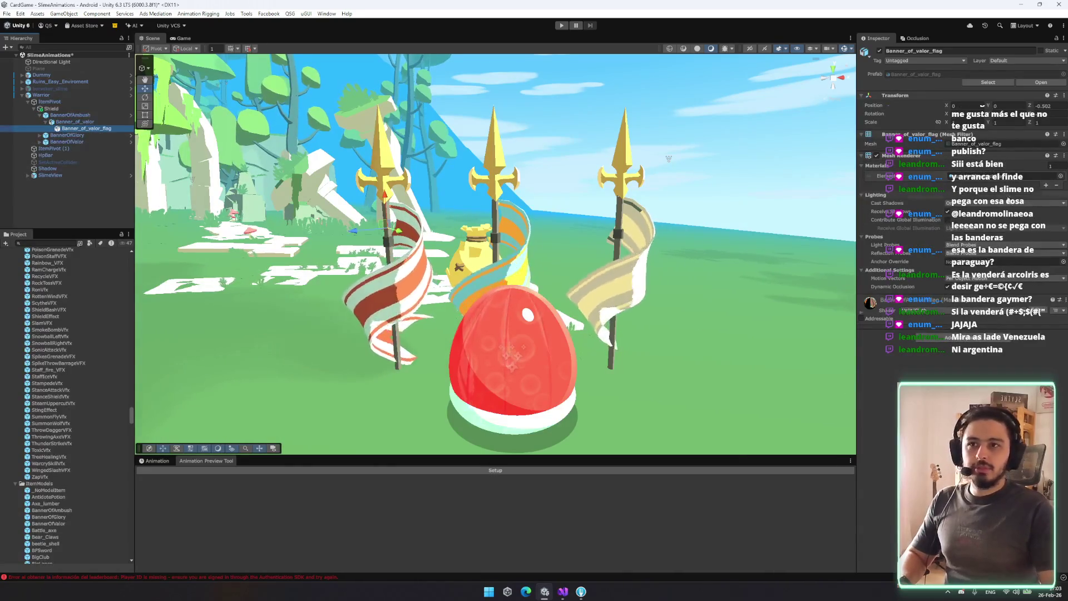
Drag the Ambush flag material's Offset X to give purple, yellow and green stripes
left_click(903, 305)
left_click(903, 305)
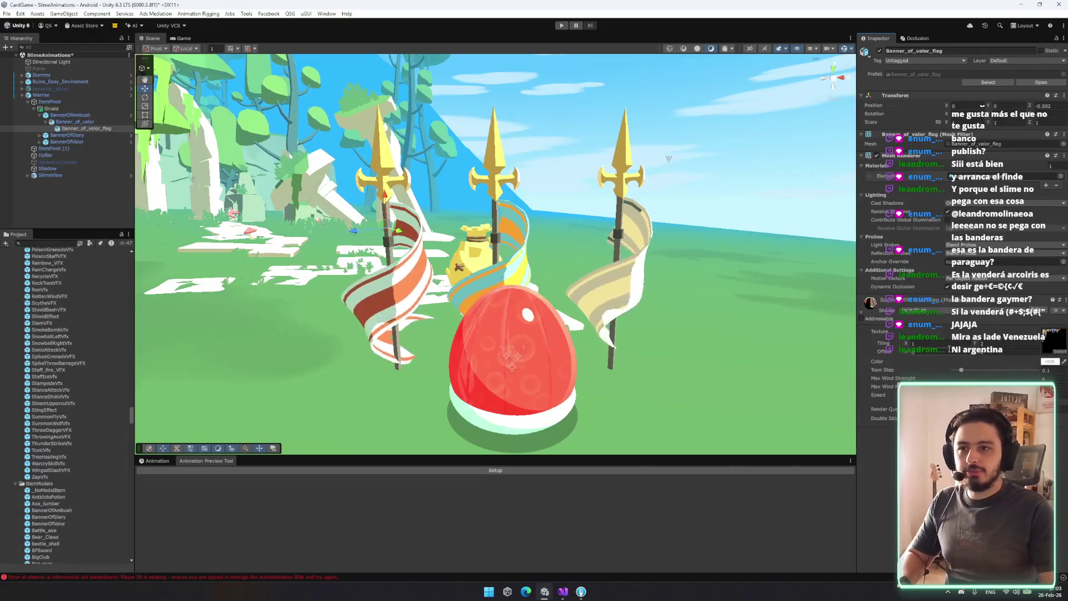
mouse_move(996, 341)
left_mouse_down()
mouse_move(968, 360)
mouse_move(975, 352)
mouse_move(905, 354)
left_mouse_up()
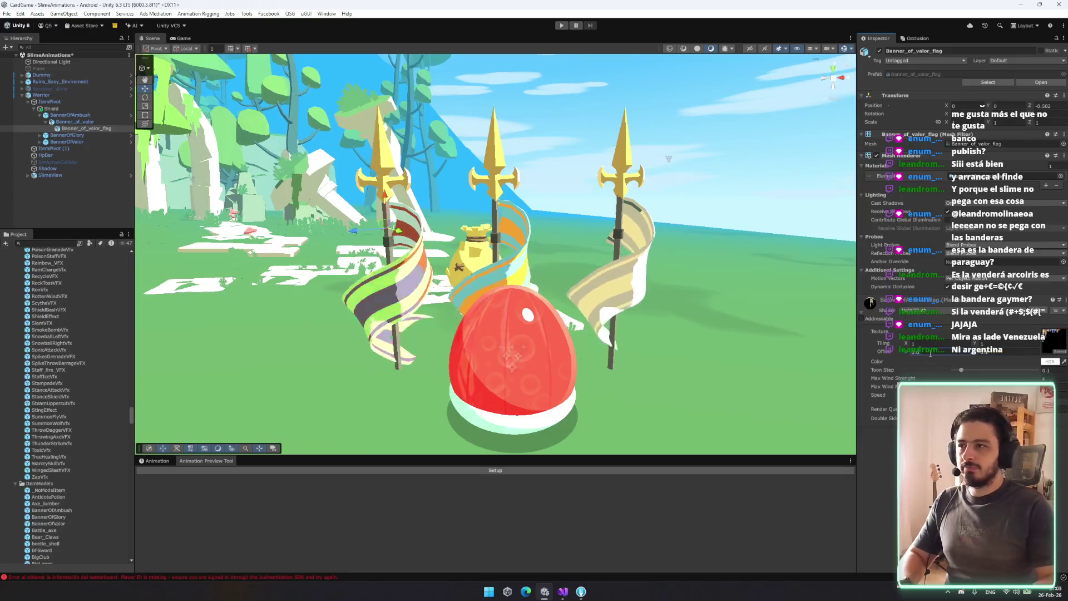
left_click_drag(434, 339, 880, 356)
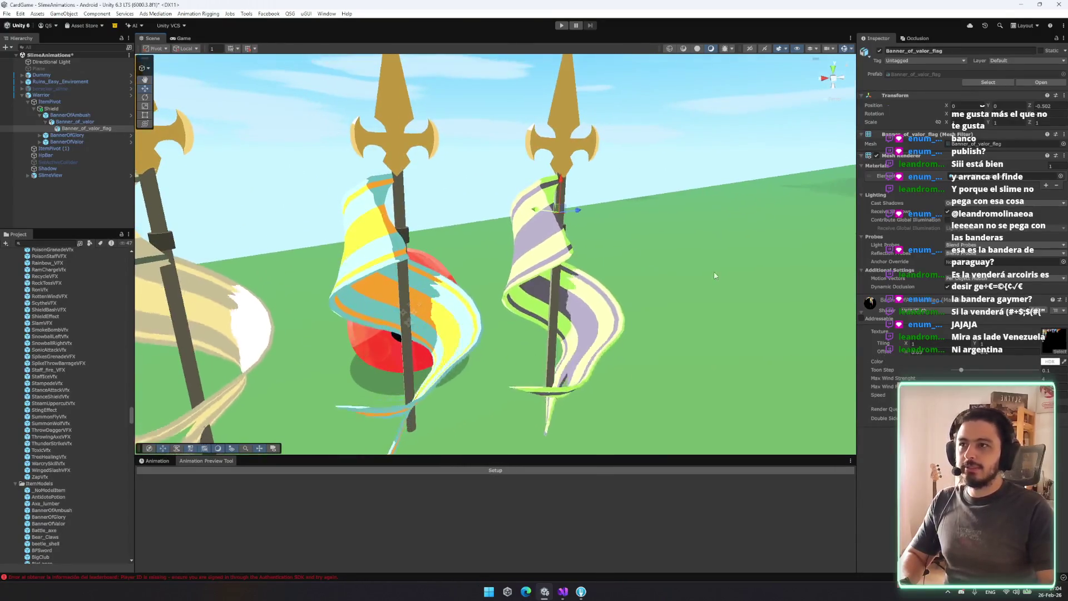
left_click(974, 178)
mouse_move(974, 178)
left_mouse_down()
mouse_move(567, 244)
mouse_move(583, 119)
mouse_move(323, 148)
mouse_move(519, 205)
mouse_move(605, 181)
mouse_move(557, 184)
mouse_move(695, 183)
left_mouse_up()
key("f")
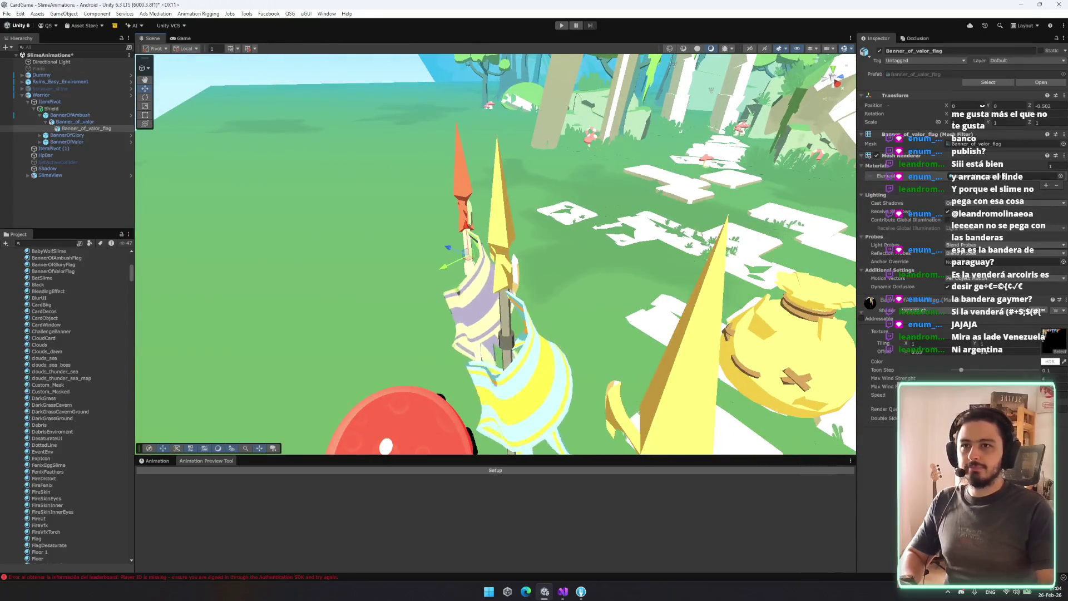
Add the atlas offset script component to BannerOfAmbush's Banner_of_valor mesh
double_click(89, 115)
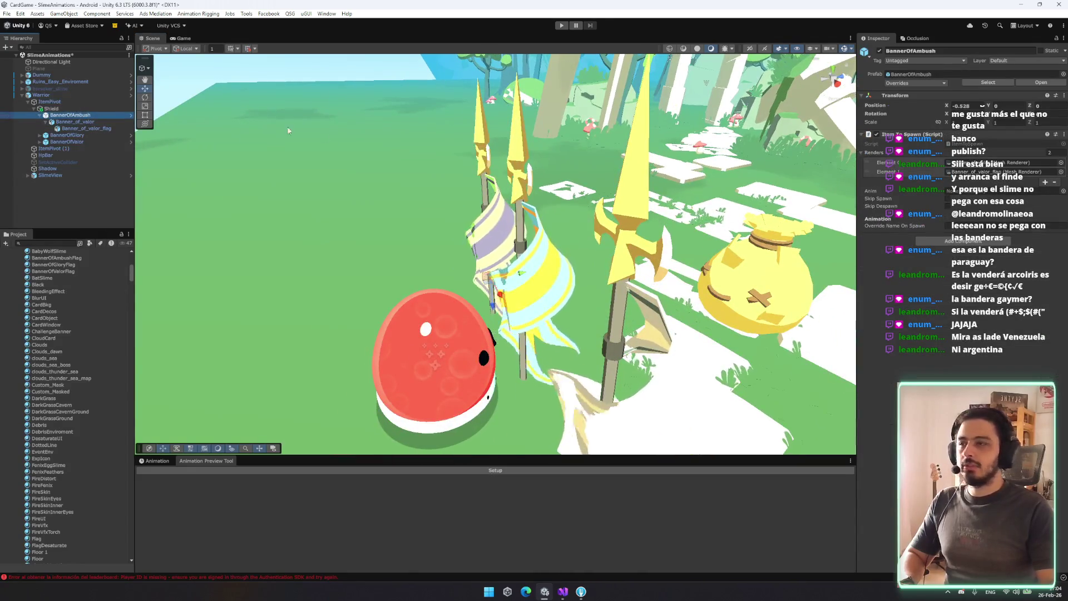
key("Down")
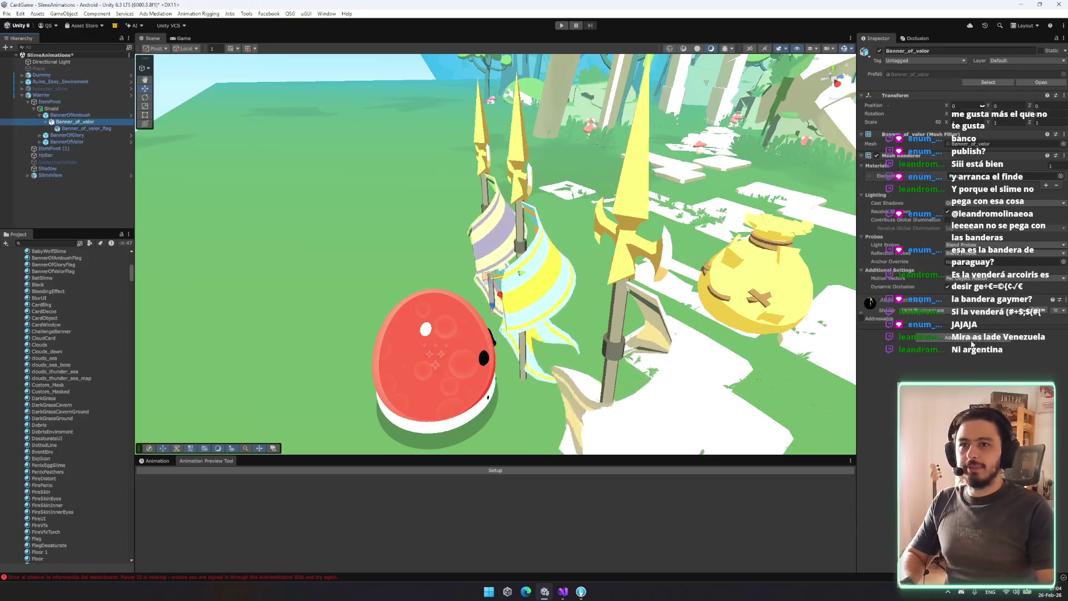
left_click(972, 339)
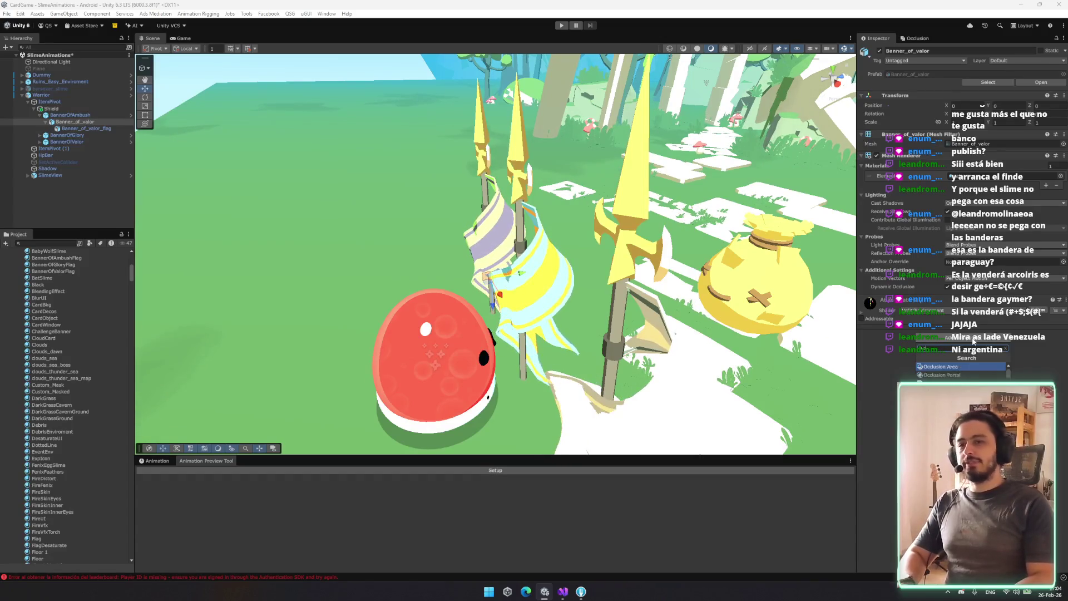
key("Return")
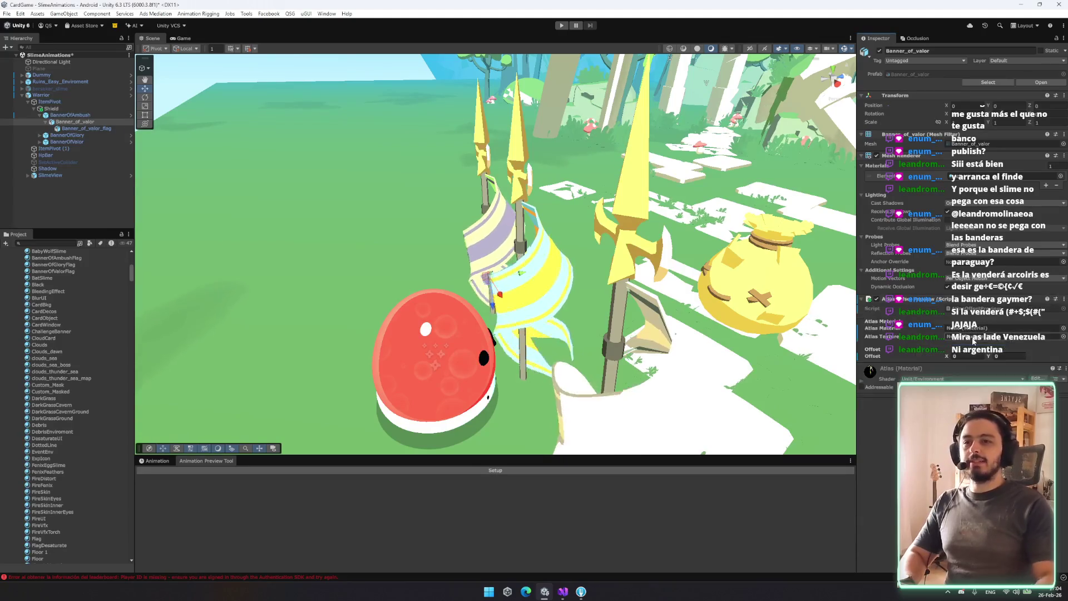
Assign the Atlas texture to the atlas offset script through the texture picker
left_click(980, 328)
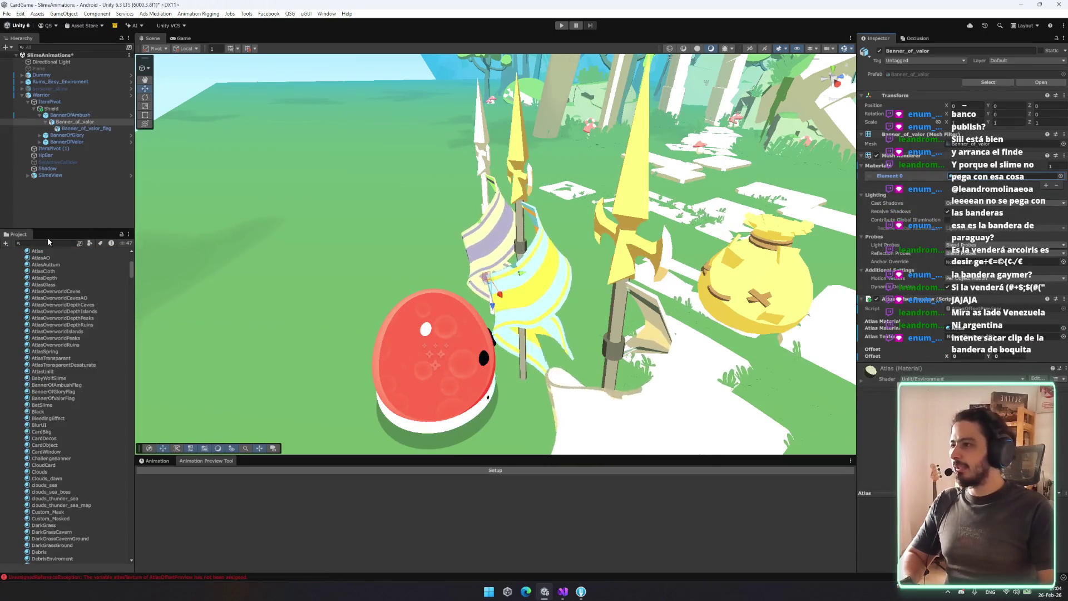
scroll(64, 270, "up", 5)
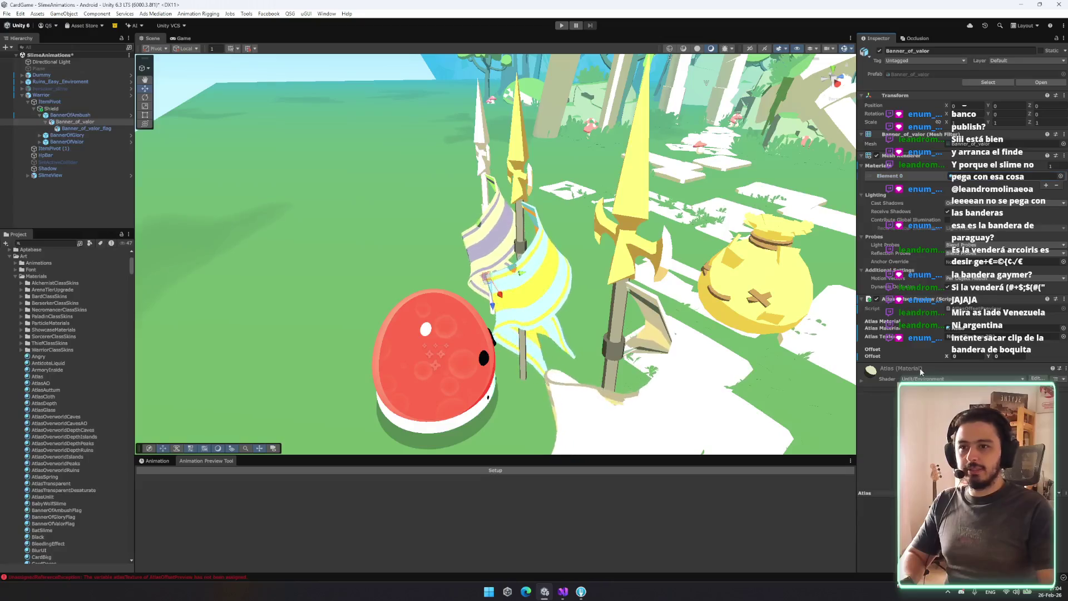
left_click(1062, 336)
type("atlas")
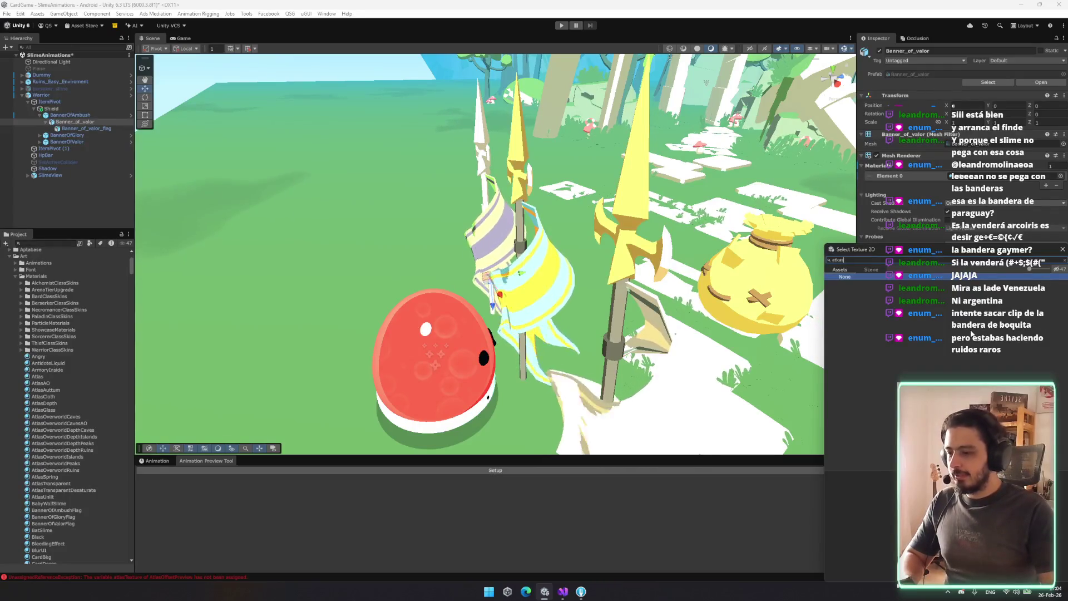
type("l")
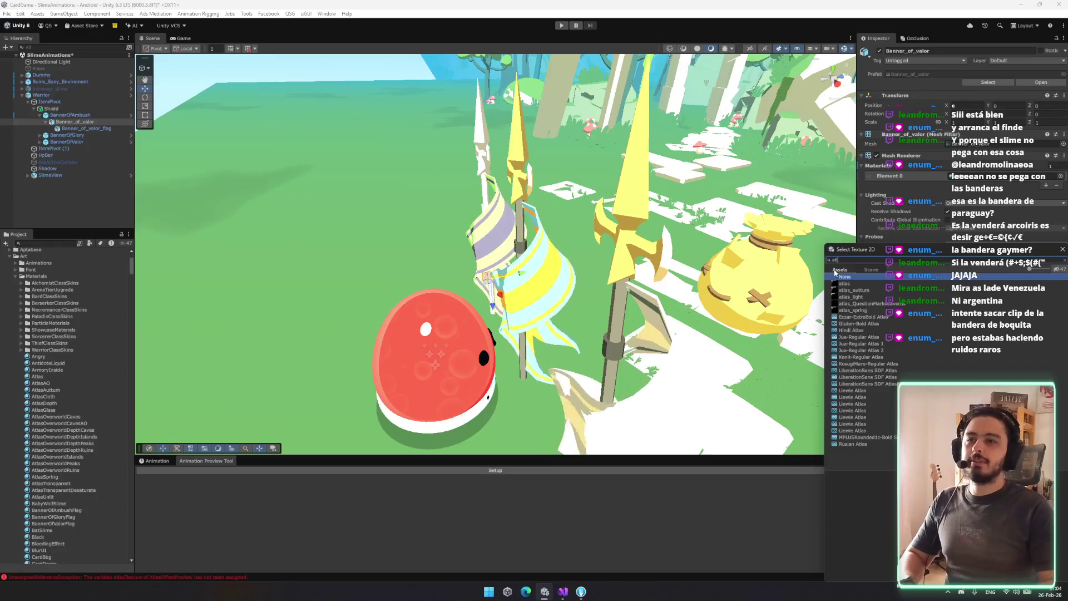
double_click(846, 283)
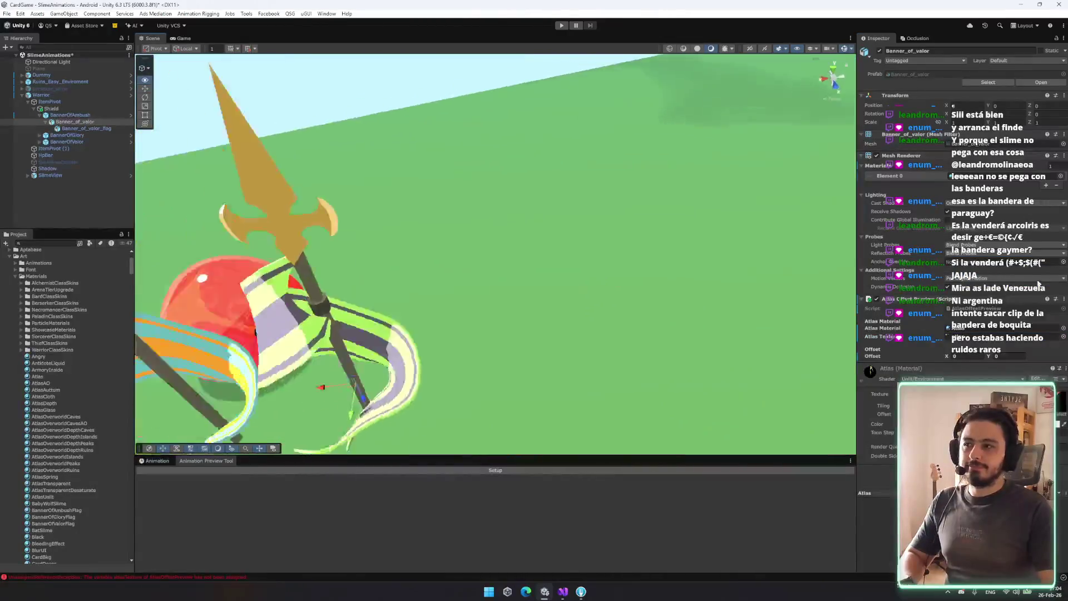
Drag the atlas Offset X to 2, turning the spearhead and pole dark grey
left_click_drag(947, 356, 967, 369)
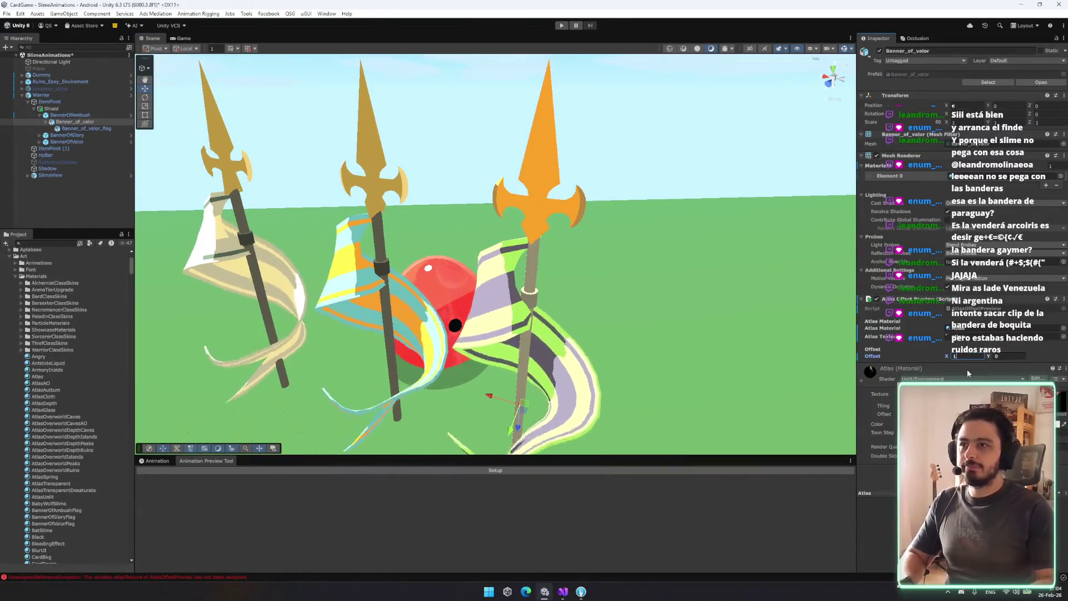
mouse_move(612, 322)
left_mouse_down()
mouse_move(258, 324)
mouse_move(646, 354)
left_mouse_up()
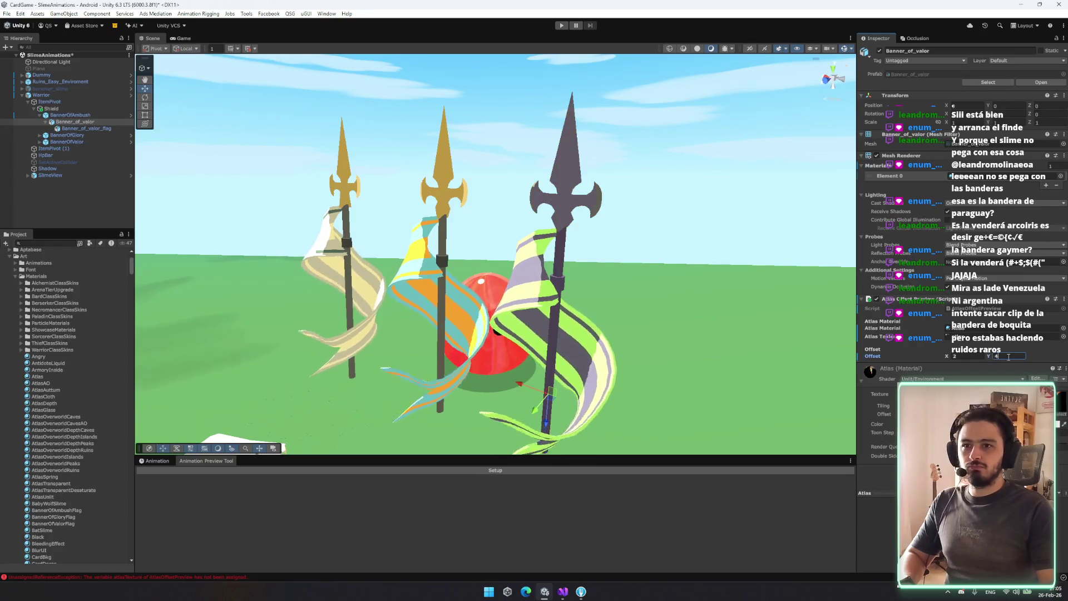
mouse_move(794, 333)
left_mouse_down()
mouse_move(611, 295)
mouse_move(775, 210)
mouse_move(818, 238)
mouse_move(778, 262)
mouse_move(603, 256)
mouse_move(511, 202)
left_mouse_up()
left_click(510, 203)
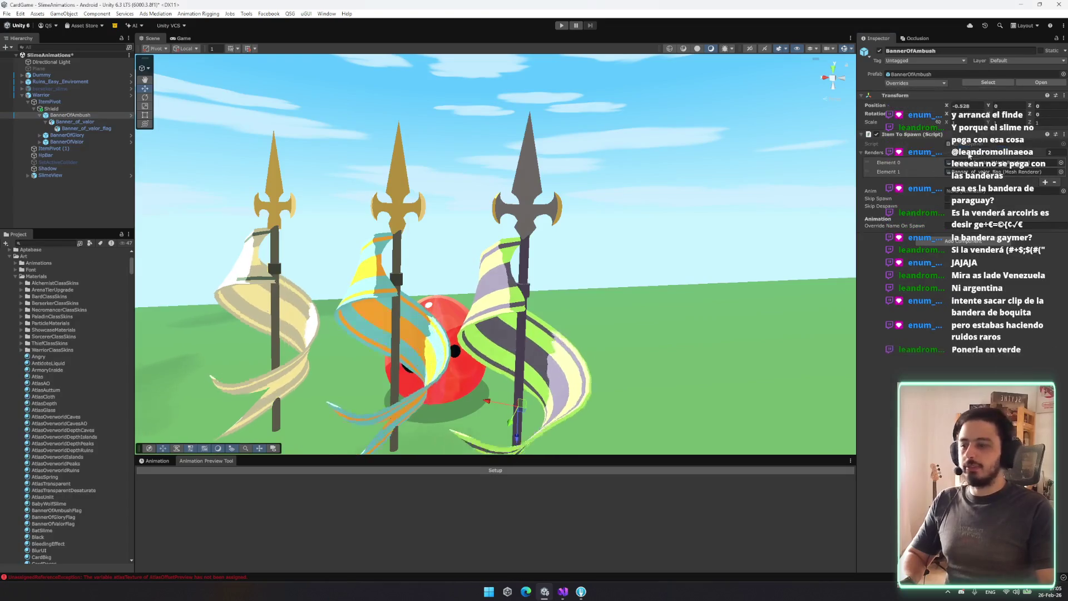
Frame all three banners and review BannerOfAmbush's prefab overrides
mouse_move(529, 339)
left_mouse_down()
mouse_move(721, 384)
mouse_move(640, 334)
left_mouse_up()
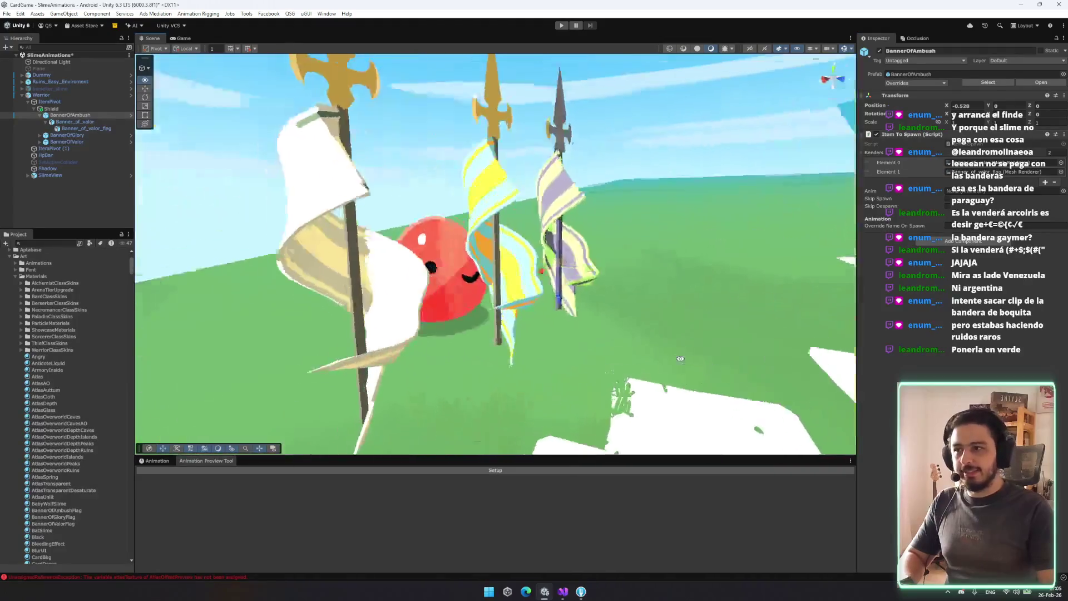
scroll(610, 310, "up", 5)
scroll(611, 309, "down", 5)
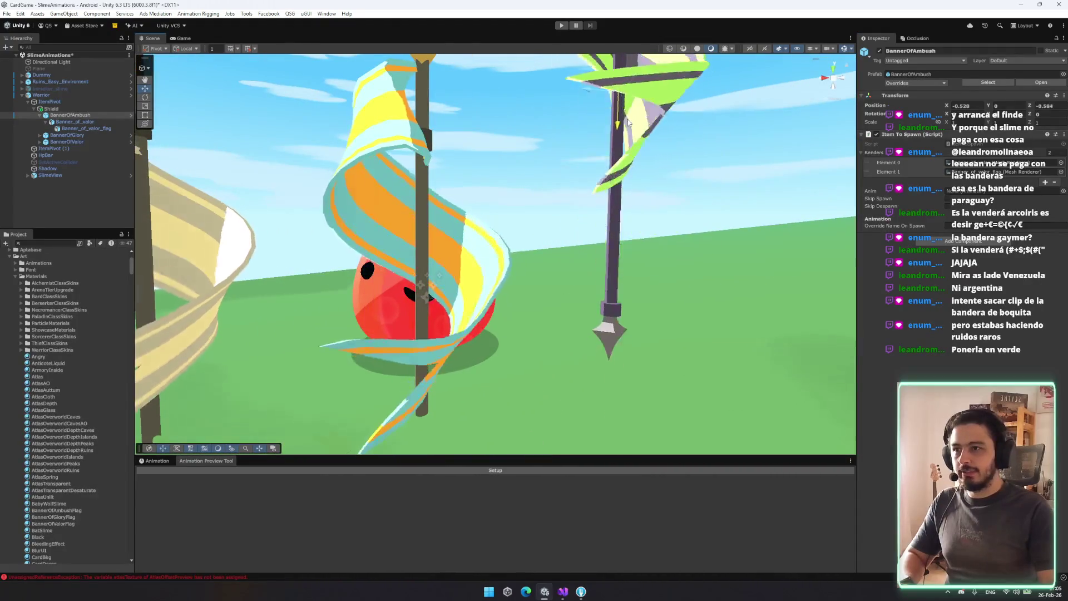
left_click_drag(610, 309, 633, 189)
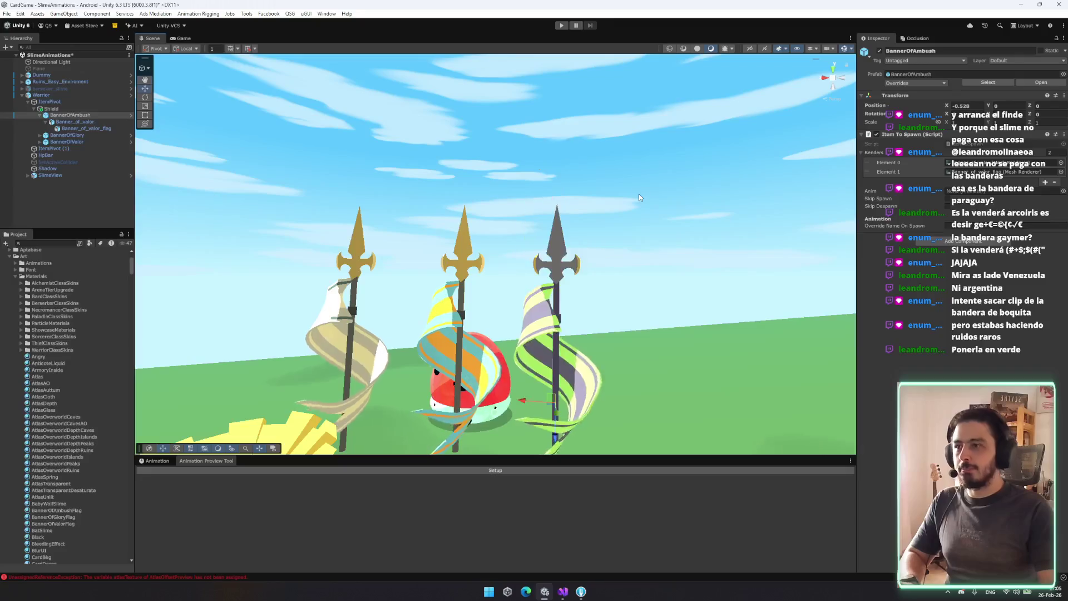
left_click(915, 83)
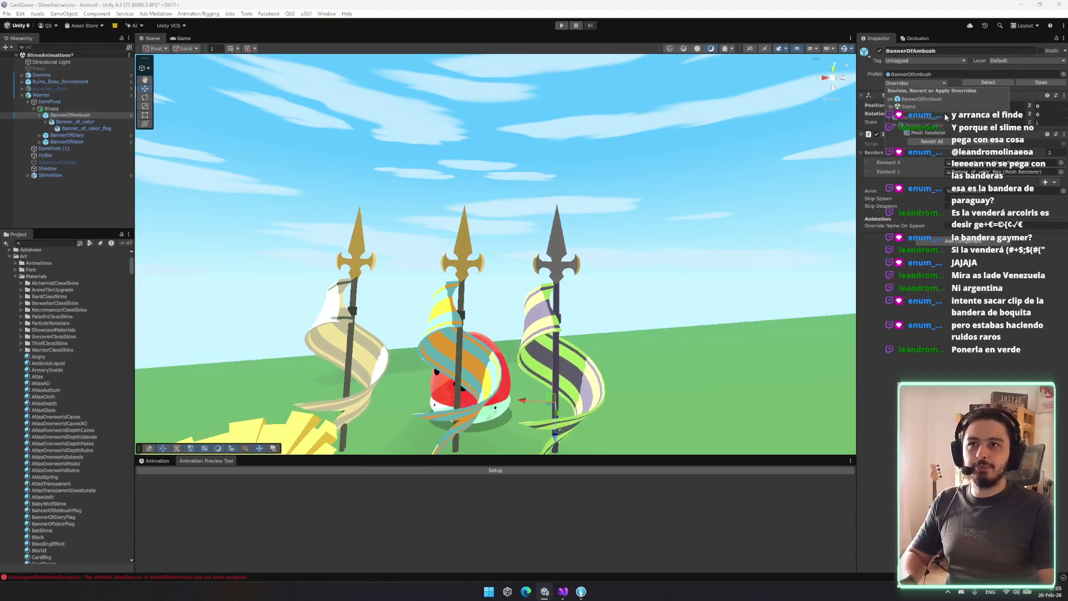
left_click(73, 121)
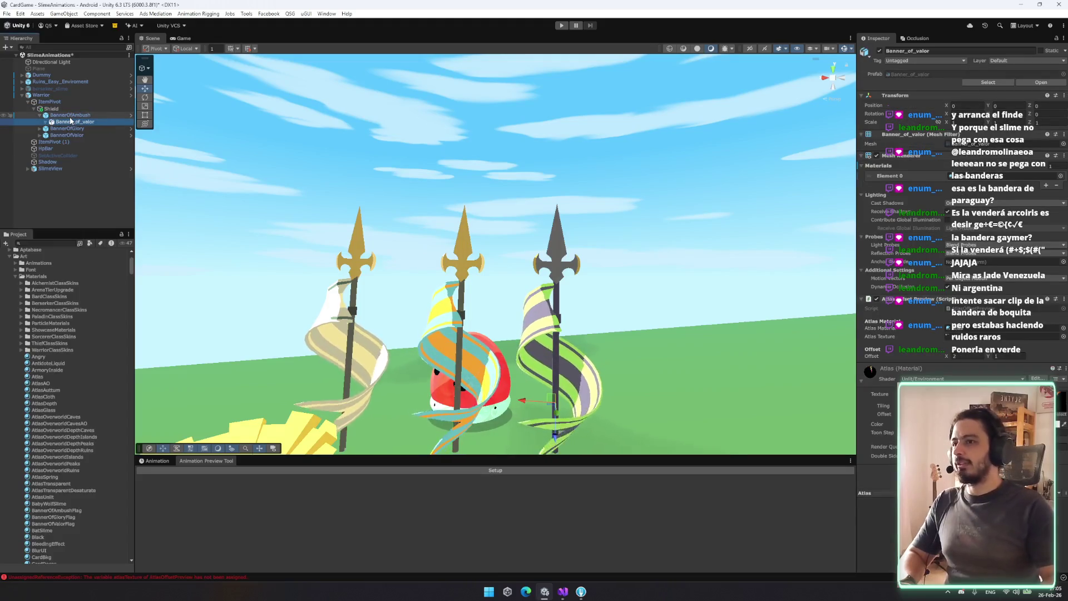
Delete BannerOfAmbush, leaving BannerOfGlory and BannerOfValor on the slime
left_click(113, 115)
key("Delete")
left_click(111, 114)
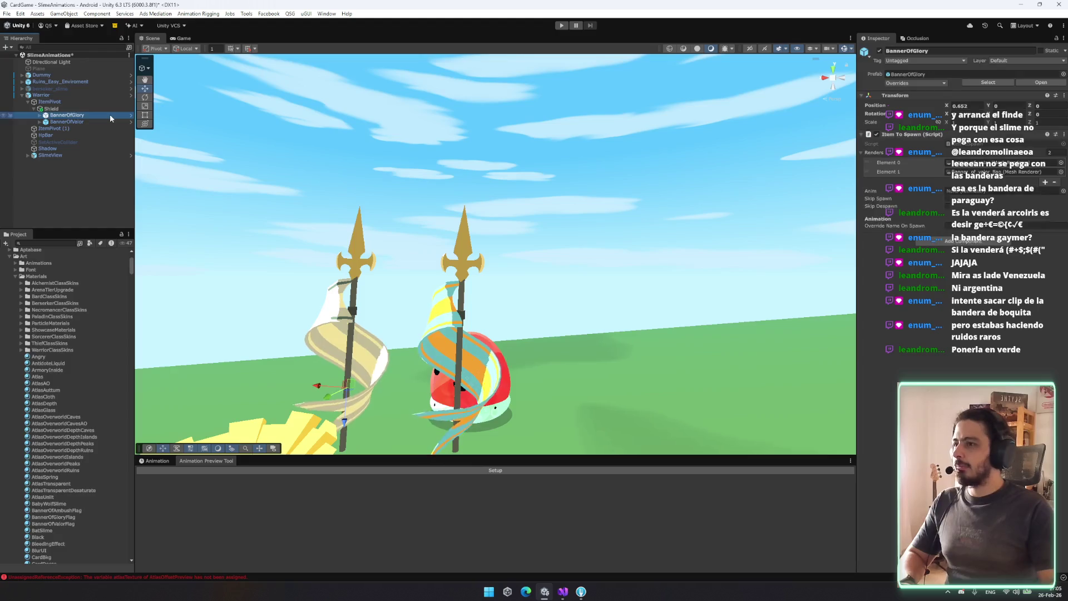
mouse_move(434, 200)
left_mouse_down()
mouse_move(448, 205)
mouse_move(483, 271)
mouse_move(389, 245)
left_mouse_up()
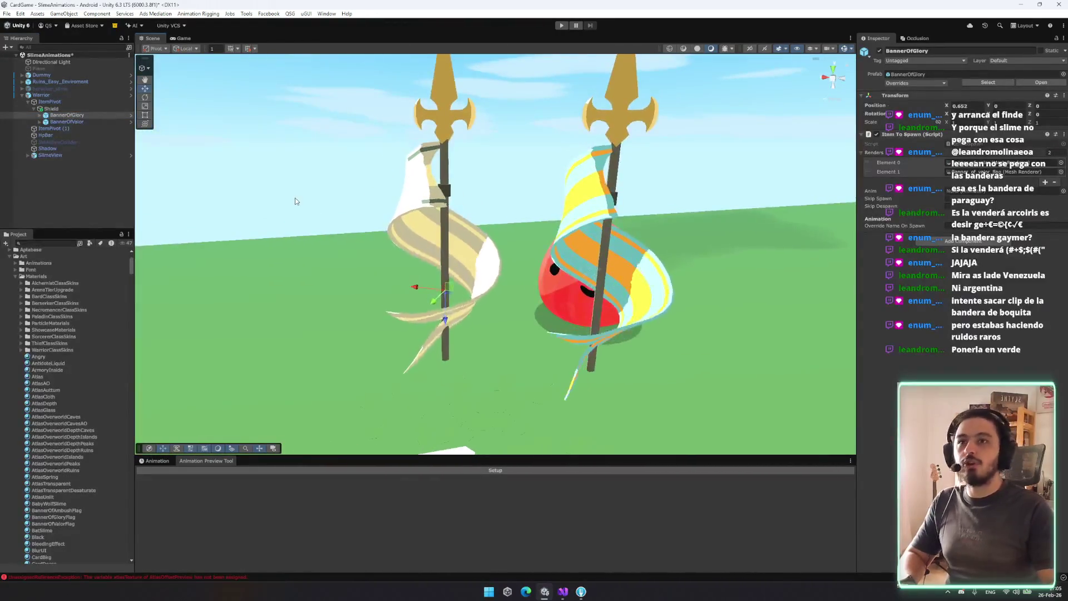
Select BannerOfGlory's Banner_of_valor_flag cloth and expand its BannerOfGloryFlag material
key("Right")
key("Down")
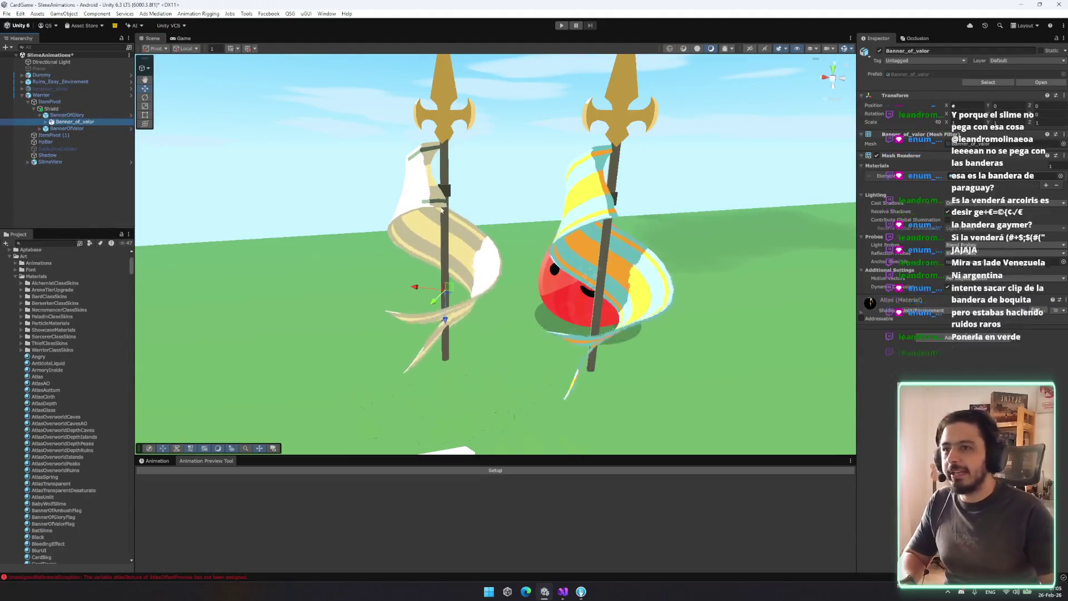
key("Right")
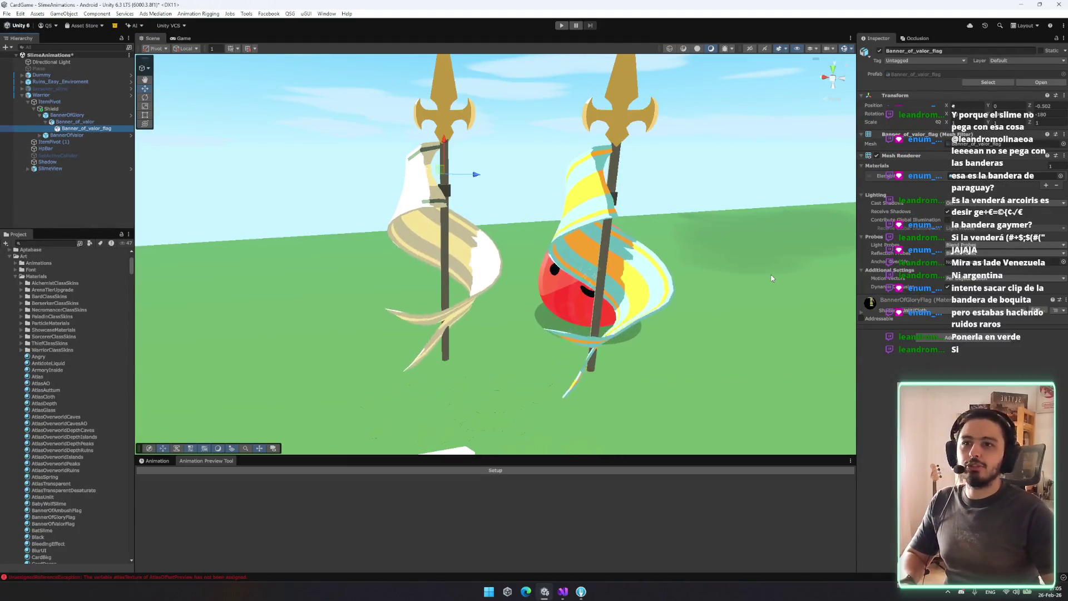
key("Up")
key("Left")
left_click(484, 256)
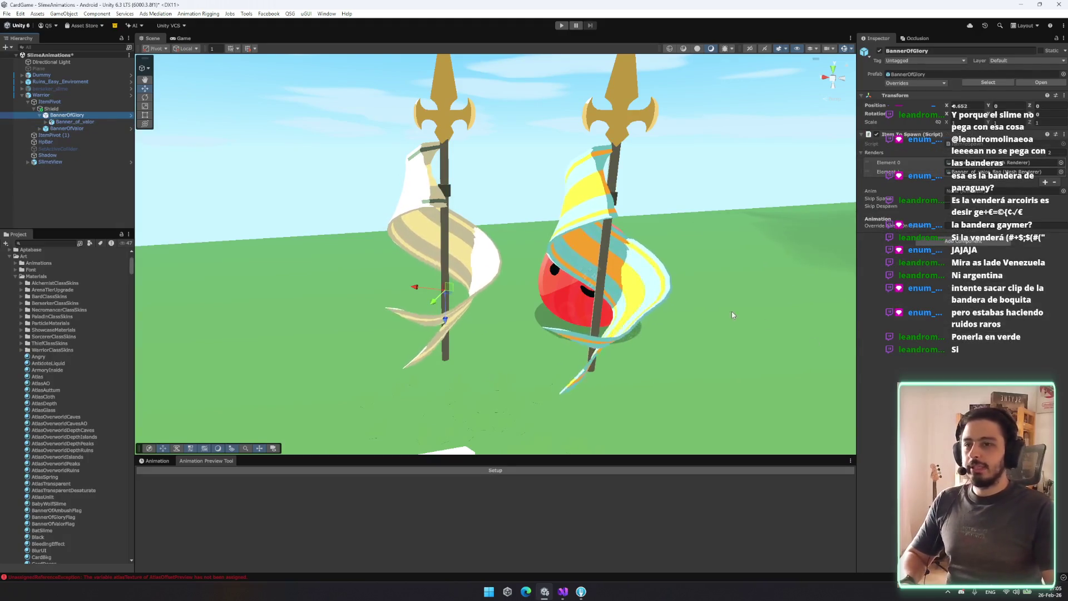
left_click(630, 288)
left_click(630, 288)
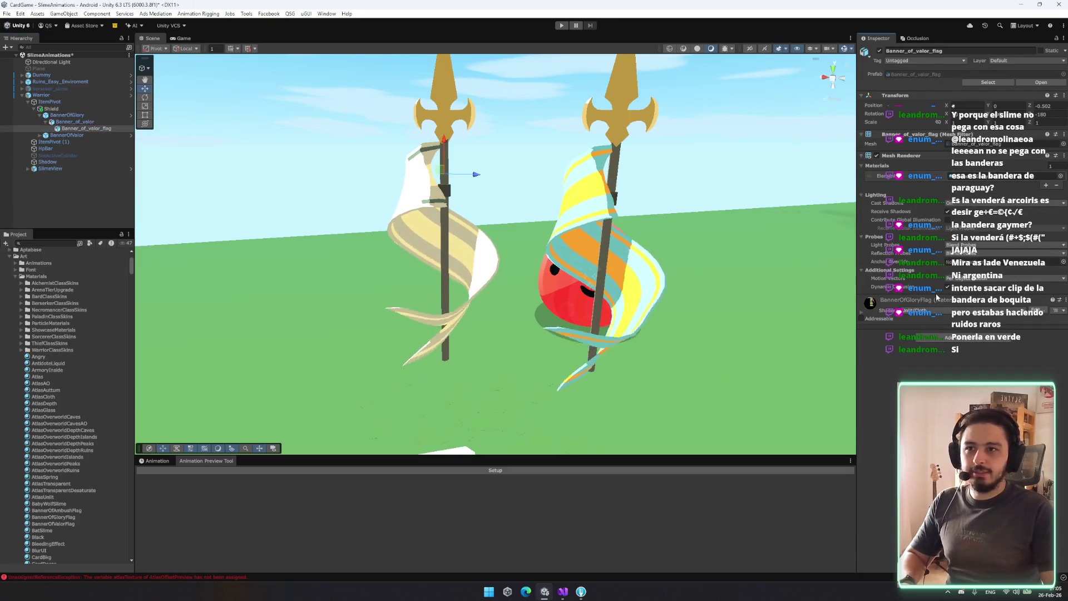
left_click(938, 302)
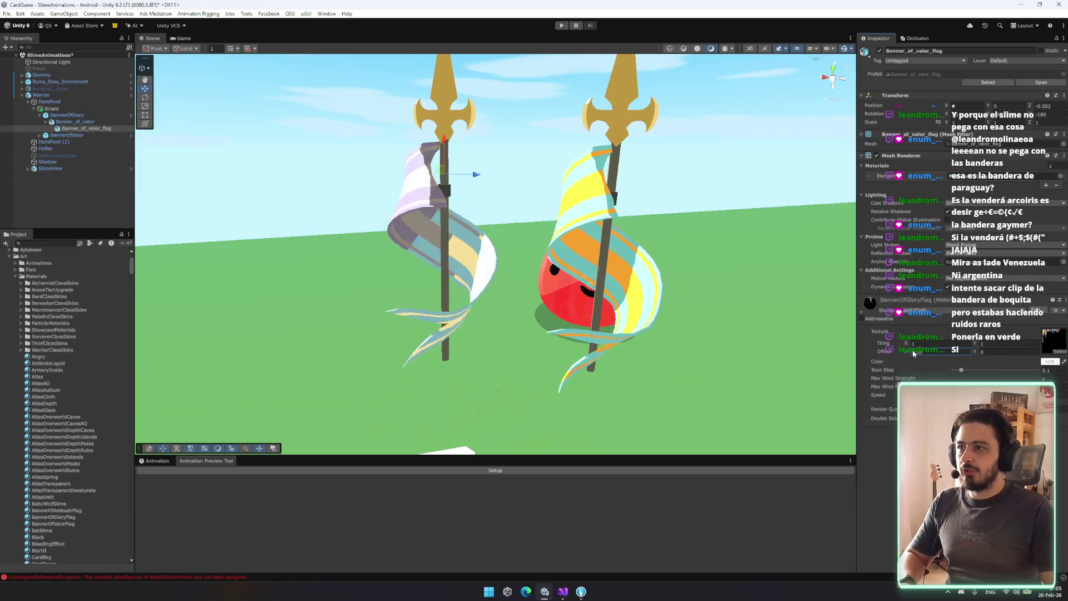
Set the material's vertical texture offset to 0.02
left_click(979, 351)
type("0.11")
key("BackSpace")
key("BackSpace")
type("02")
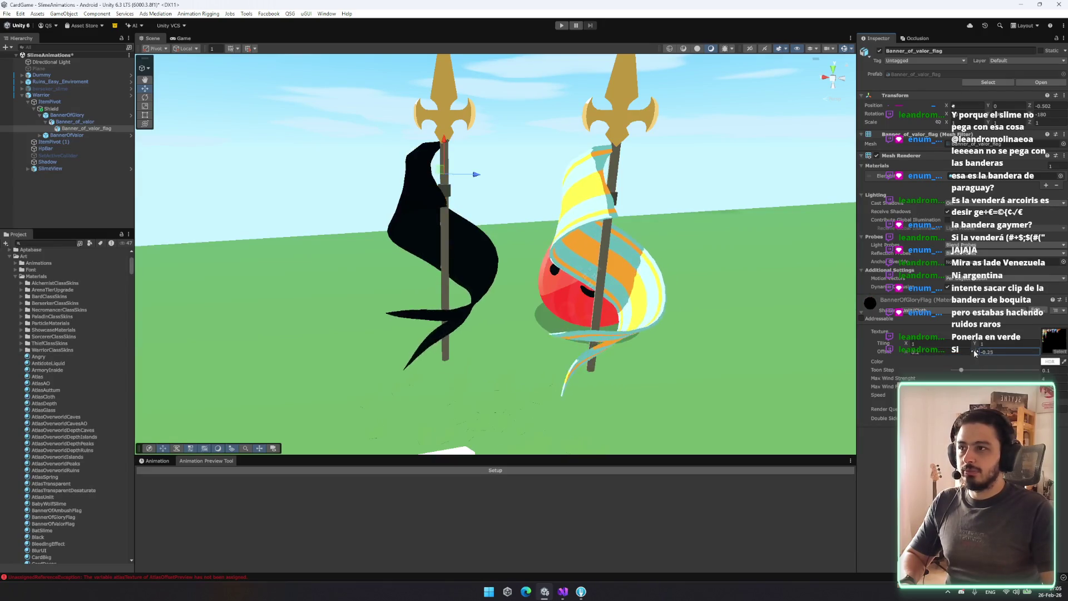
left_click_drag(623, 278, 717, 309)
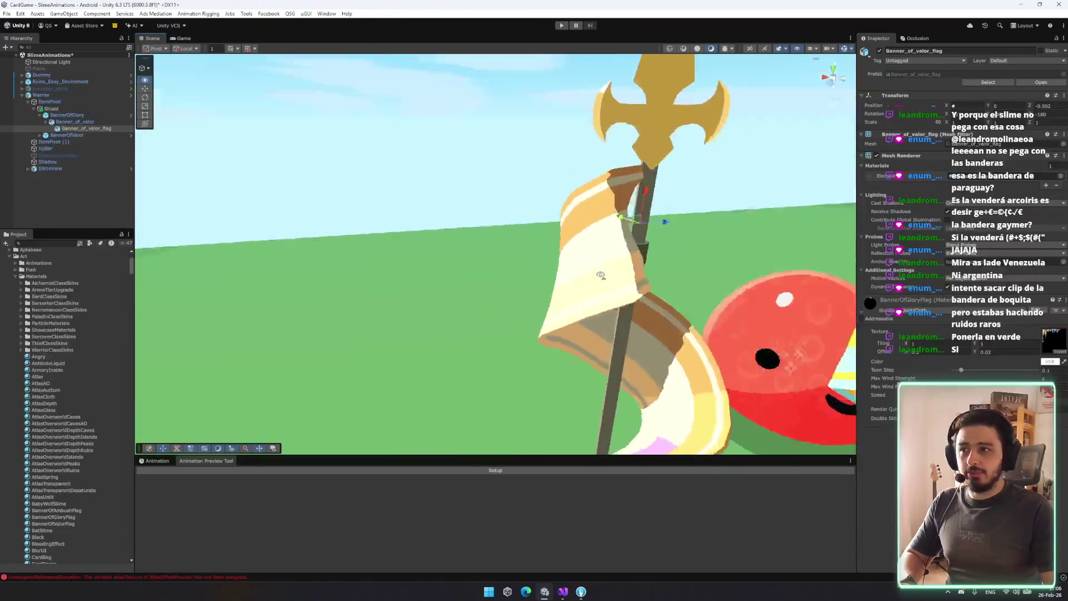
scroll(718, 309, "down", 3)
Try a horizontal texture offset of 0.3 on the Glory flag
double_click(930, 351)
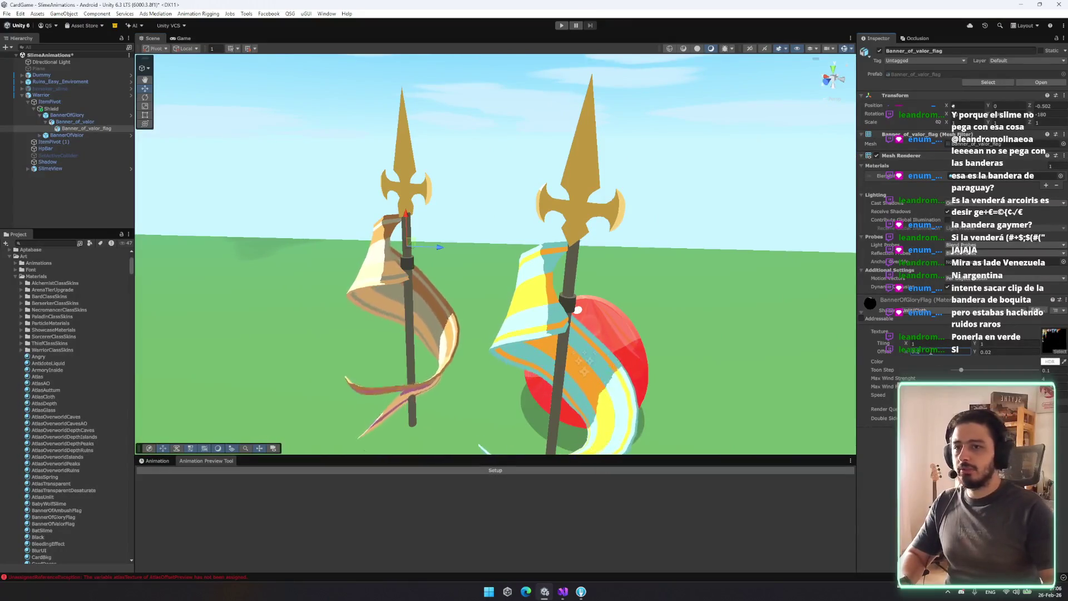
type("0.3")
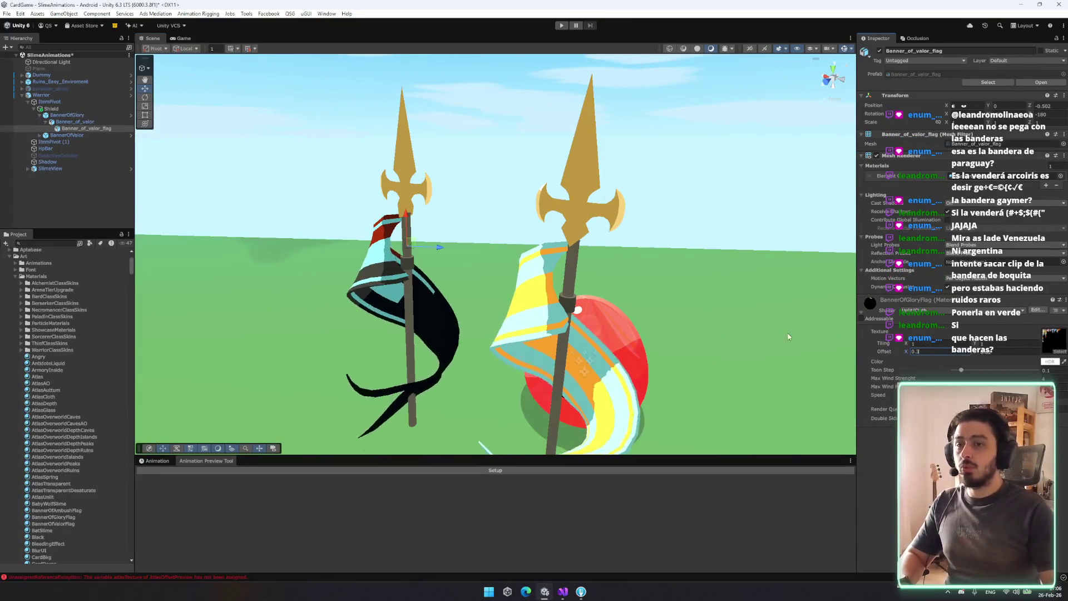
left_click(972, 352)
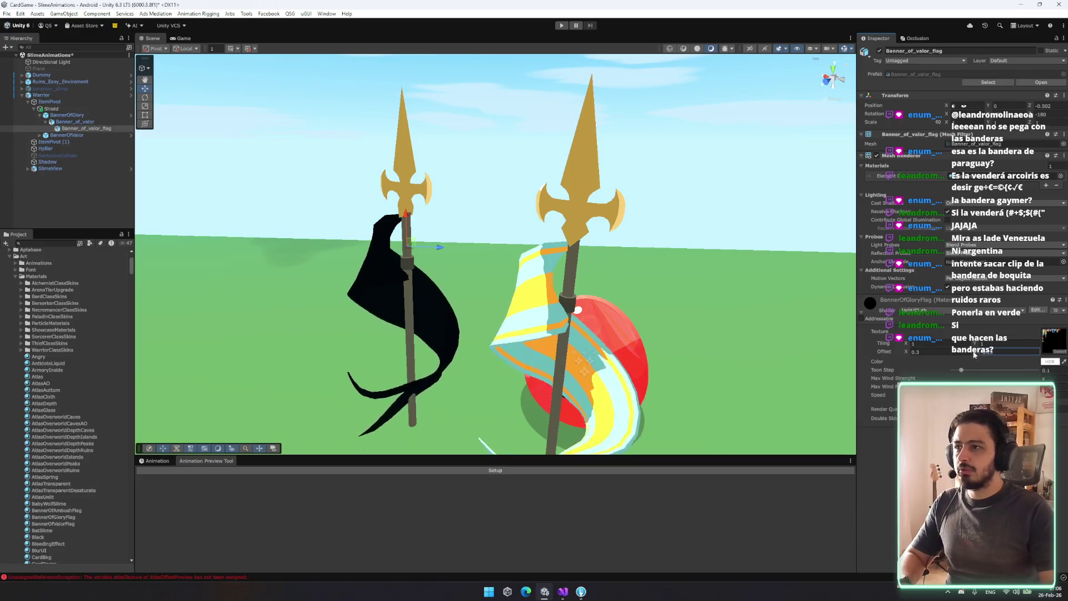
mouse_move(657, 334)
left_mouse_down()
mouse_move(785, 349)
mouse_move(850, 338)
left_mouse_up()
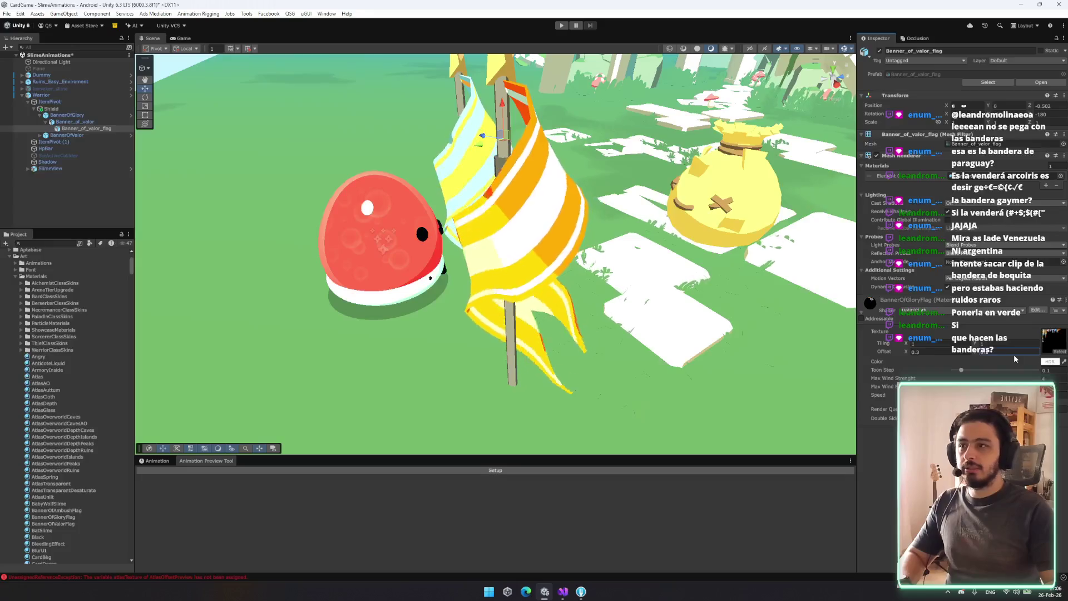
Adjust Offset X through 0.34 and 0.3, finally settling at 0 for red and white stripes
left_click(959, 352)
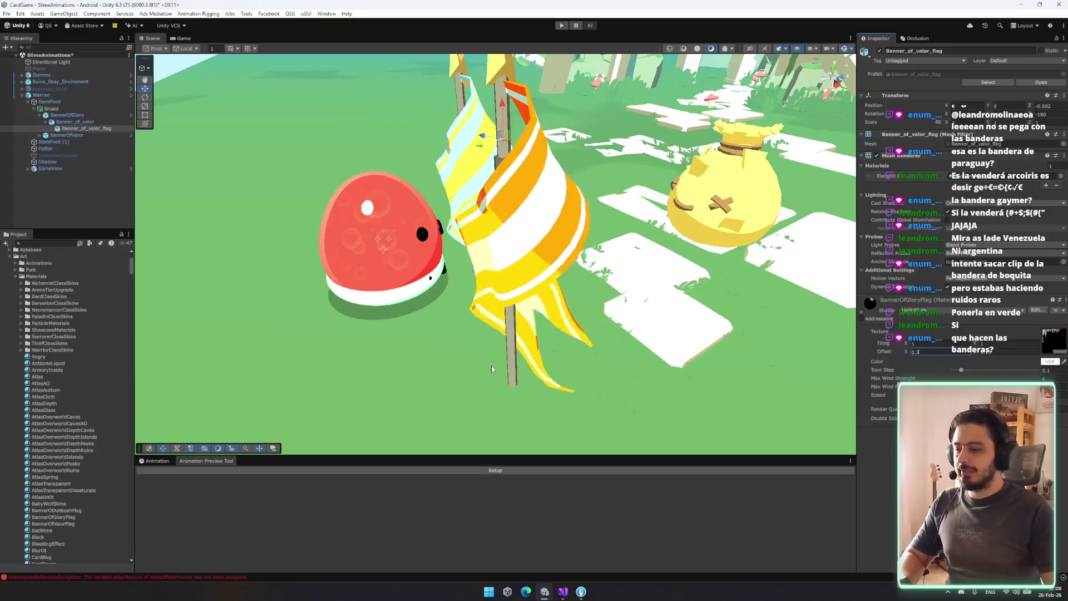
left_click_drag(481, 434, 723, 367)
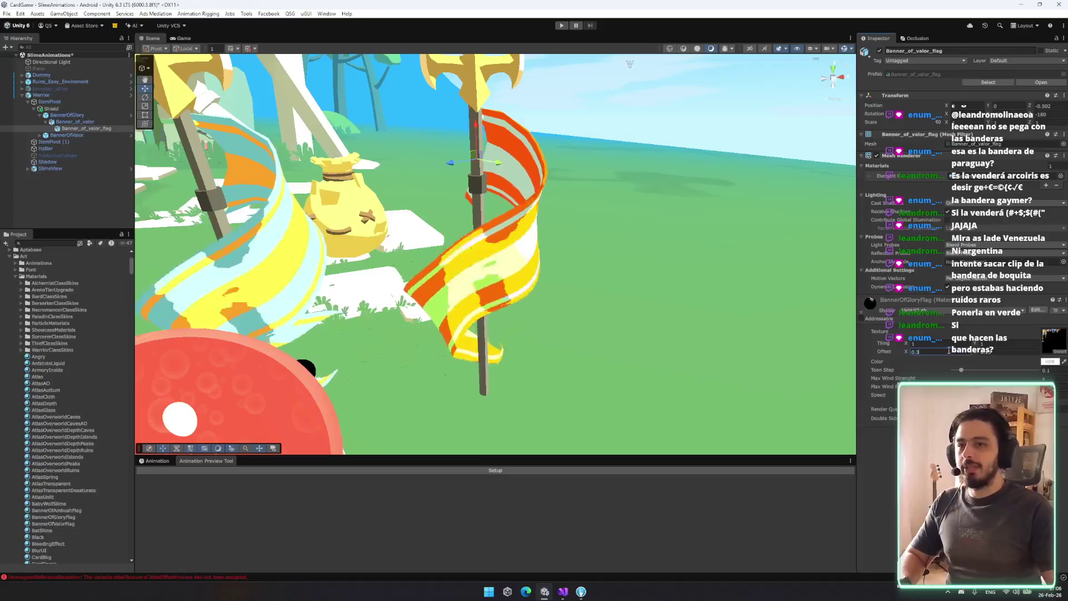
key("BackSpace")
key("BackSpace")
type("3")
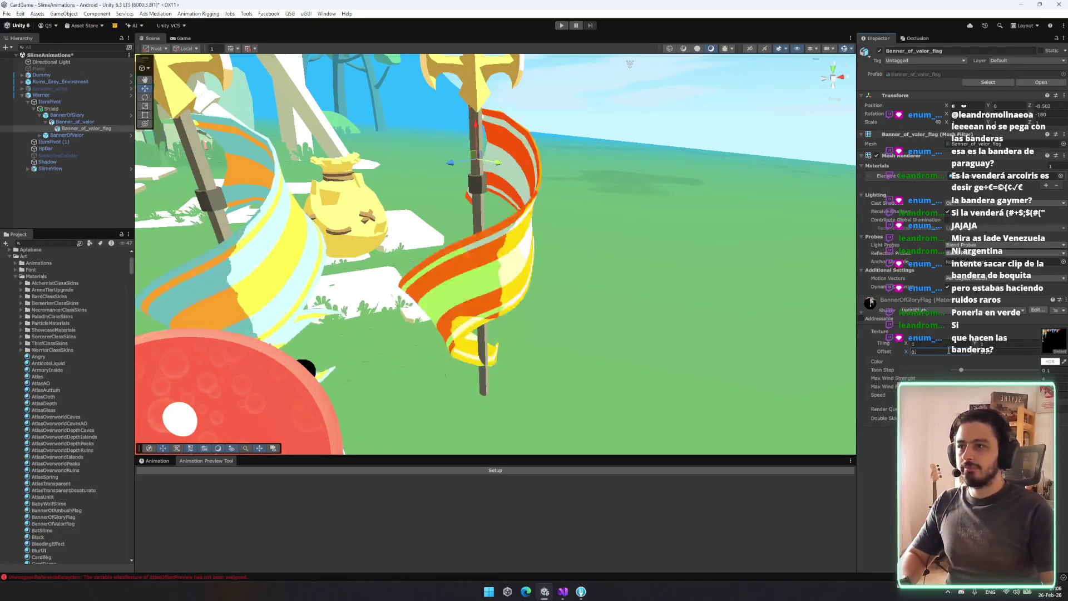
type("4")
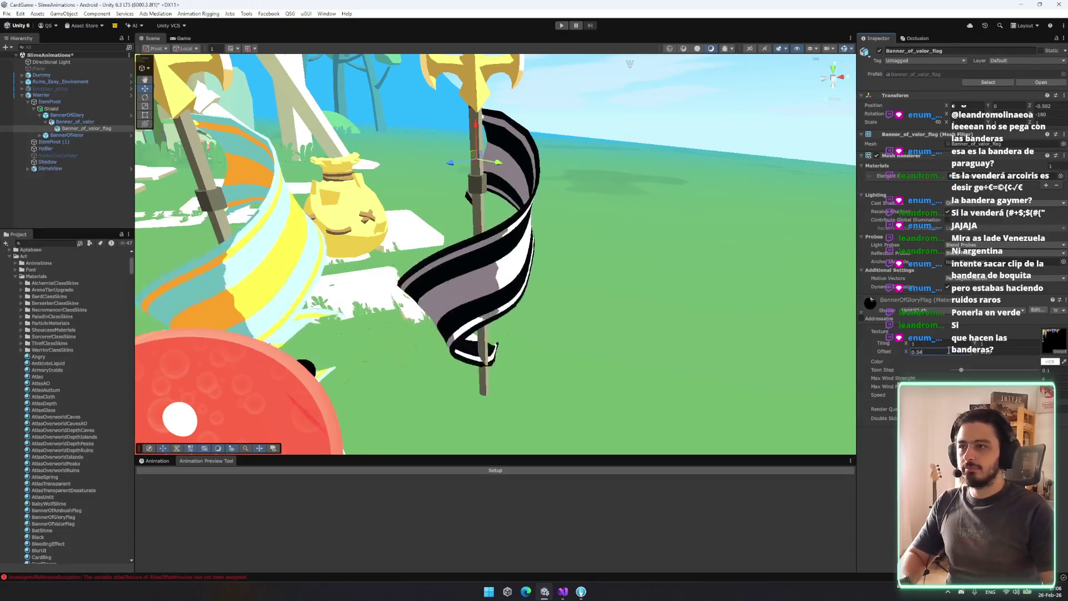
key("BackSpace")
left_click_drag(612, 250, 723, 289)
left_click(921, 352)
type("0.1")
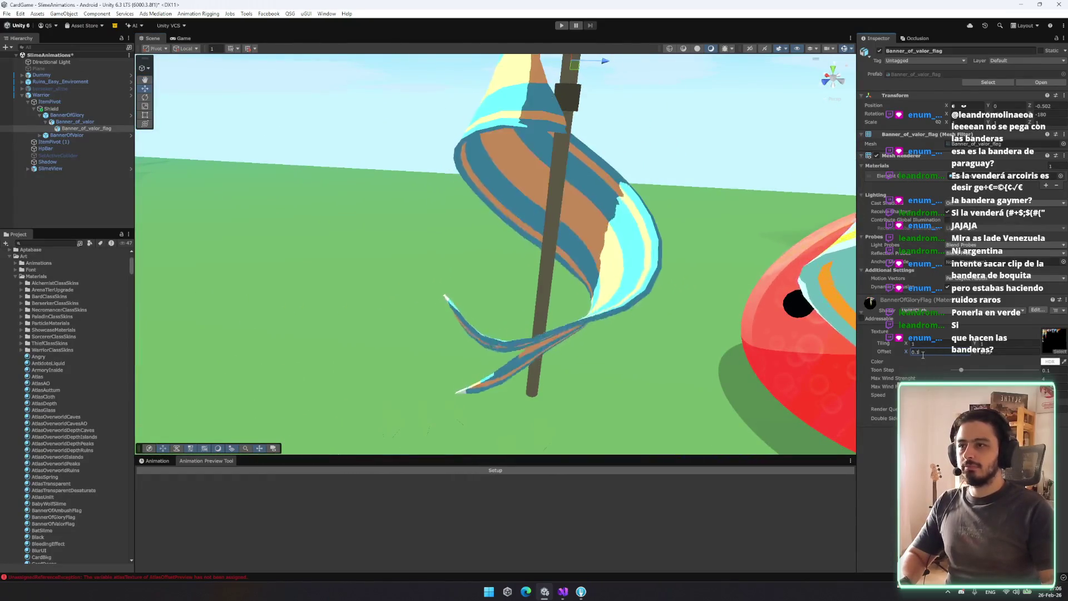
key("BackSpace")
key("BackSpace")
scroll(420, 266, "down", 5)
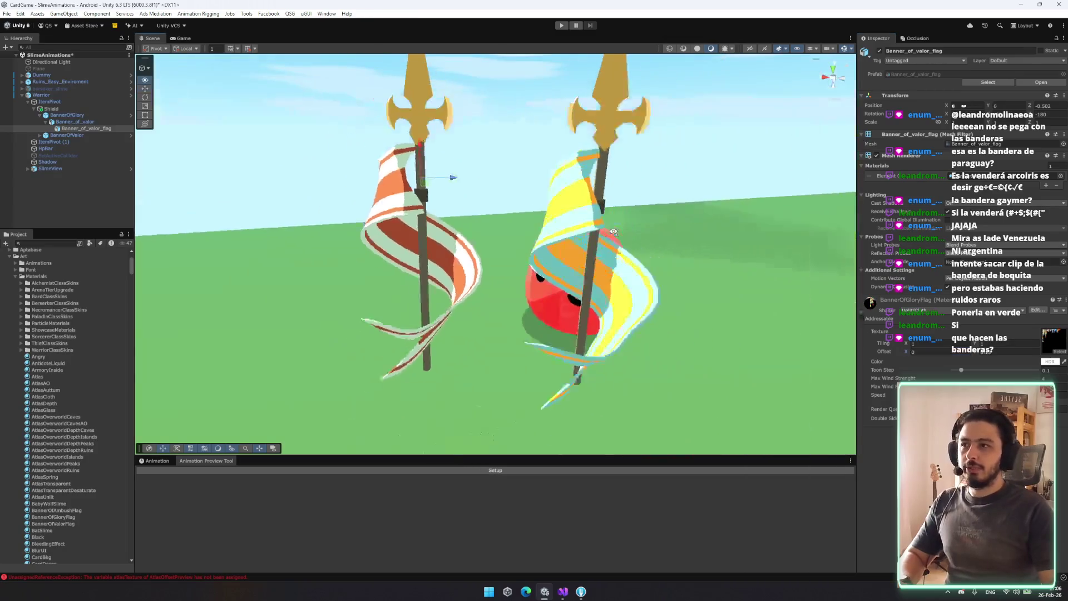
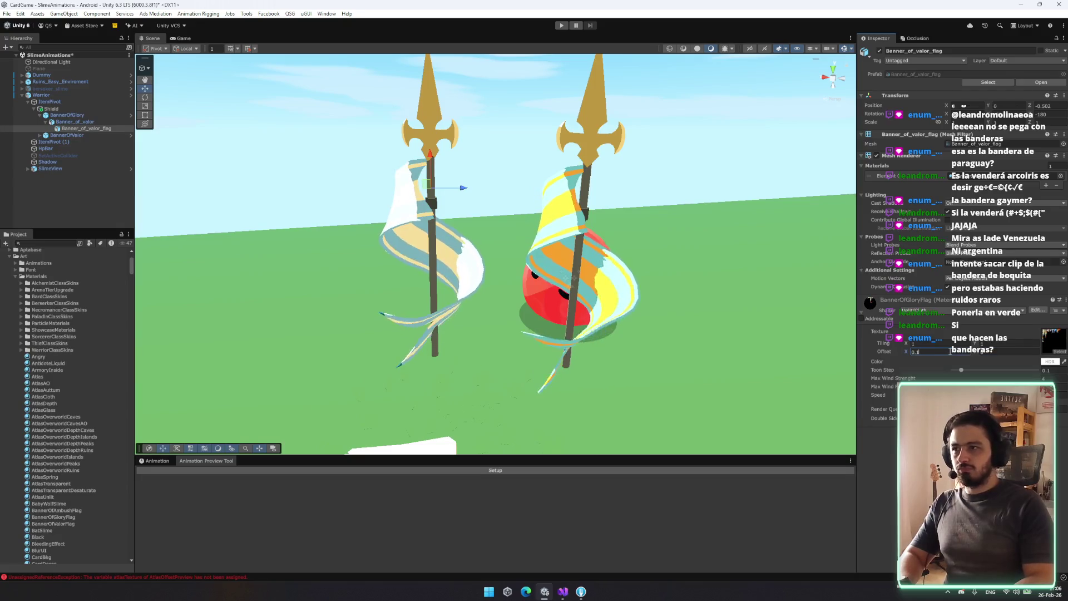
Try several texture X offsets on the valor banner flag, such as 0.13
left_click_drag(491, 290, 634, 289)
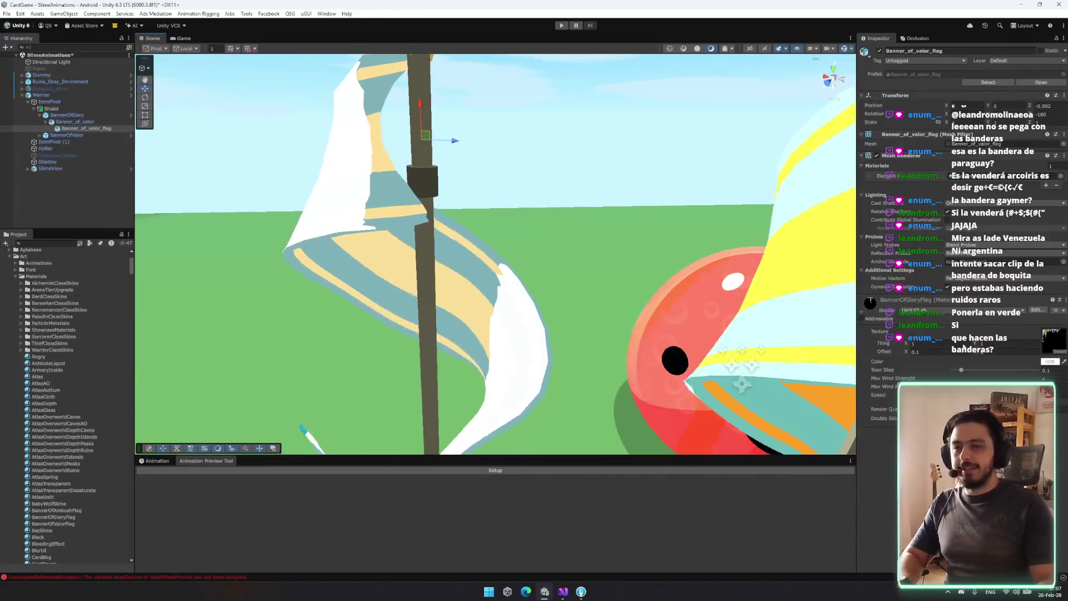
key("BackSpace")
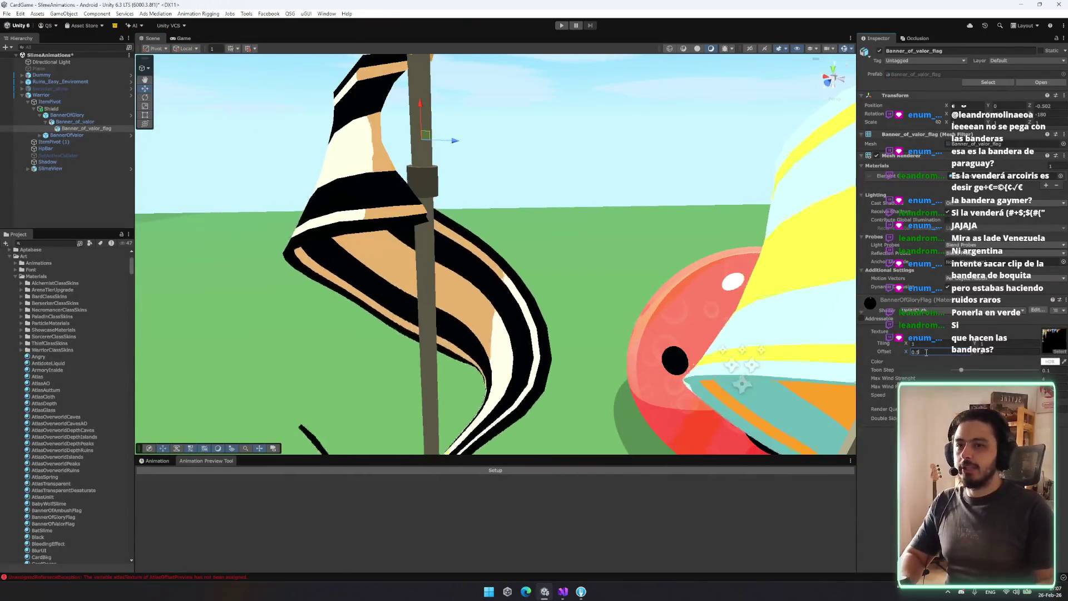
type("2")
key("BackSpace")
type("1")
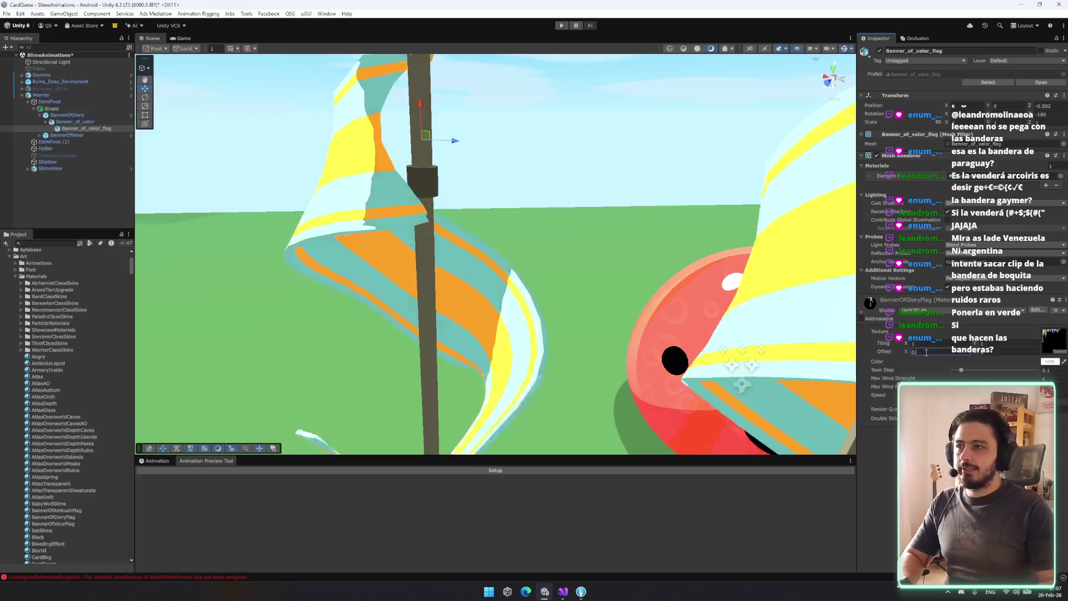
type("3")
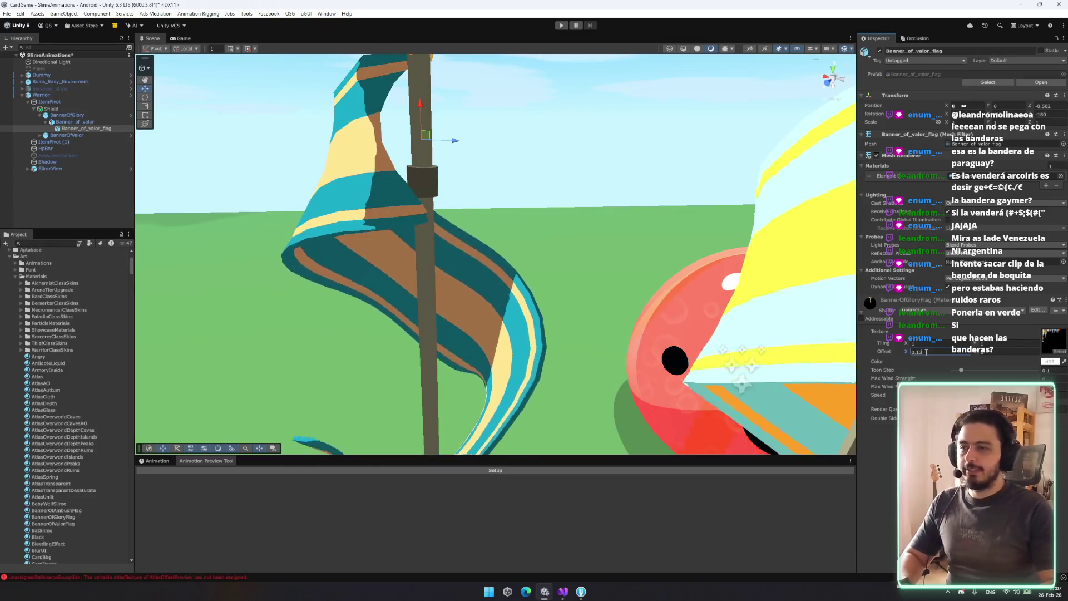
scroll(547, 324, "down", 5)
left_click_drag(547, 325, 771, 350)
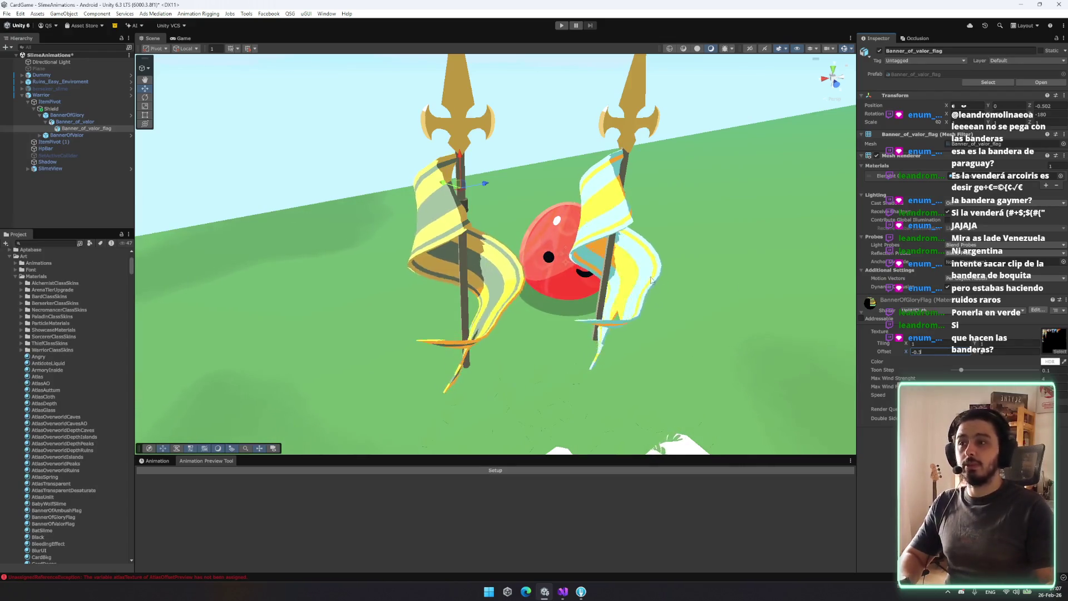
Fine-tune the flag's texture X offset from -0.23 down to -0.245
left_click(930, 354)
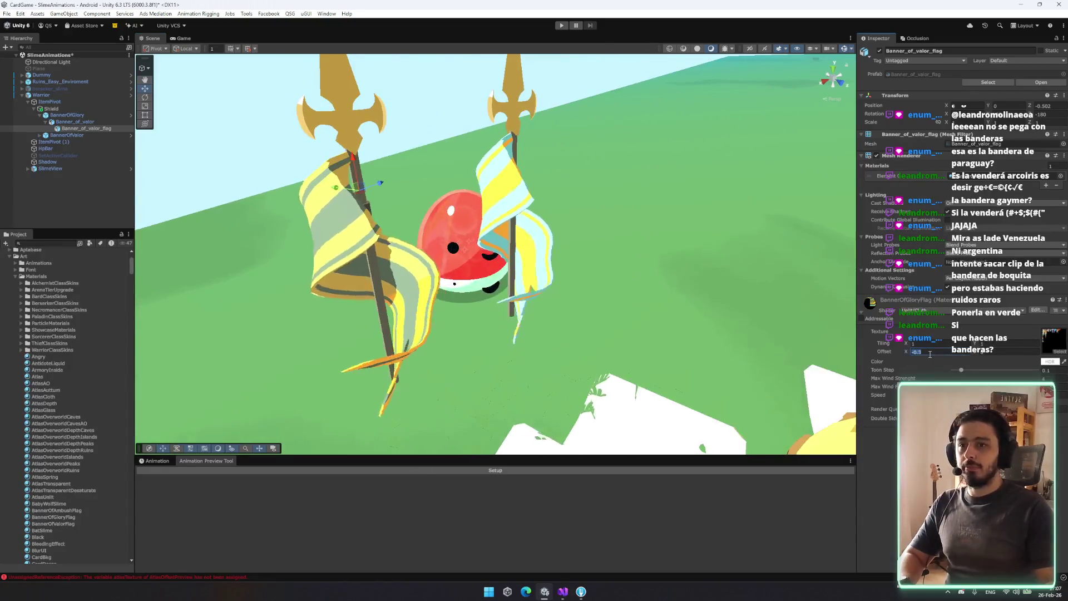
type("-0.23")
key("BackSpace")
type("44")
key("BackSpace")
type("5")
mouse_move(423, 325)
left_mouse_down()
mouse_move(562, 347)
mouse_move(247, 283)
mouse_move(668, 384)
mouse_move(713, 404)
left_mouse_up()
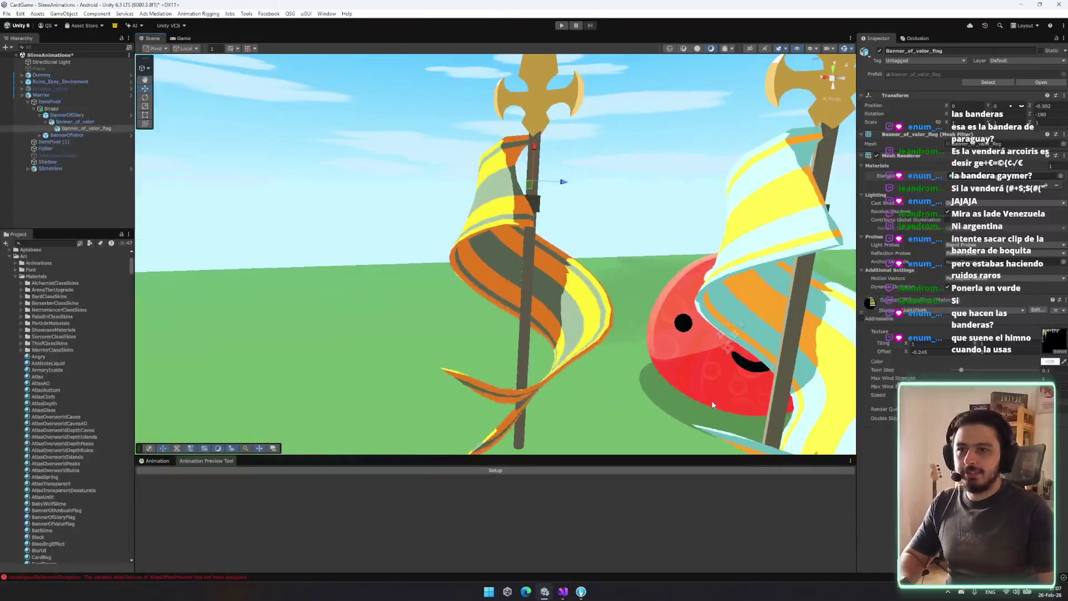
Add an Atlas Offset Preview component to Banner_of_valor using the 'atlas' texture
left_click(64, 115)
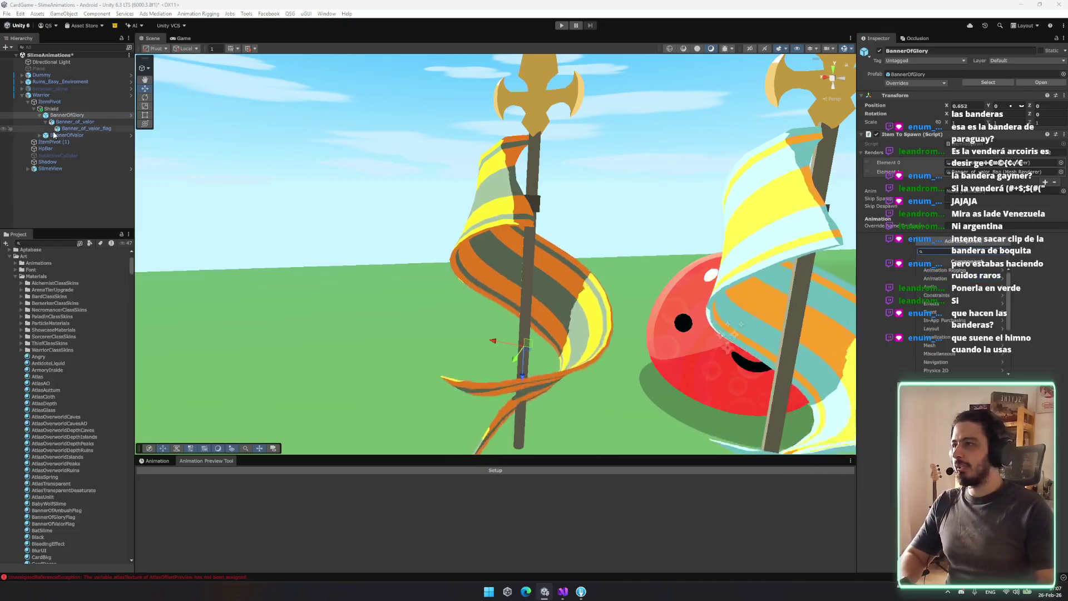
key("Down")
left_click(944, 340)
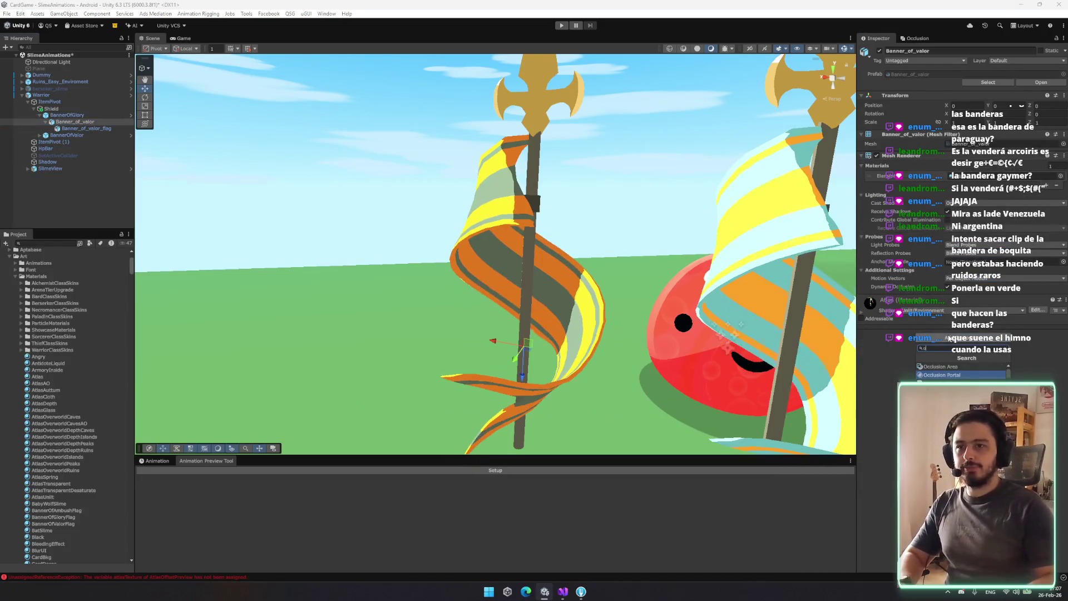
key("Return")
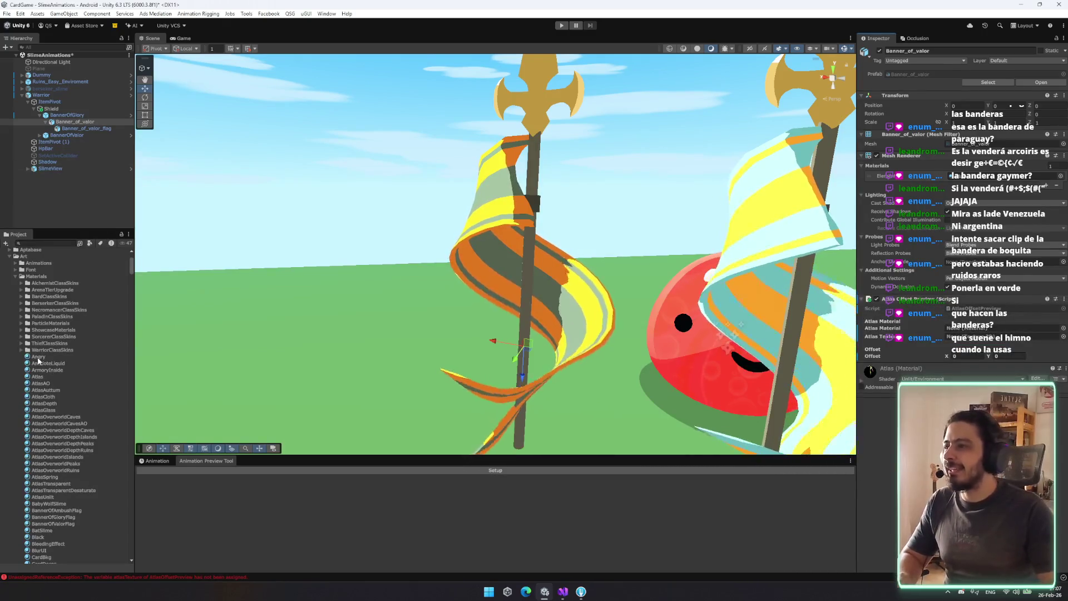
left_click(980, 328)
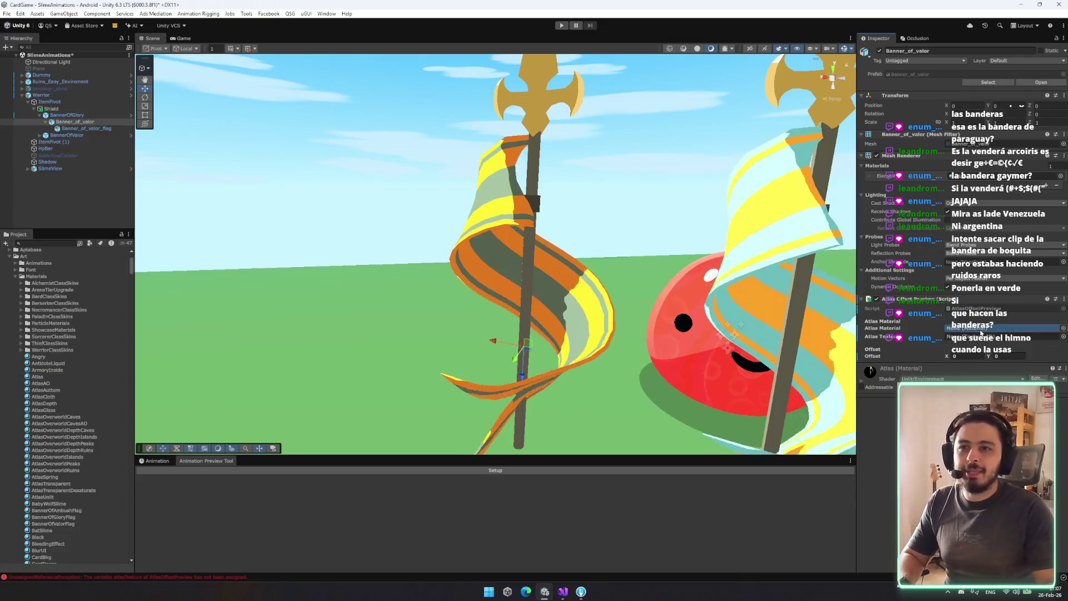
left_click(1061, 338)
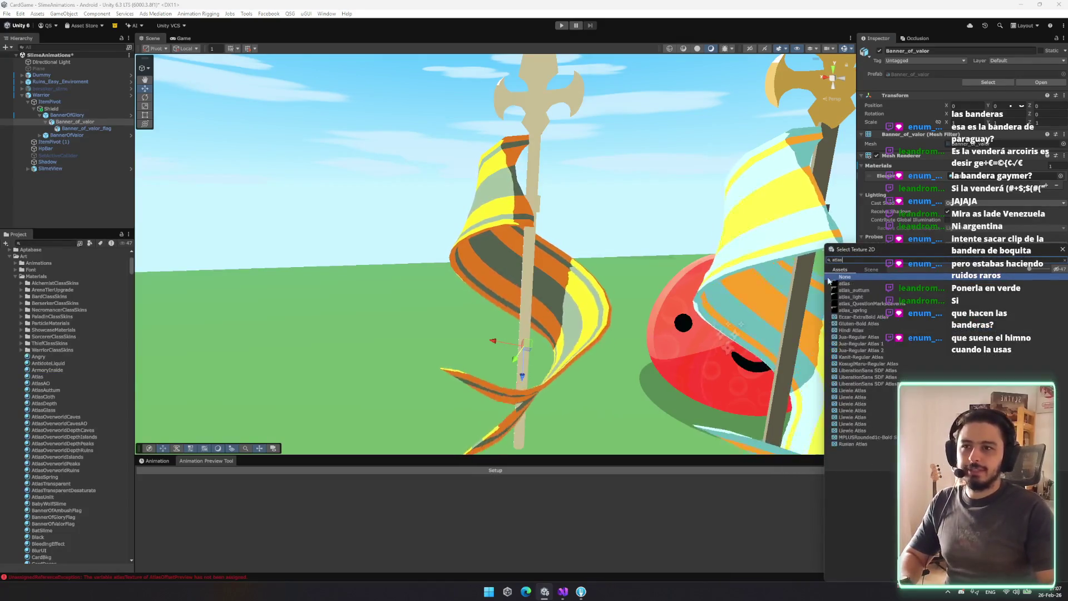
left_click(844, 285)
double_click(844, 286)
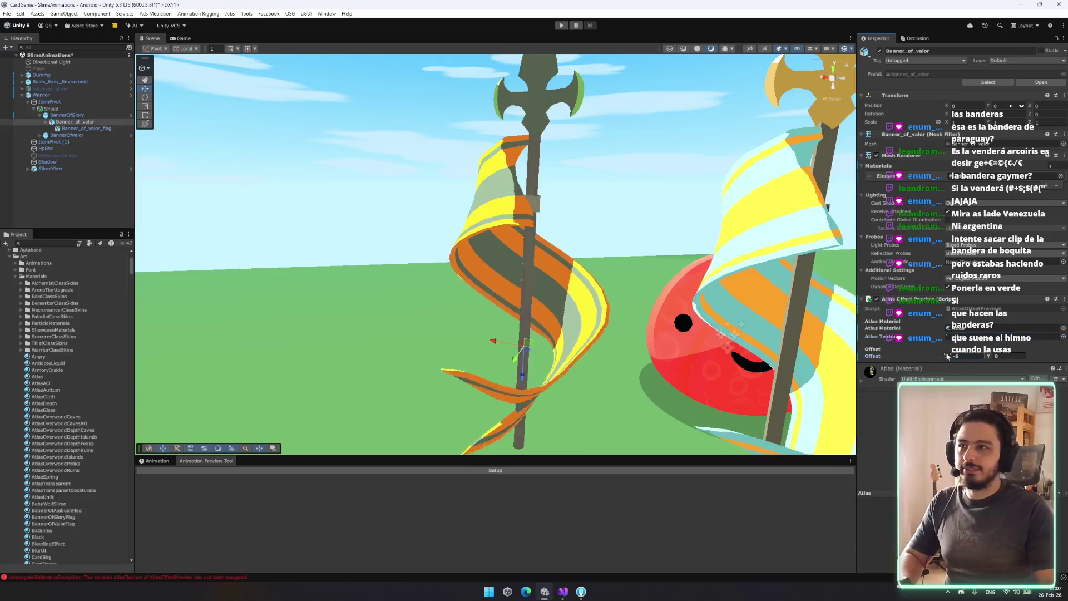
Adjust the atlas offsets to X 7 and Y 1, recolouring the spear brown
left_click_drag(944, 356, 968, 356)
mouse_move(612, 278)
left_mouse_down()
mouse_move(582, 295)
mouse_move(588, 307)
mouse_move(570, 307)
left_mouse_up()
left_click_drag(987, 358, 947, 362)
mouse_move(715, 317)
left_mouse_down()
mouse_move(844, 265)
mouse_move(444, 281)
left_mouse_up()
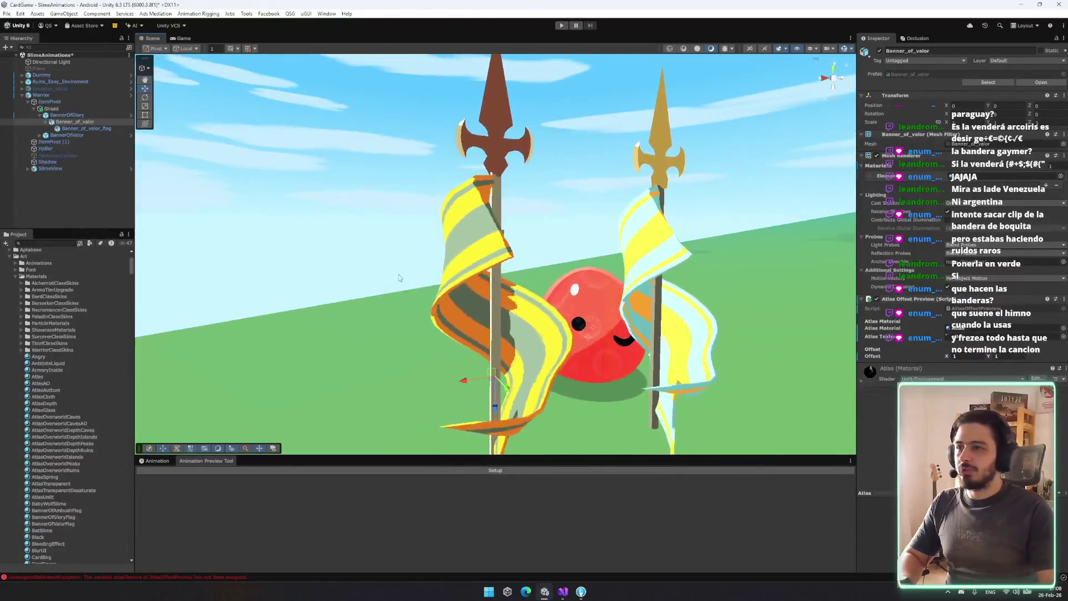
left_click(82, 129)
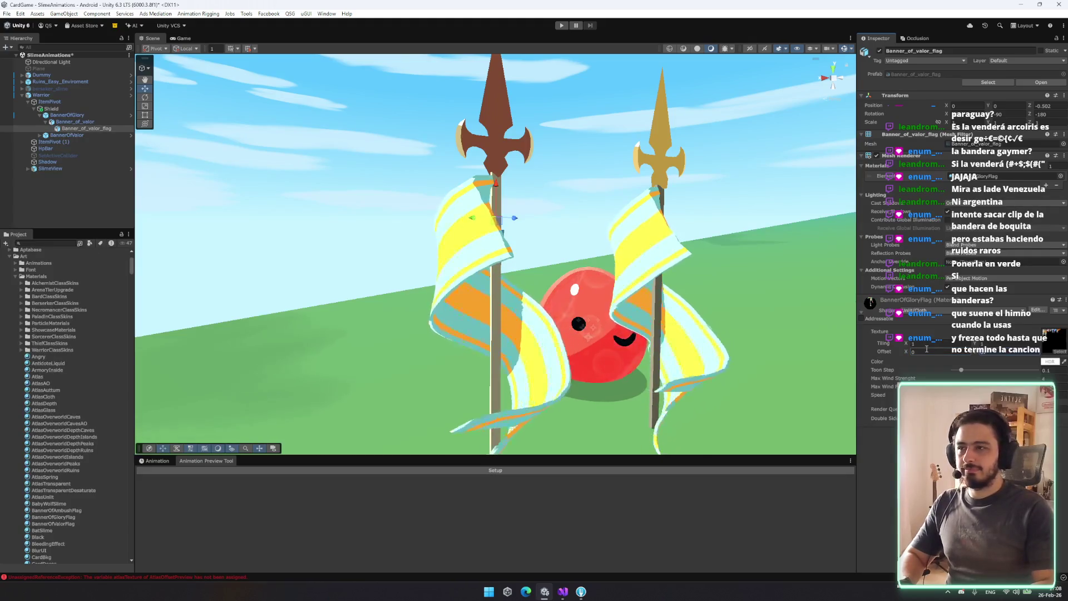
Set Banner_of_valor's atlas Y offset to 5, turning the spear red
mouse_move(371, 258)
left_mouse_down()
mouse_move(400, 222)
mouse_move(410, 248)
mouse_move(521, 225)
mouse_move(441, 228)
left_mouse_up()
left_click(410, 248)
left_click(83, 122)
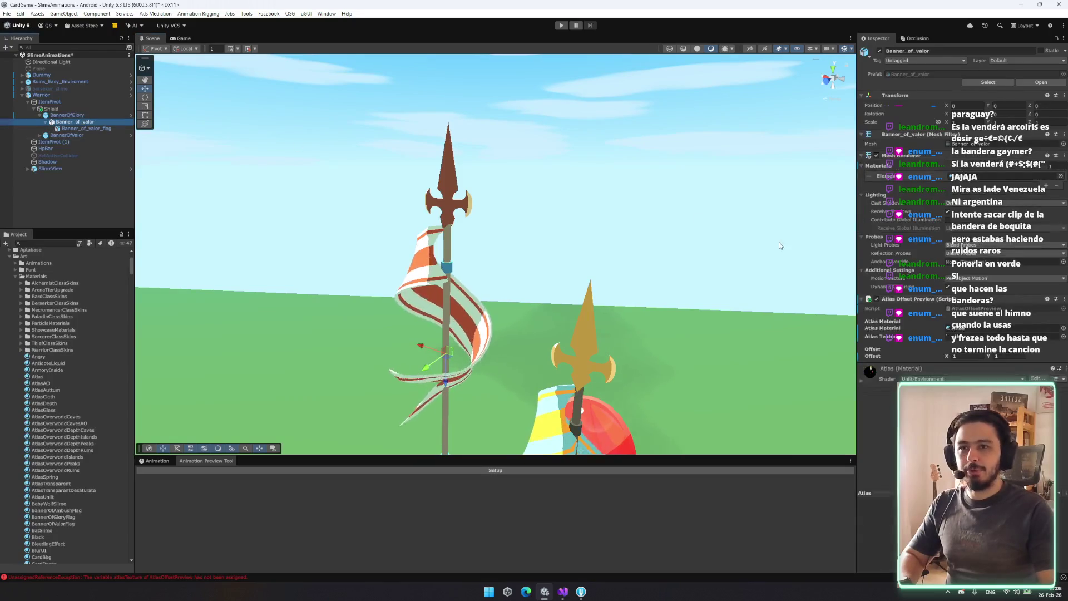
type("5")
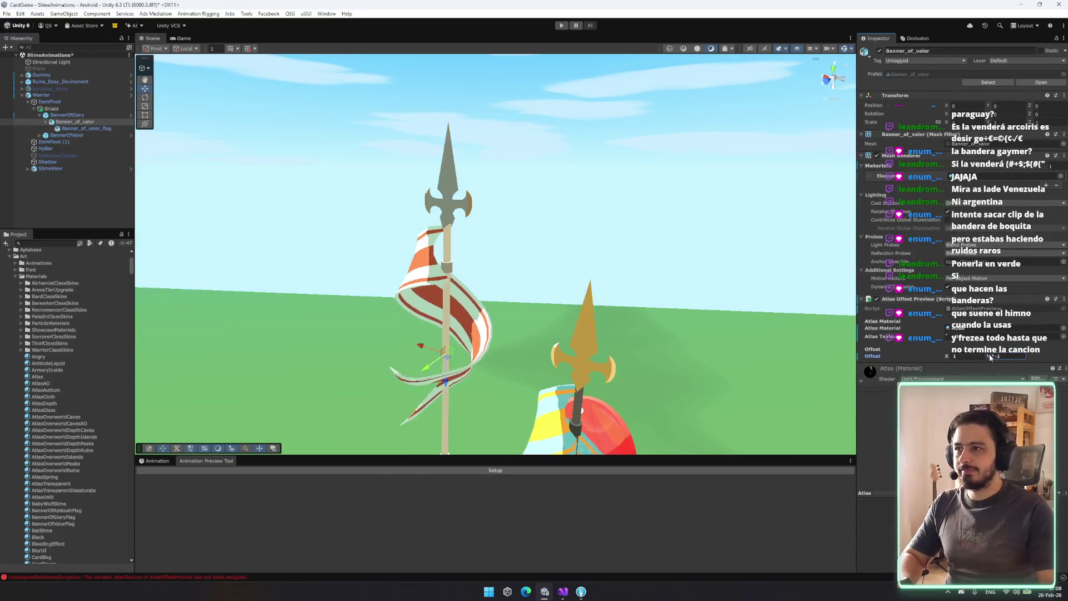
left_click_drag(990, 354, 992, 357)
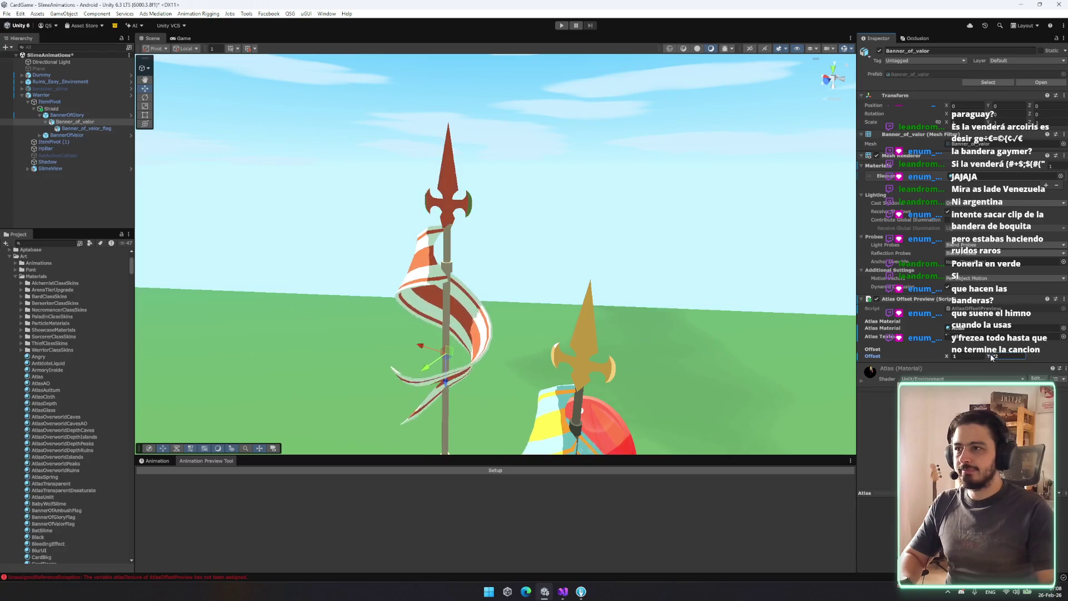
mouse_move(639, 312)
left_mouse_down()
mouse_move(628, 295)
mouse_move(676, 282)
mouse_move(727, 298)
left_mouse_up()
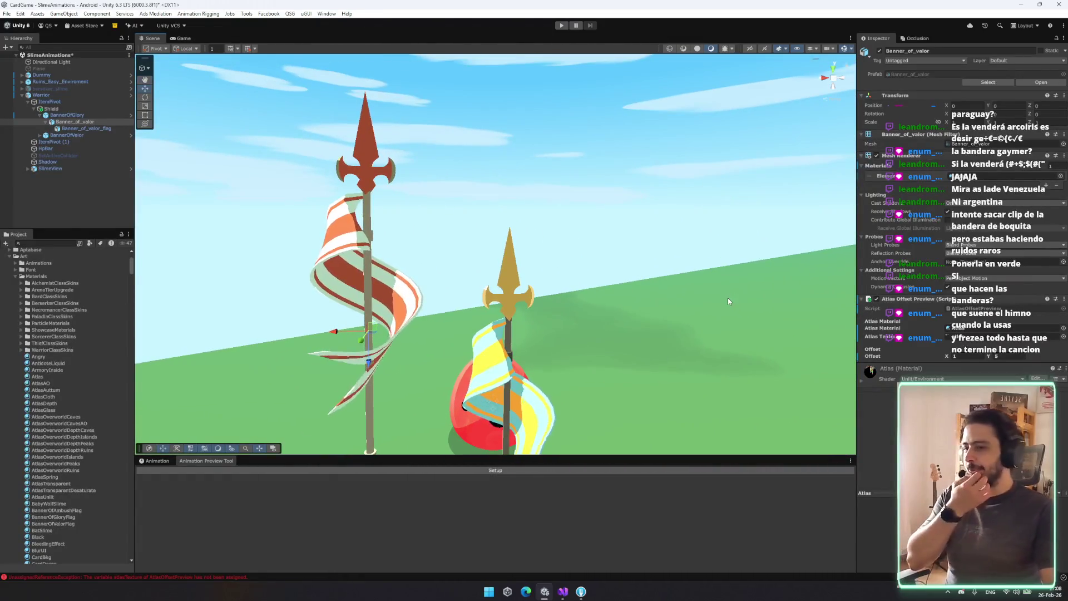
Frame BannerOfGlory, review its prefab overrides, and delete it from the scene
left_click(67, 115)
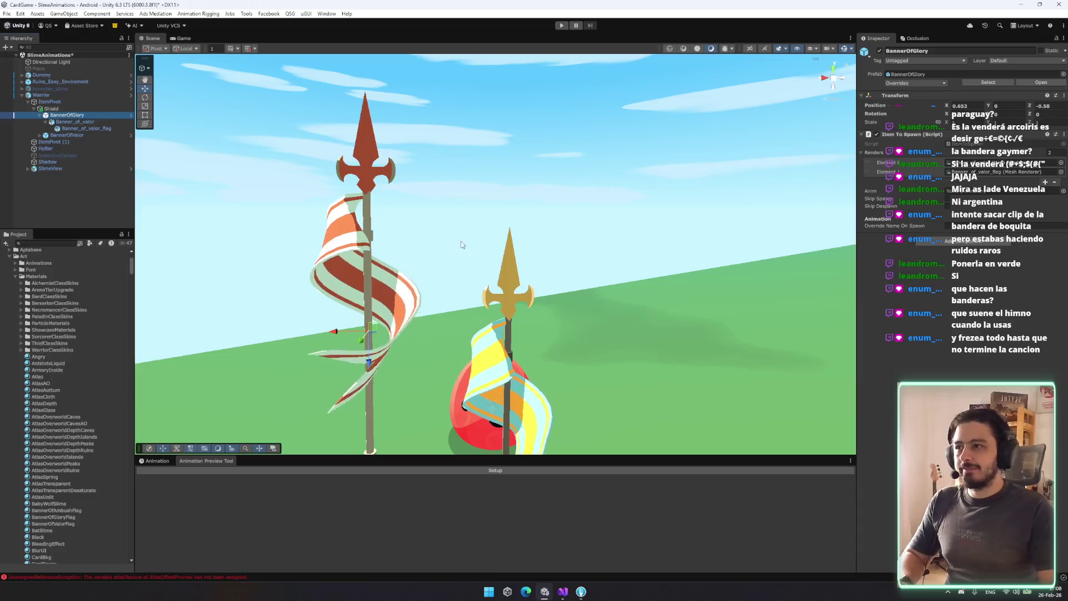
key("f")
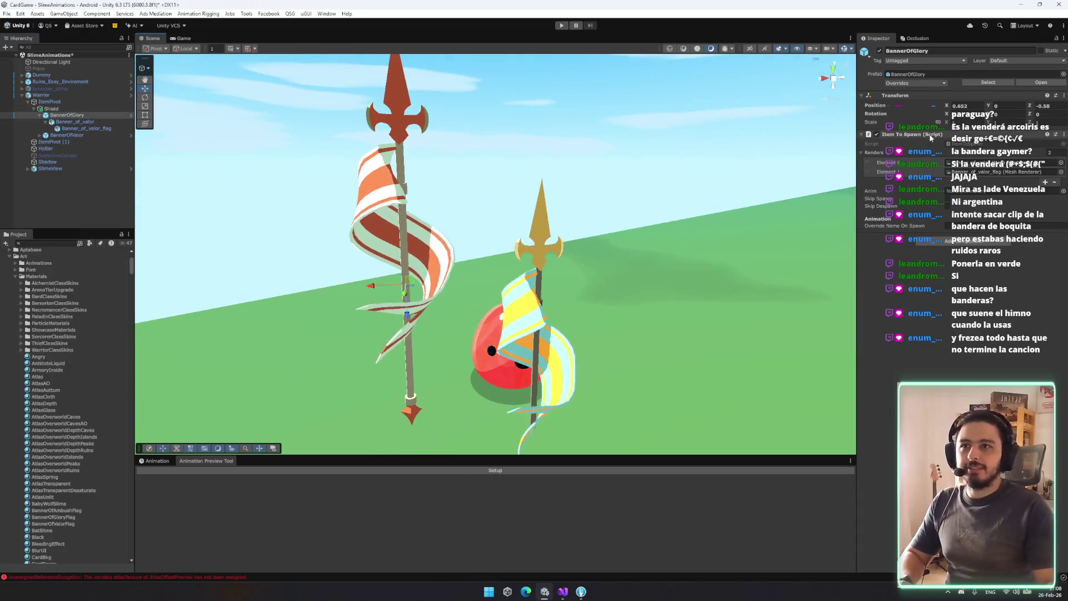
left_click(915, 83)
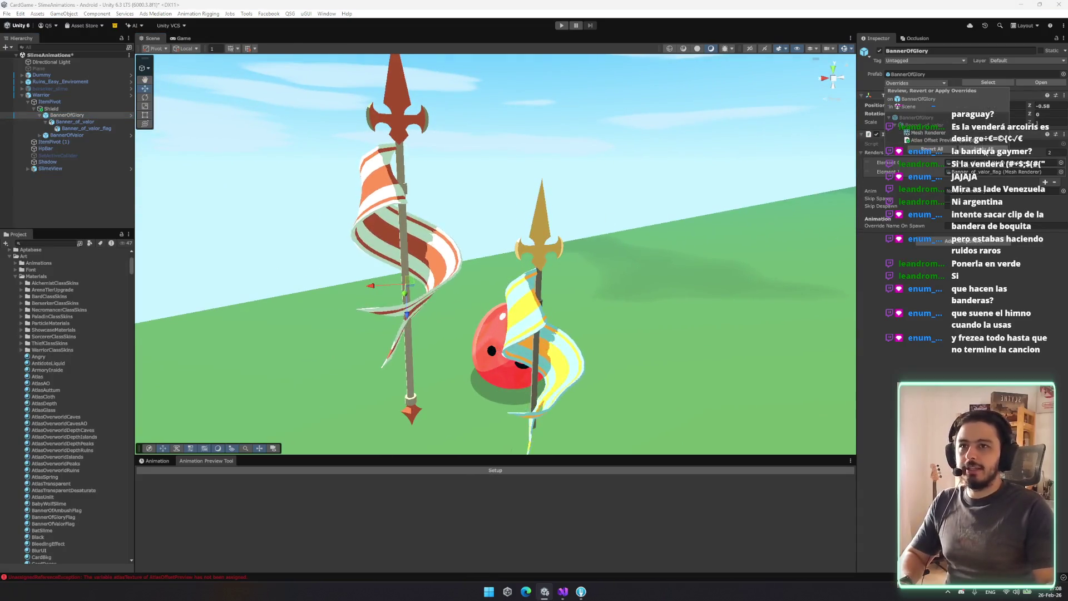
left_click(54, 114)
key("Delete")
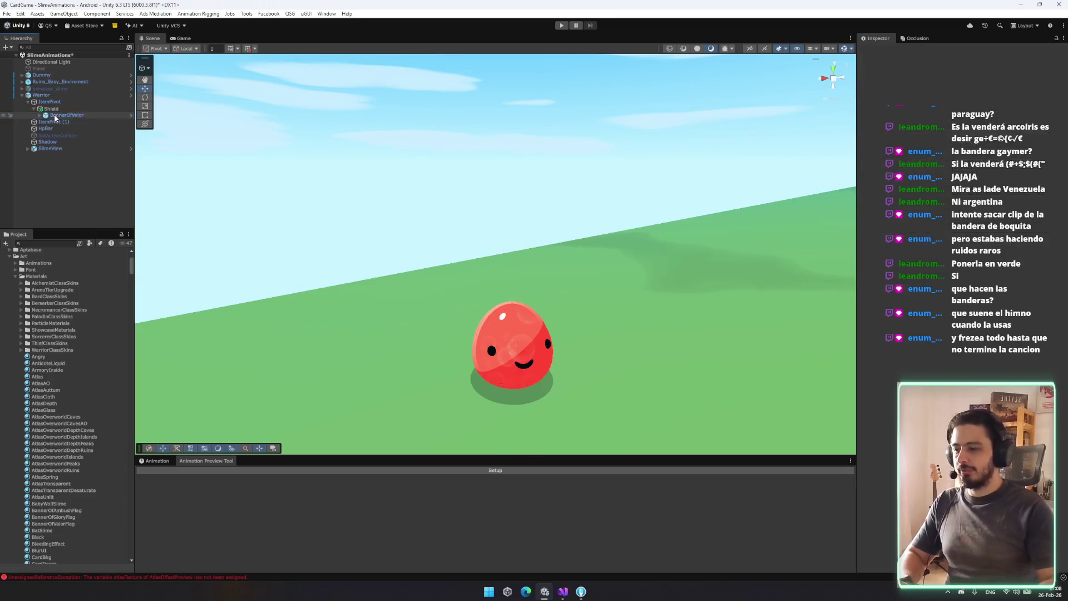
Run the game from the title screen into the battle with three banner cards
left_click(690, 333)
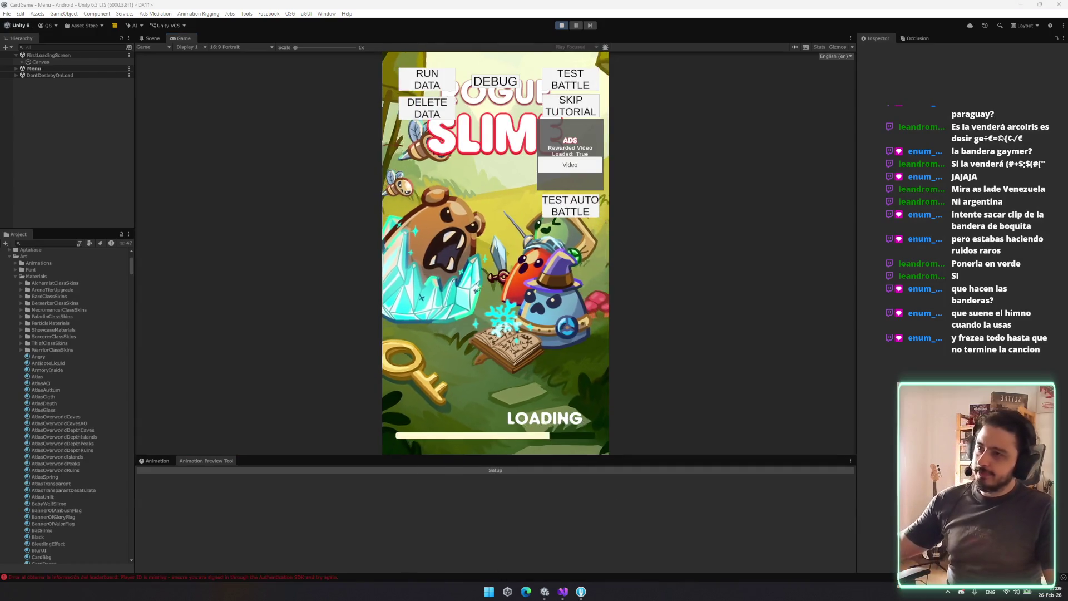
left_click(589, 80)
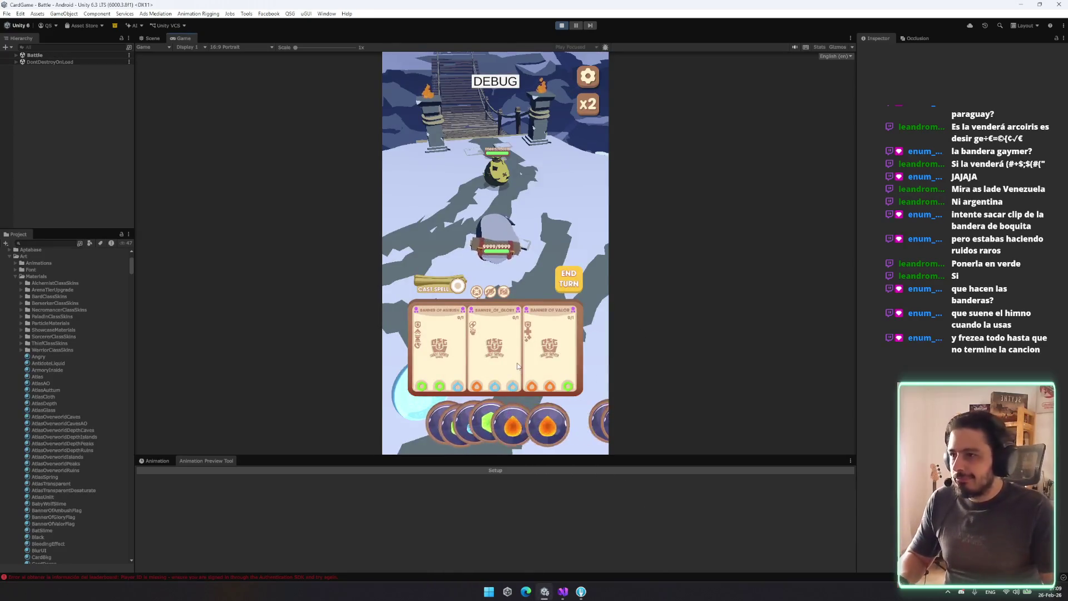
Play Banner of Glory, Ambush and Valor, cast the fire spell, and end the turn
left_click(483, 352)
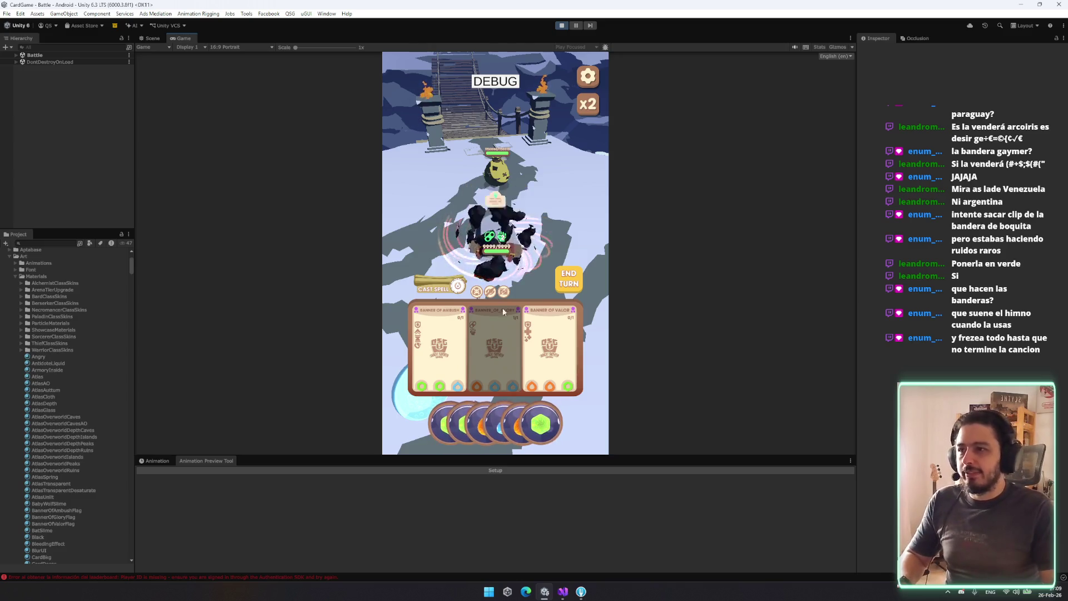
left_click(503, 337)
left_click(582, 206)
left_click(422, 323)
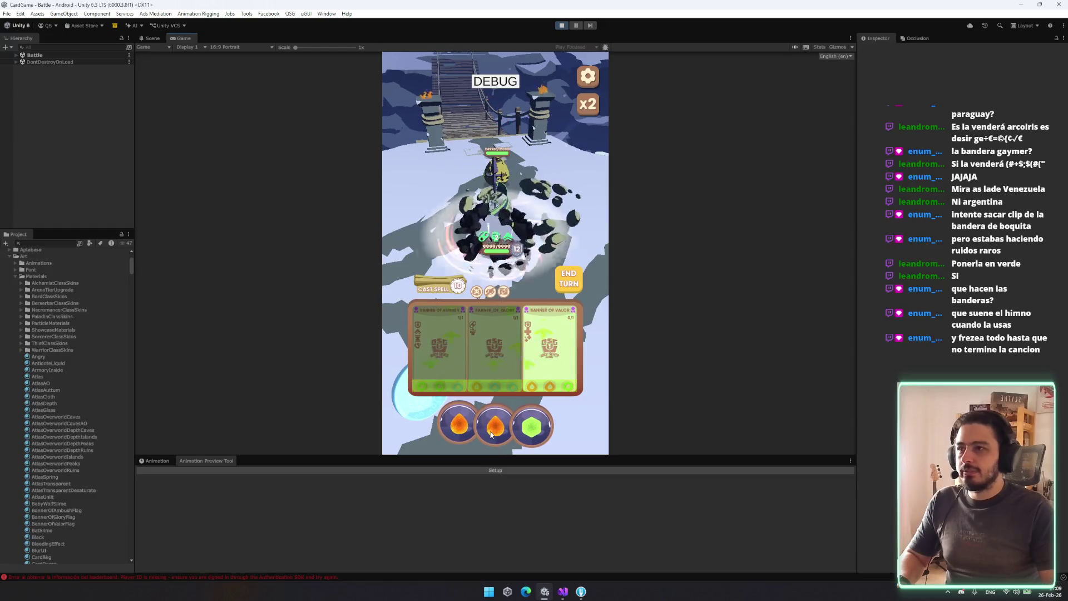
left_click(523, 435)
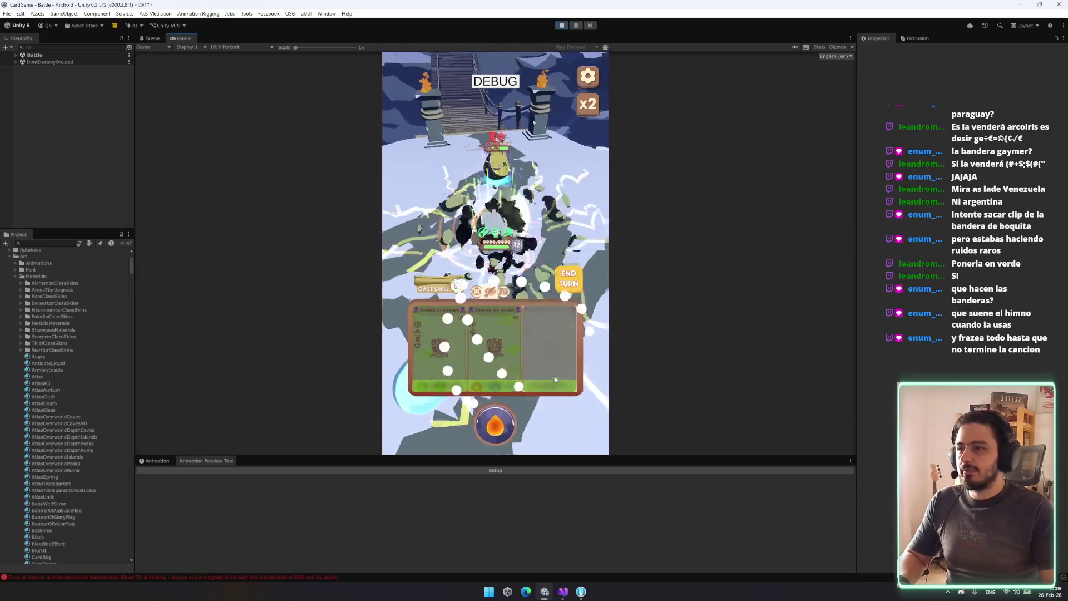
left_click(482, 422)
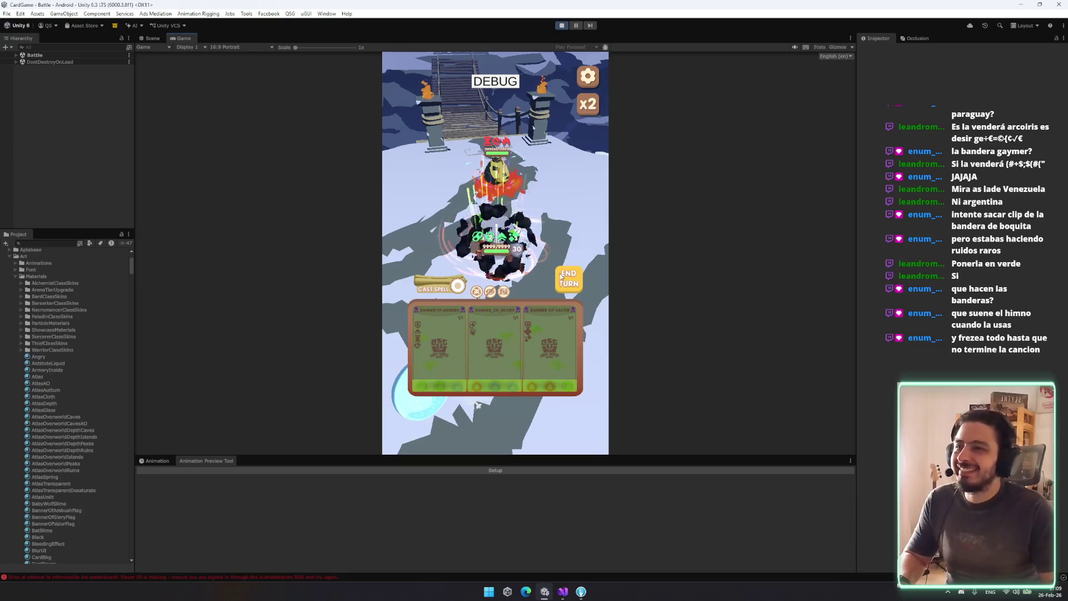
left_click(577, 280)
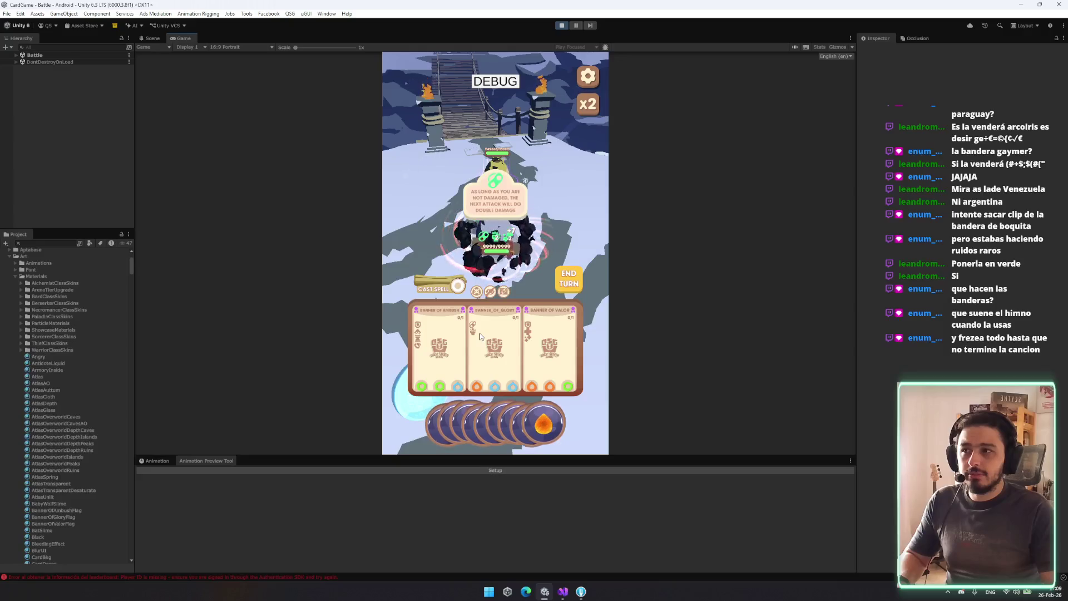
Play more banner cards, place a fire orb on Banner of Valor, and end turns
left_click(492, 347)
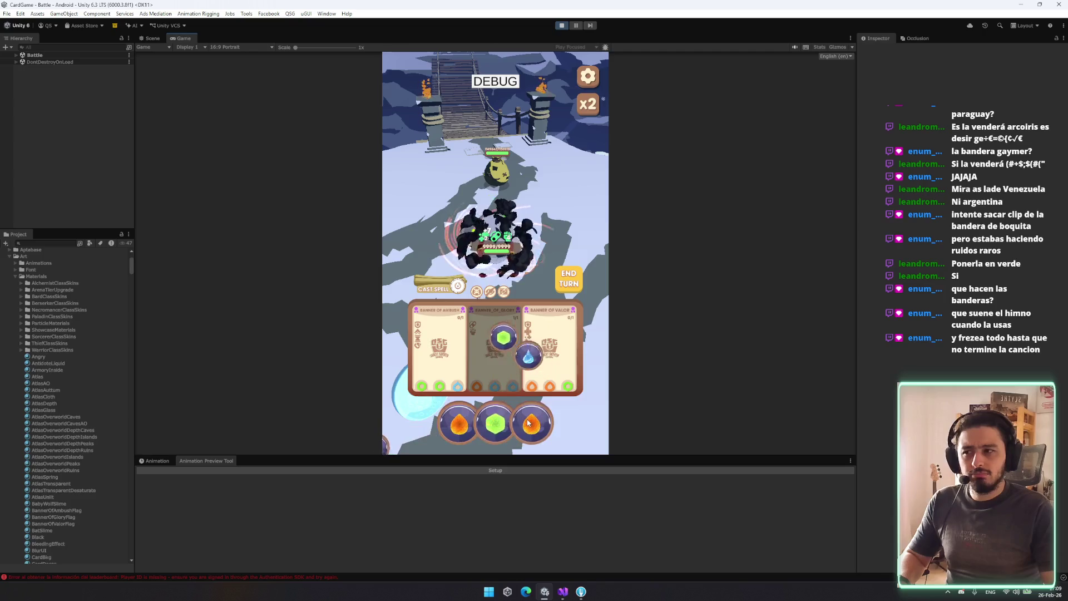
mouse_move(531, 423)
left_mouse_down()
mouse_move(567, 382)
mouse_move(553, 347)
mouse_move(550, 398)
mouse_move(466, 290)
left_mouse_up()
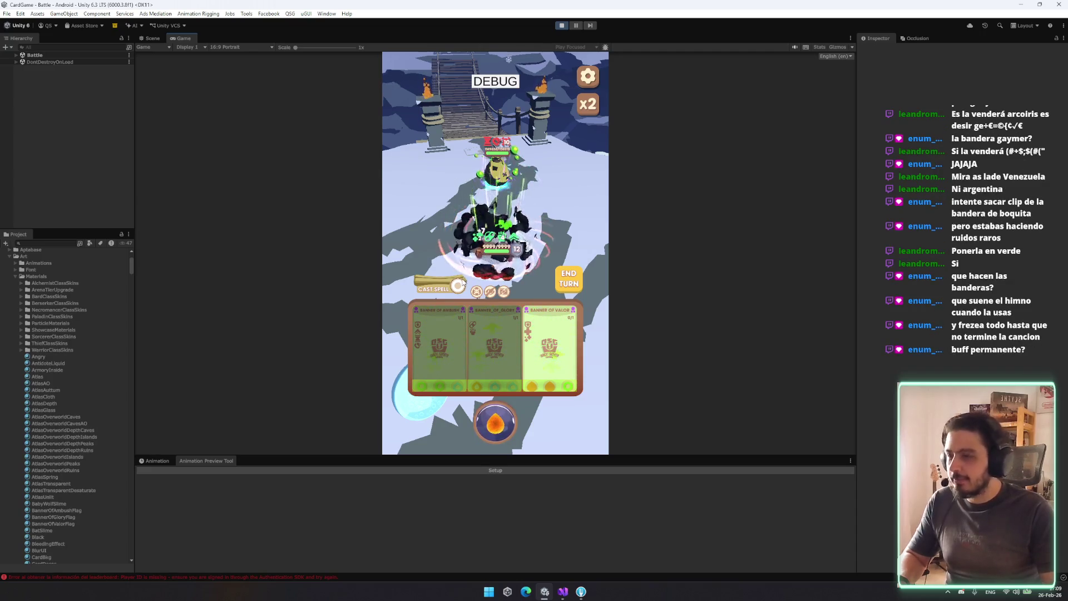
left_click(565, 280)
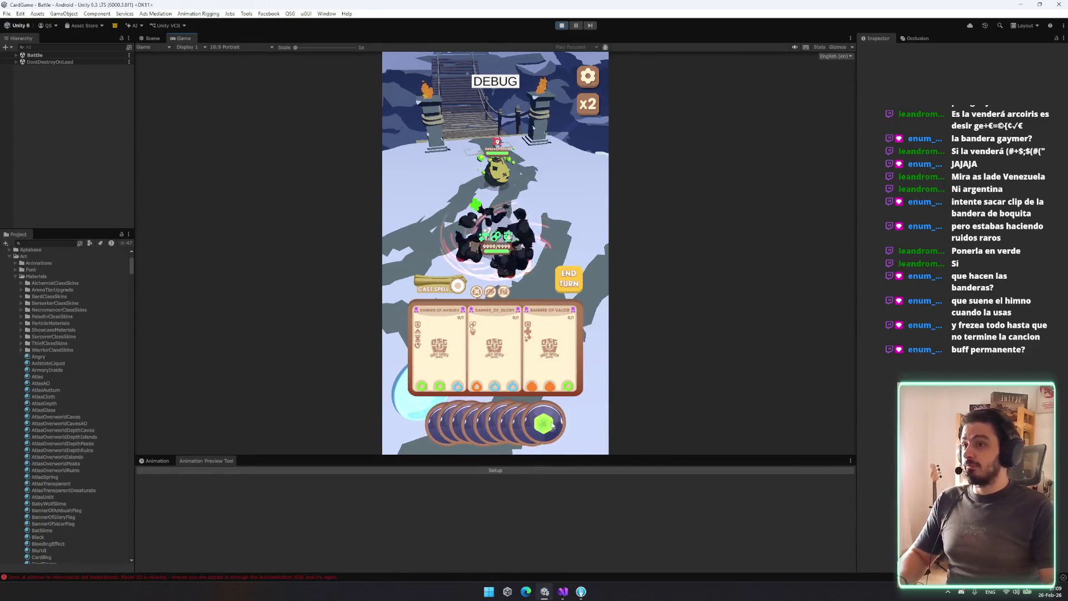
left_click(556, 359)
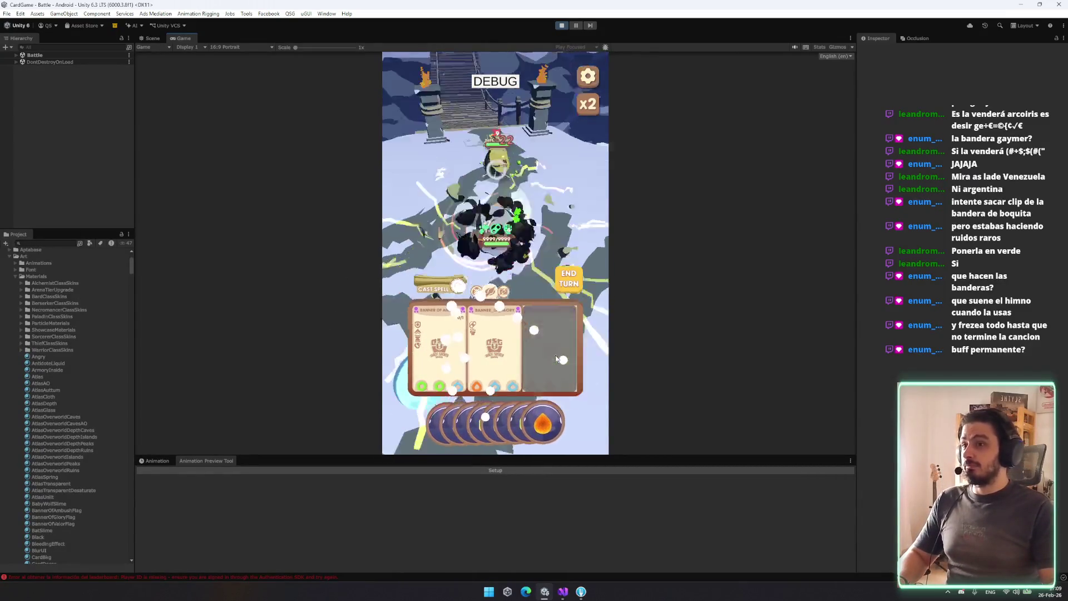
left_click(438, 355)
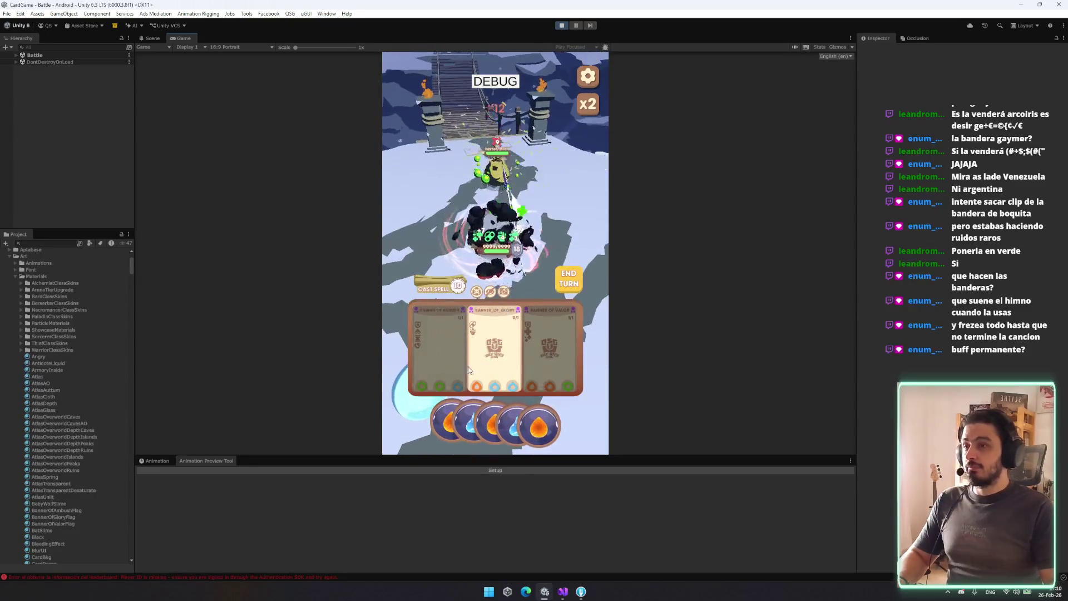
left_click(500, 385)
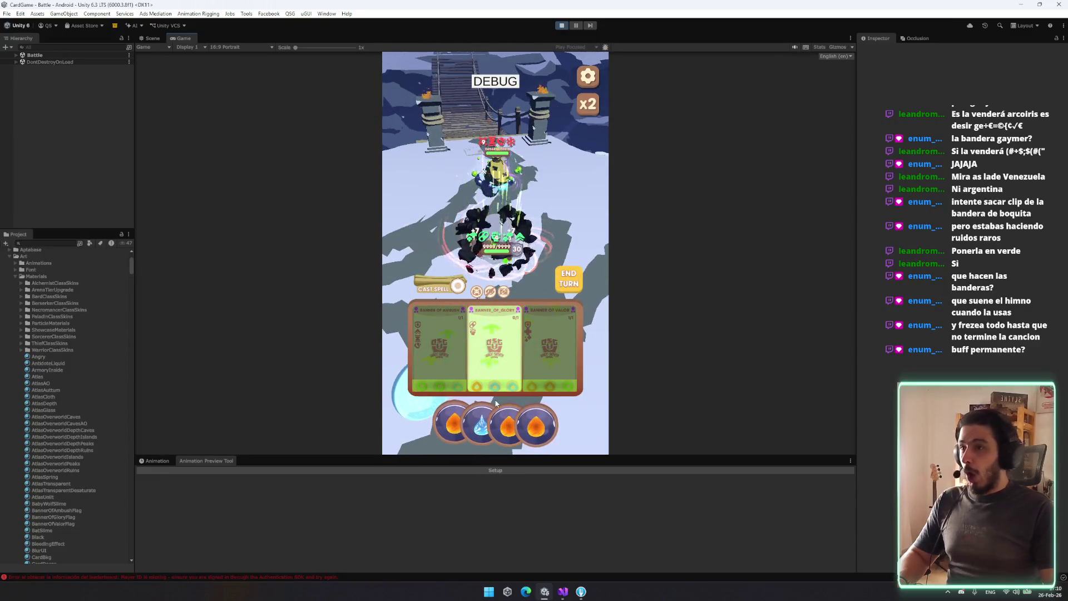
left_click(490, 363)
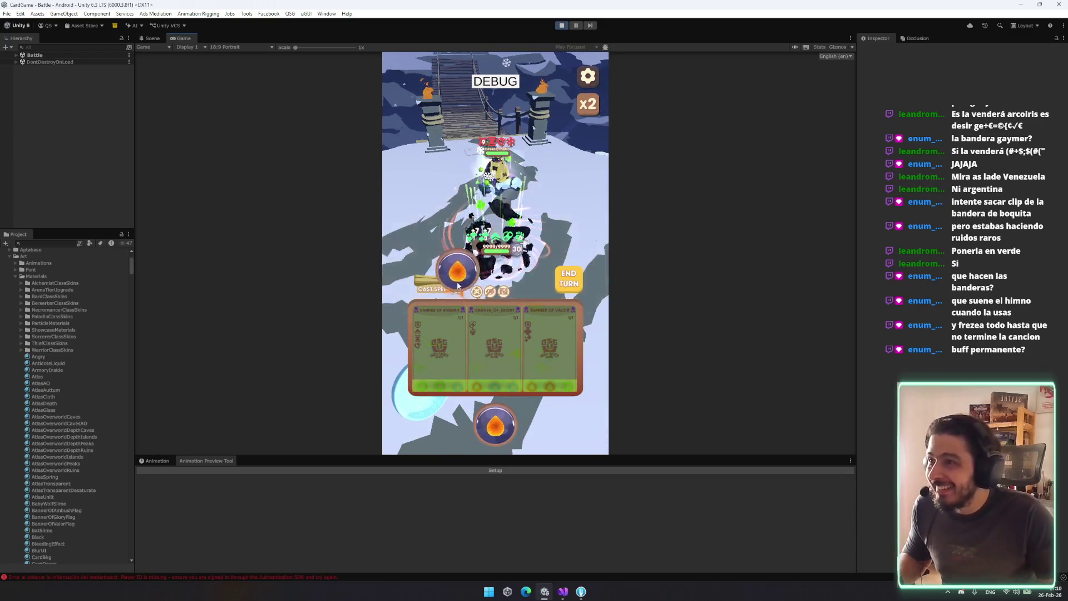
left_click(558, 285)
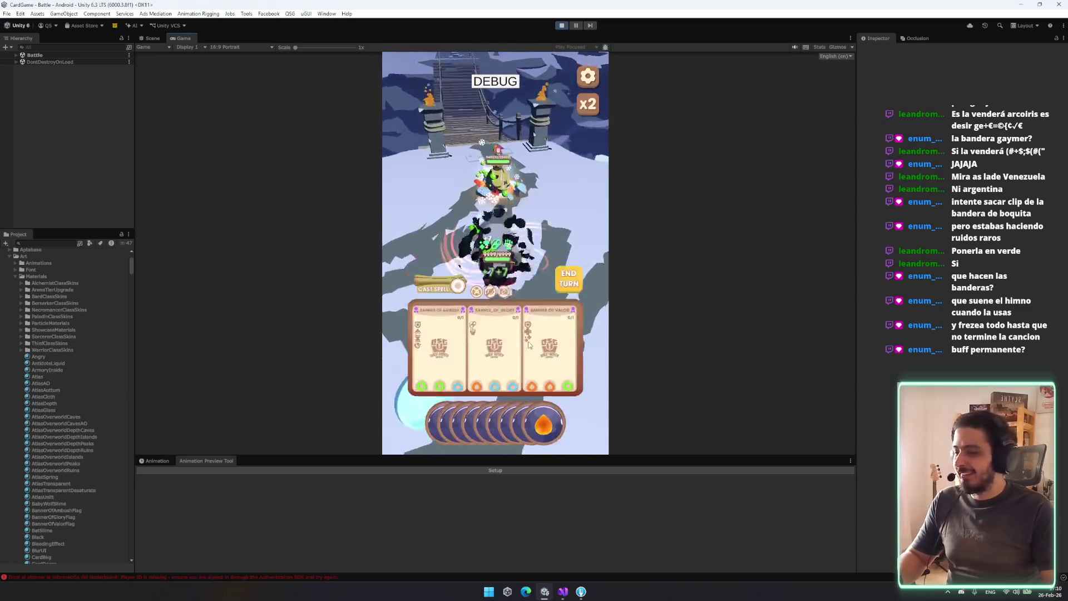
Play Banner of Glory, end the turn, and view the Cast Spell panel at 10/10
left_click(512, 361)
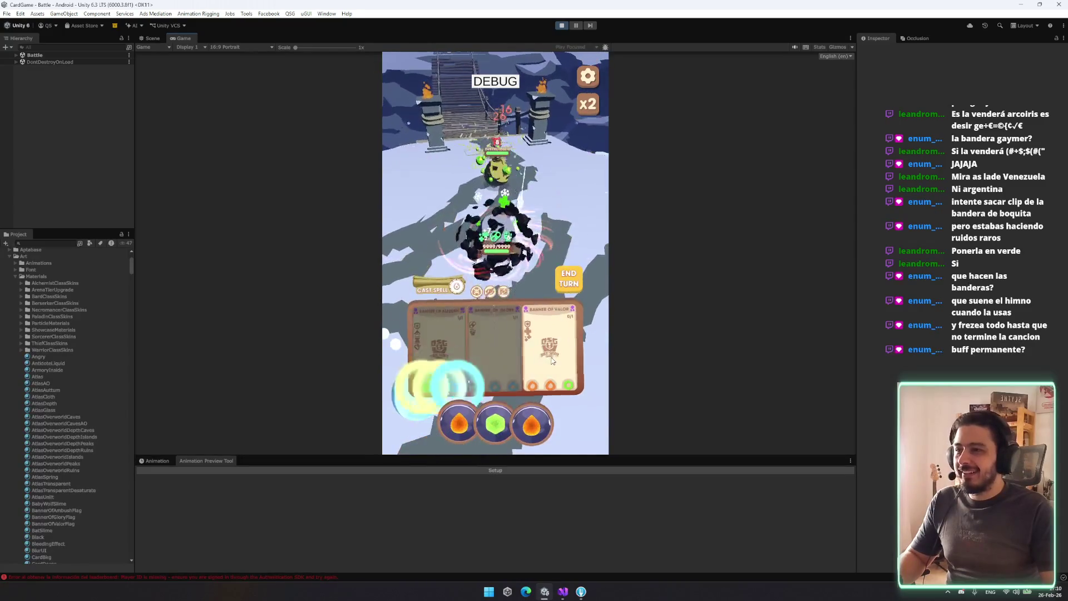
left_click(573, 275)
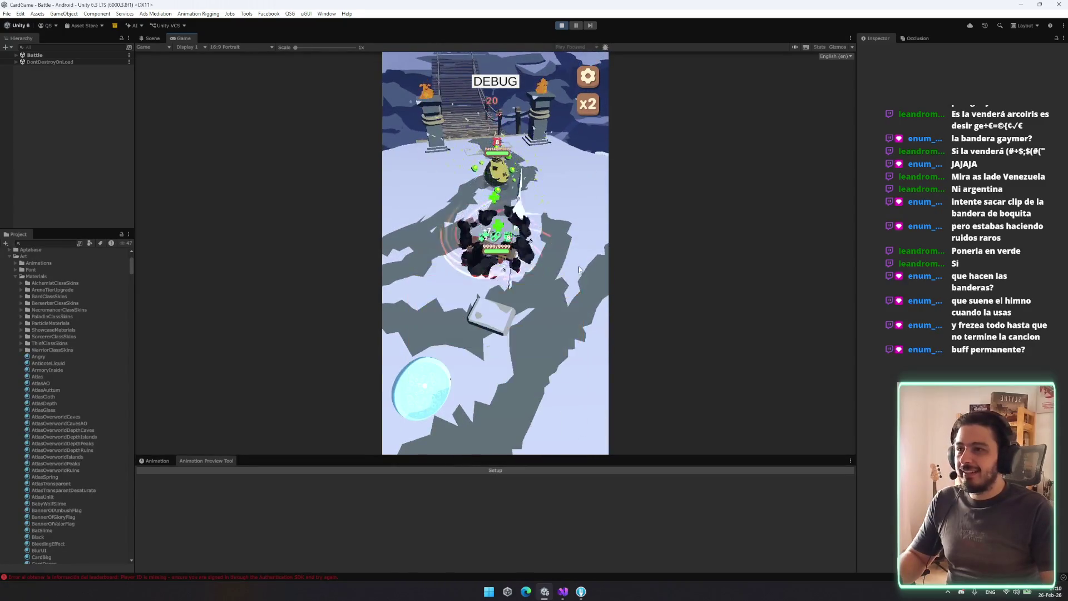
mouse_move(502, 245)
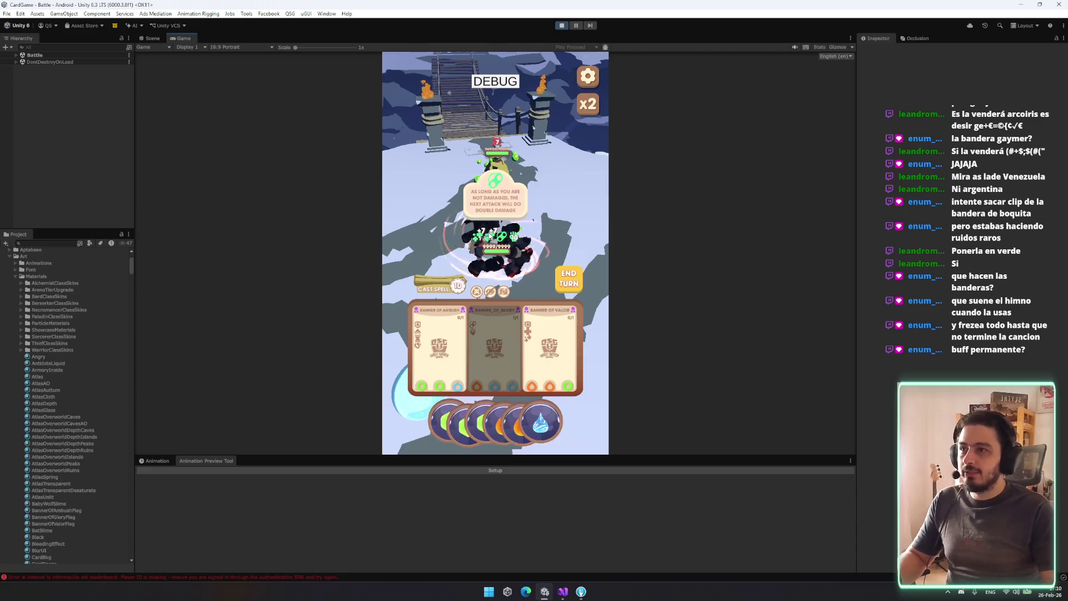
left_click(447, 292)
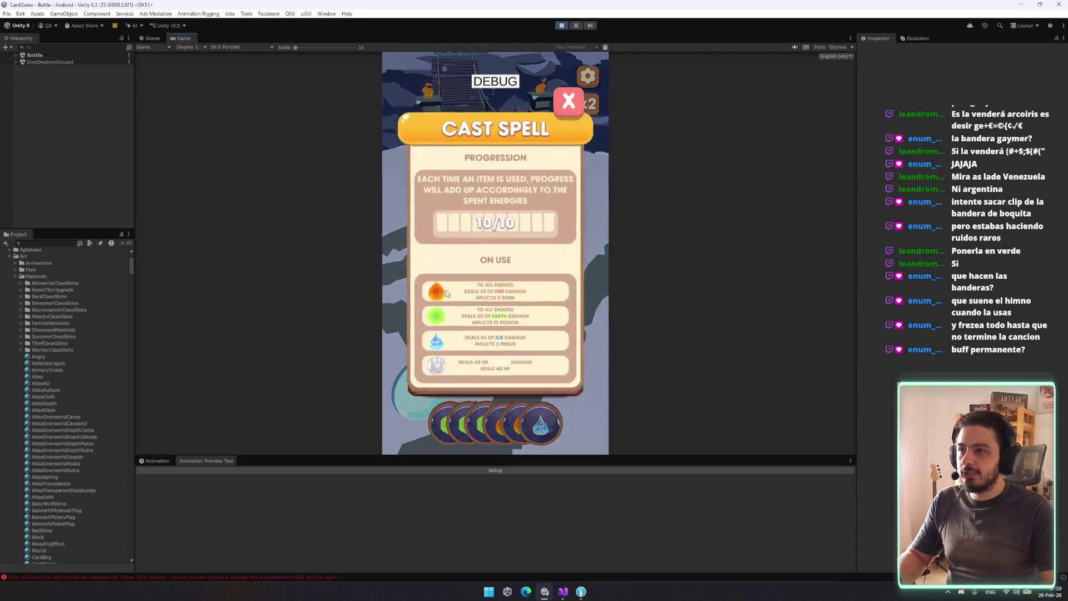
Close the Cast Spell panel, cast Banner of Ambush, and stop Play mode with Ctrl+P
left_click(560, 112)
mouse_move(472, 273)
left_mouse_down()
mouse_move(412, 295)
mouse_move(405, 249)
mouse_move(453, 259)
mouse_move(459, 281)
left_mouse_up()
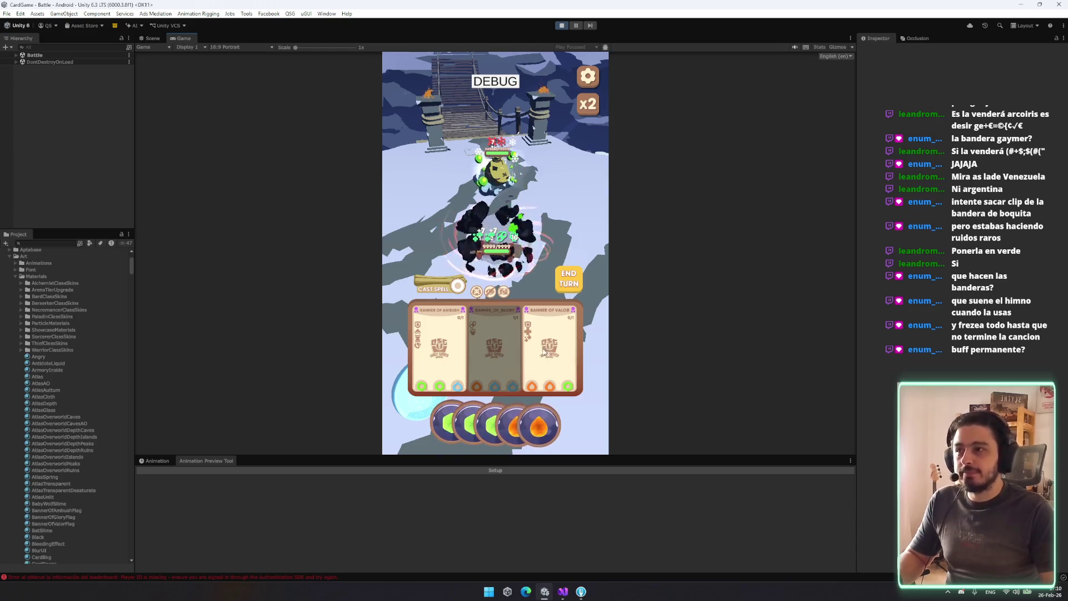
left_click(436, 351)
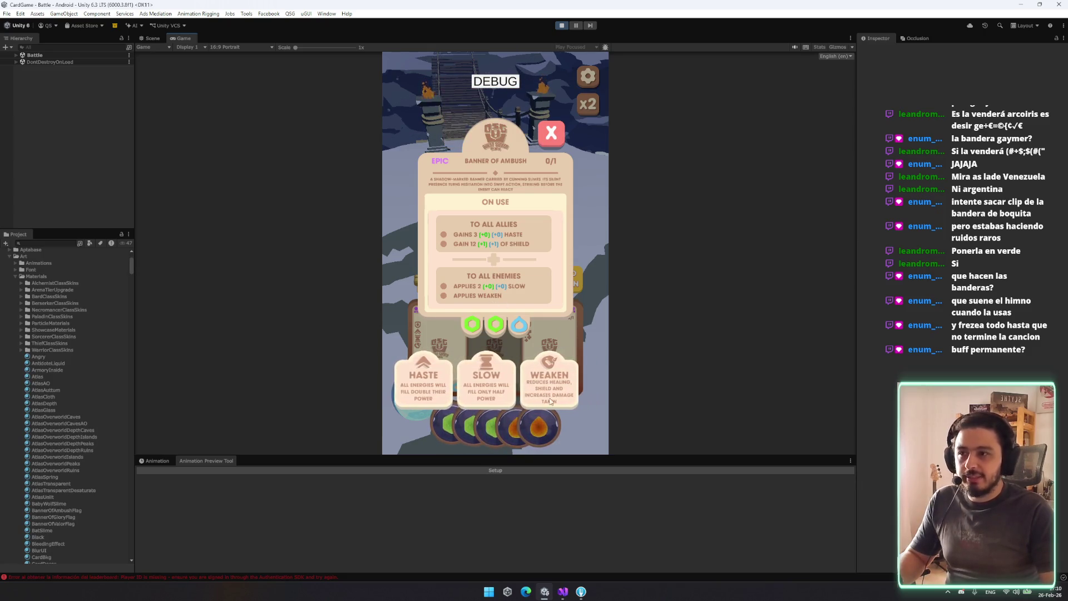
left_click(552, 133)
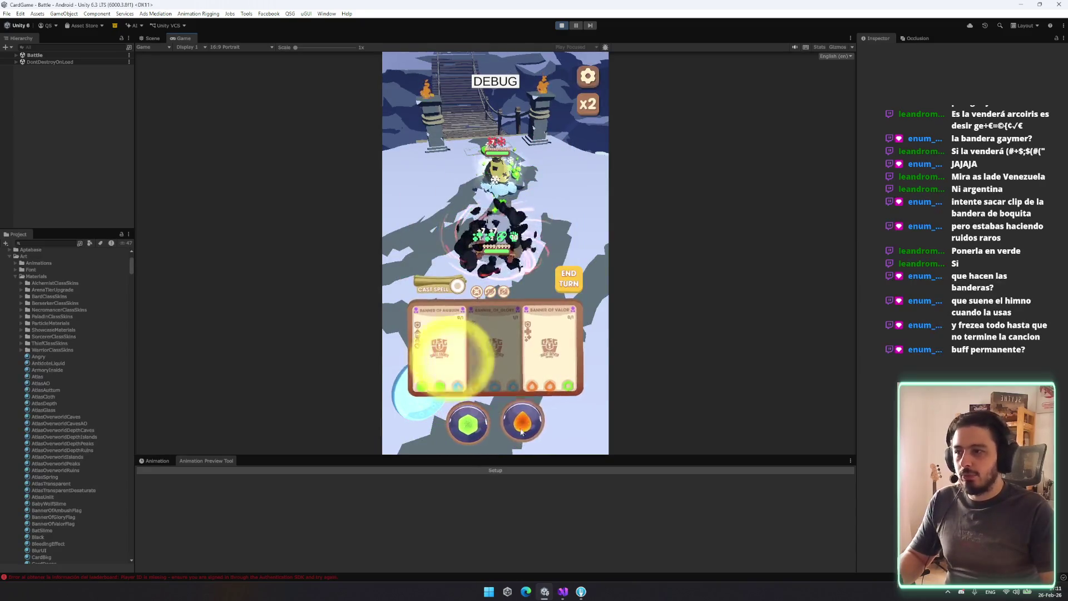
left_click(449, 325)
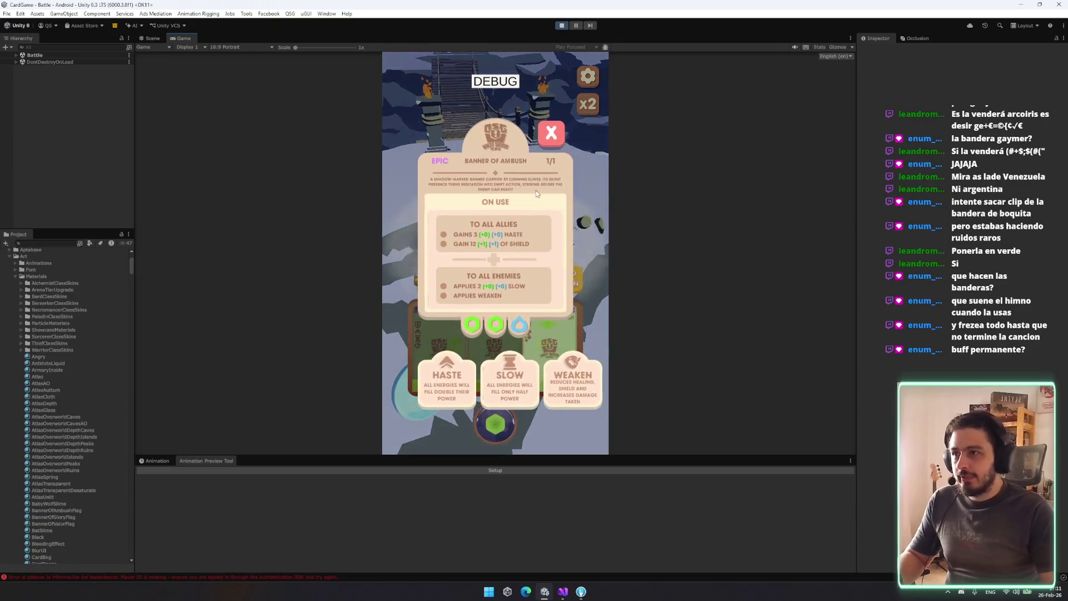
left_click_drag(449, 328, 453, 274)
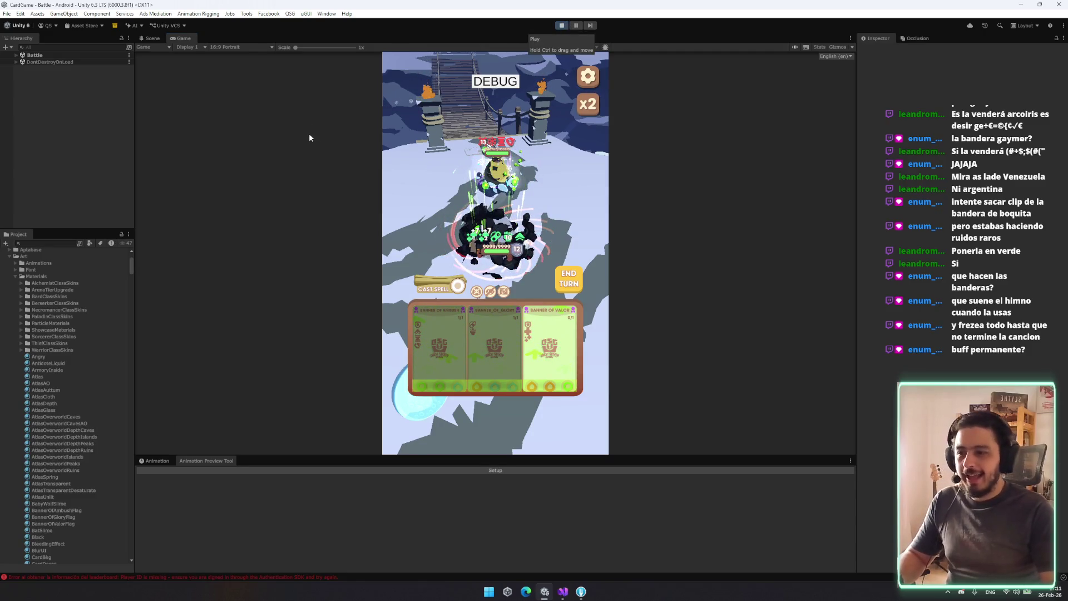
key("ctrl+p")
type("camou")
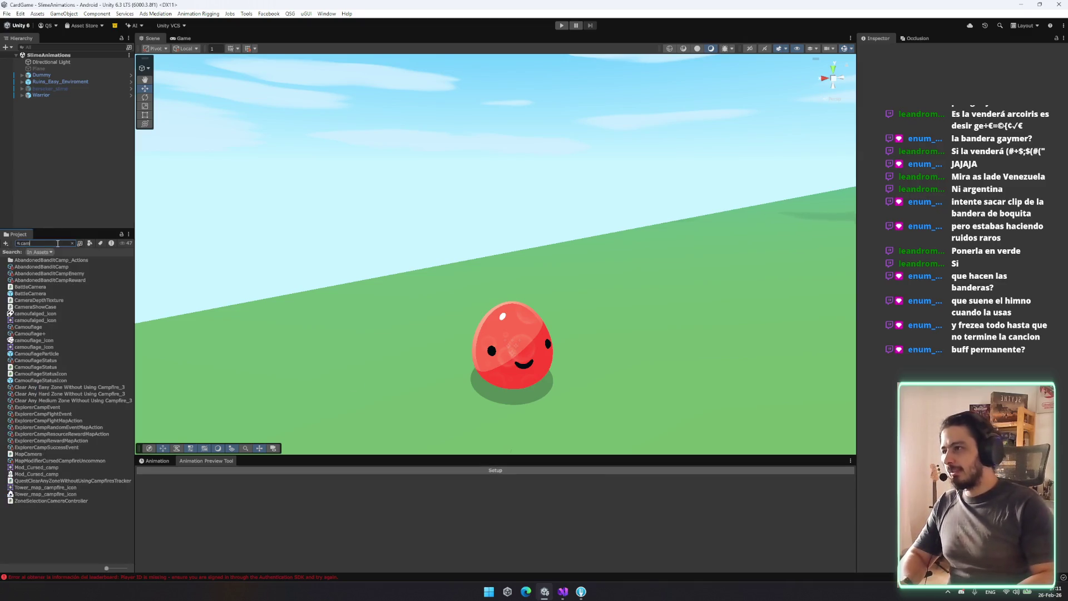
Search the Project for 'camouf' and open the CamouflageStatus script
key("BackSpace")
type("f")
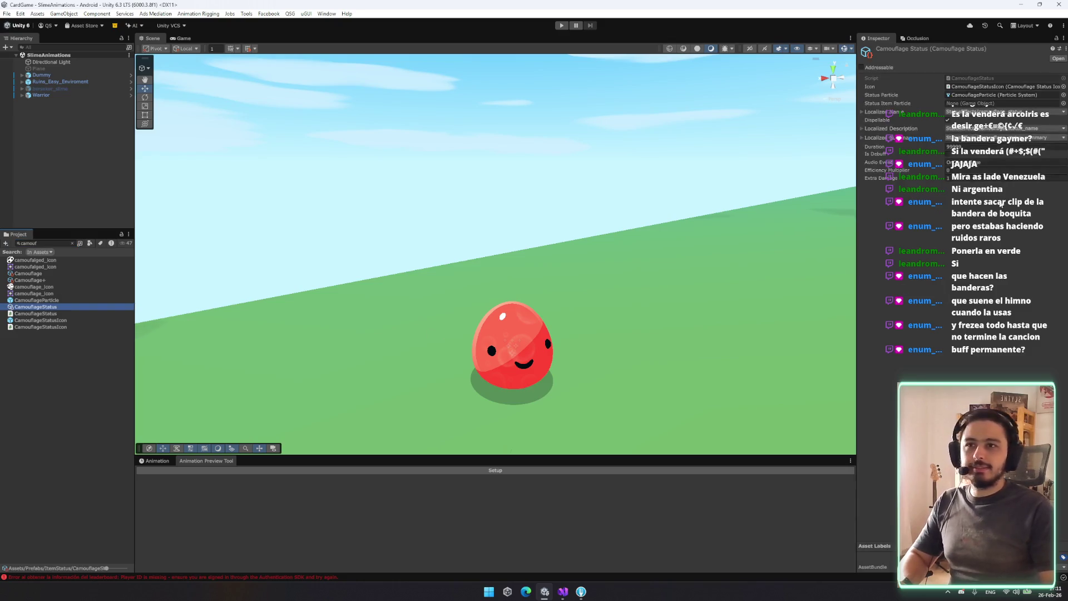
left_click(1005, 80)
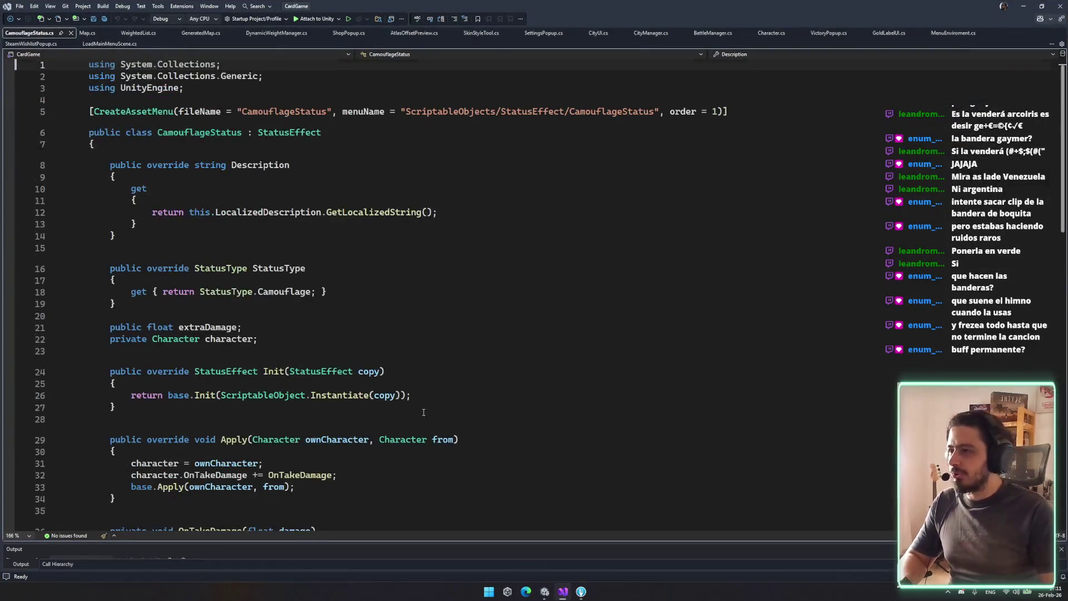
Read through CamouflageStatus.cs and select OnTakeDamage on line 39
scroll(335, 263, "down", 5)
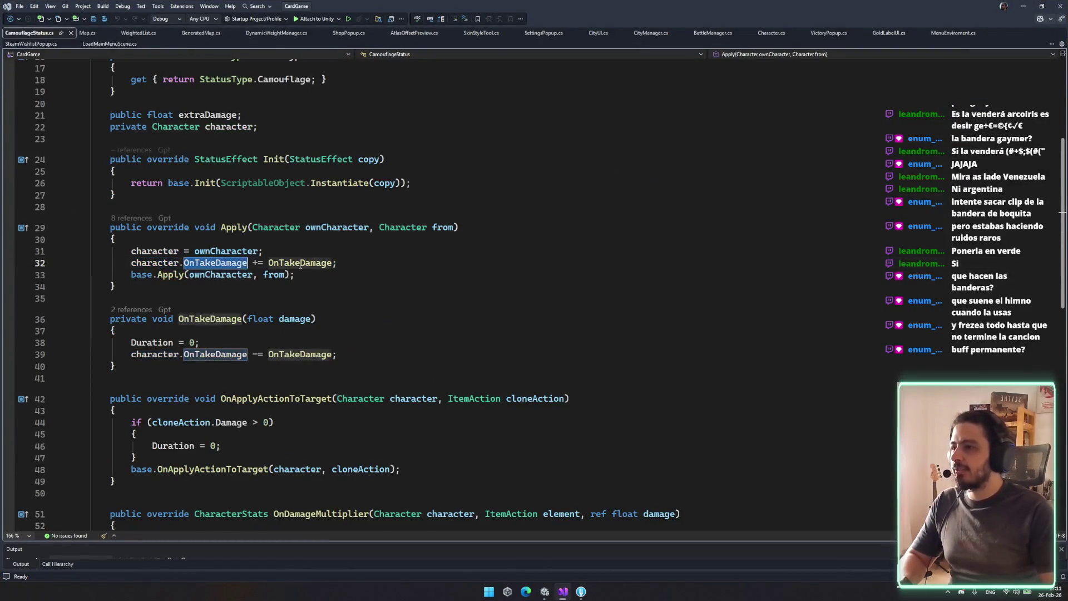
left_click(364, 367)
scroll(365, 378, "down", 4)
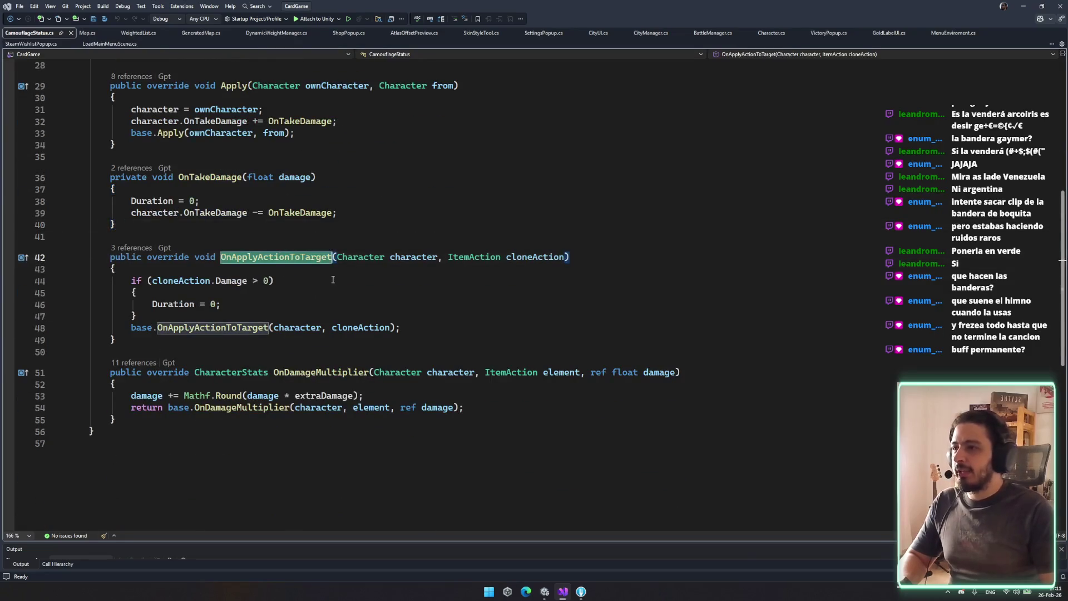
left_click(290, 213)
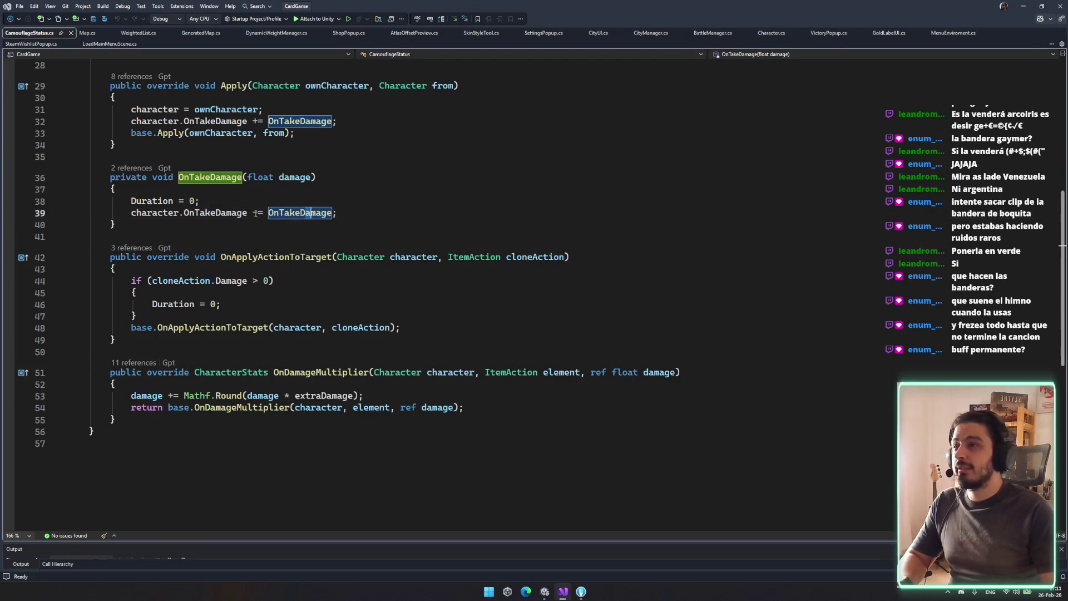
type("-")
double_click(301, 213)
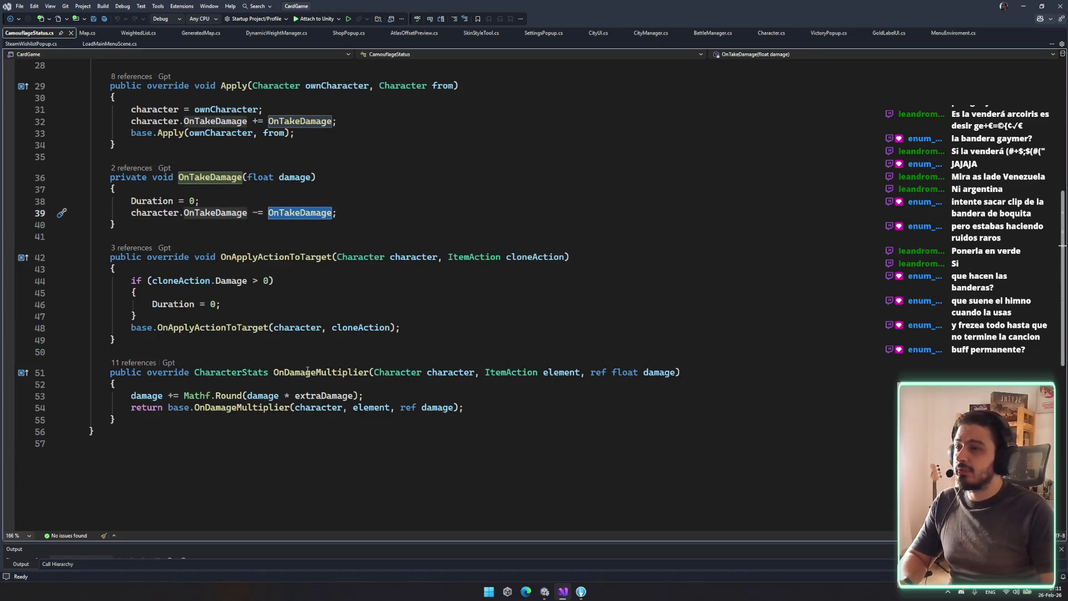
scroll(296, 353, "up", 3)
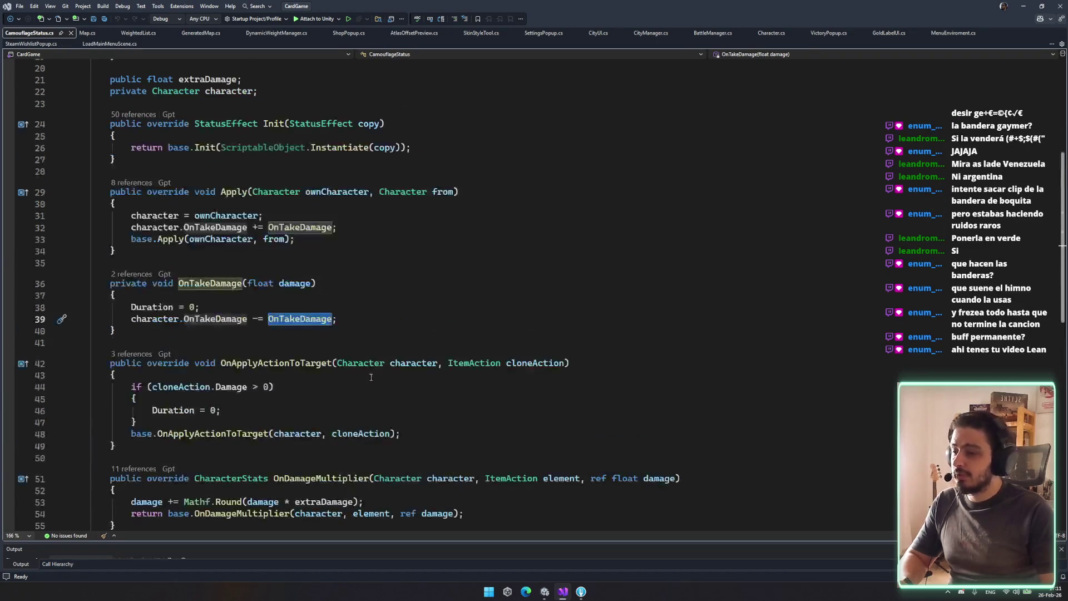
scroll(371, 365, "up", 3)
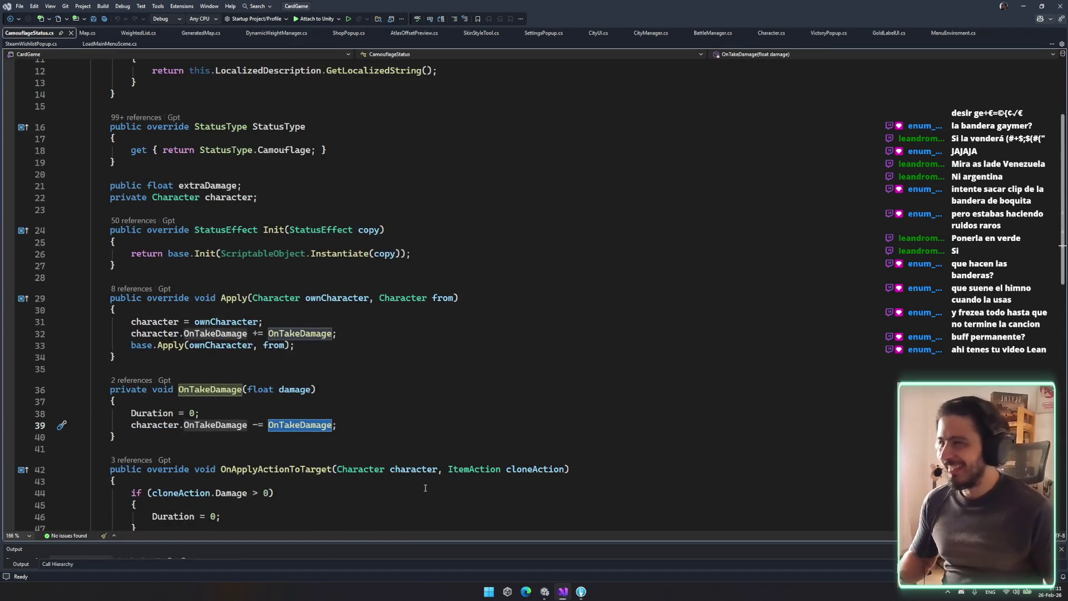
scroll(417, 468, "up", 4)
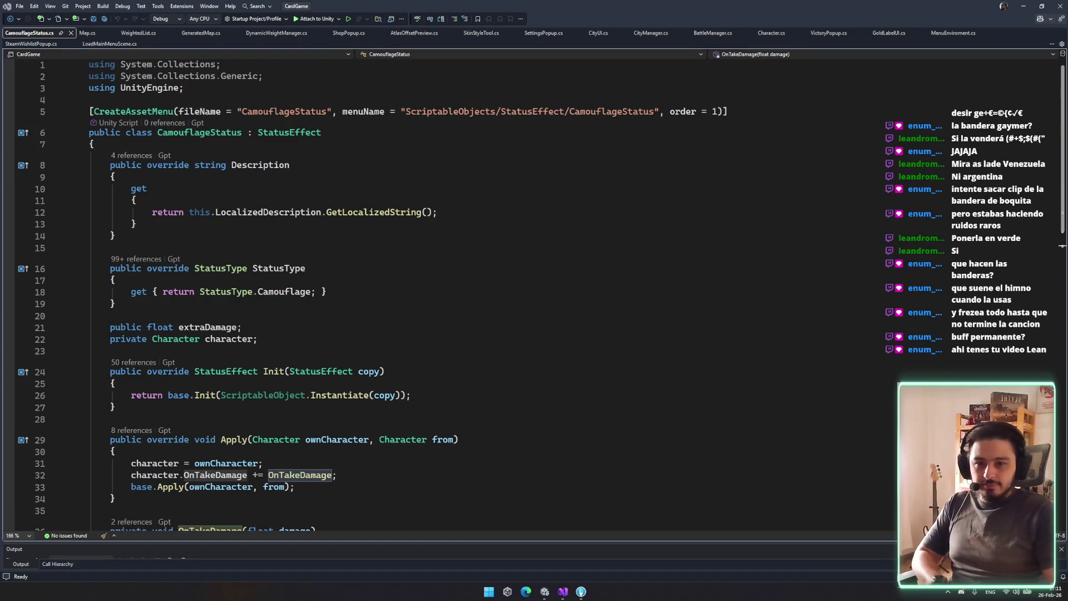
Review the code around line 33 without editing, then bring up Map.cs
left_click(713, 487)
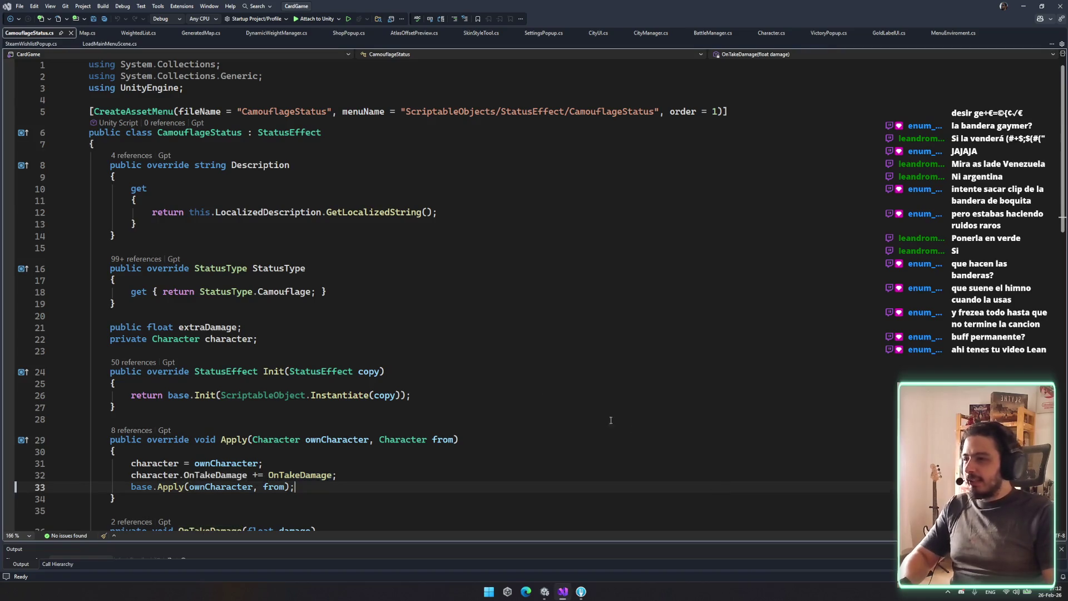
scroll(503, 386, "down", 6)
scroll(725, 426, "down", 4)
scroll(398, 328, "up", 9)
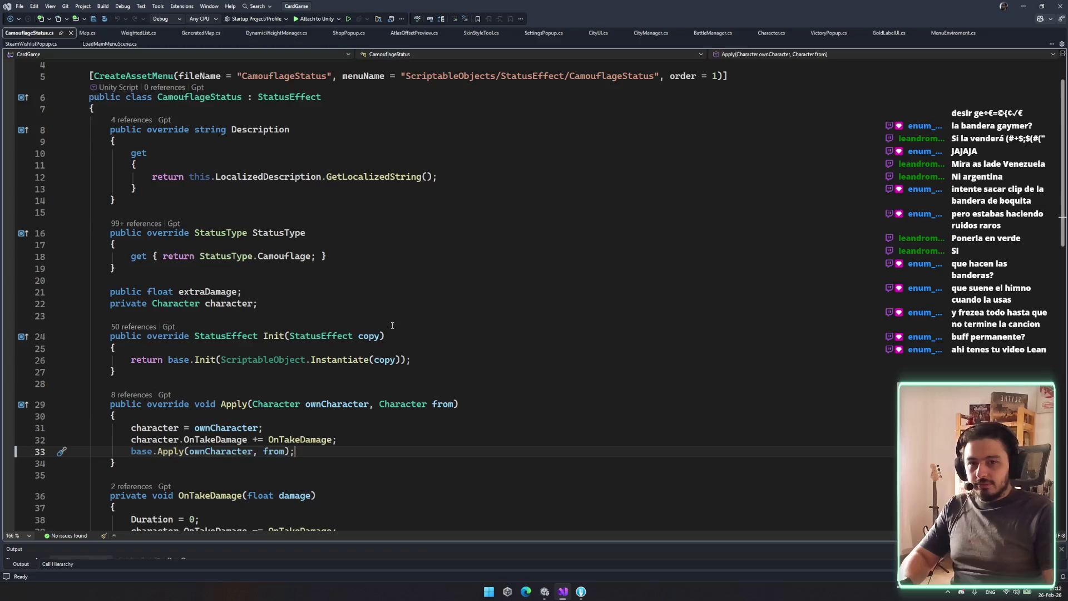
scroll(194, 205, "up", 1)
scroll(217, 192, "down", 7)
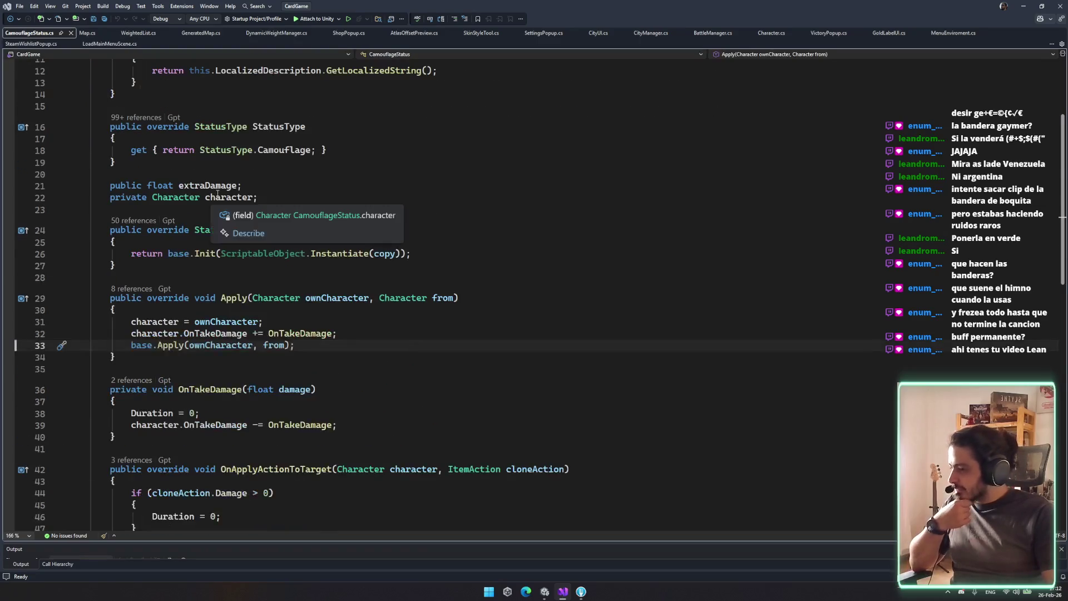
scroll(224, 189, "up", 7)
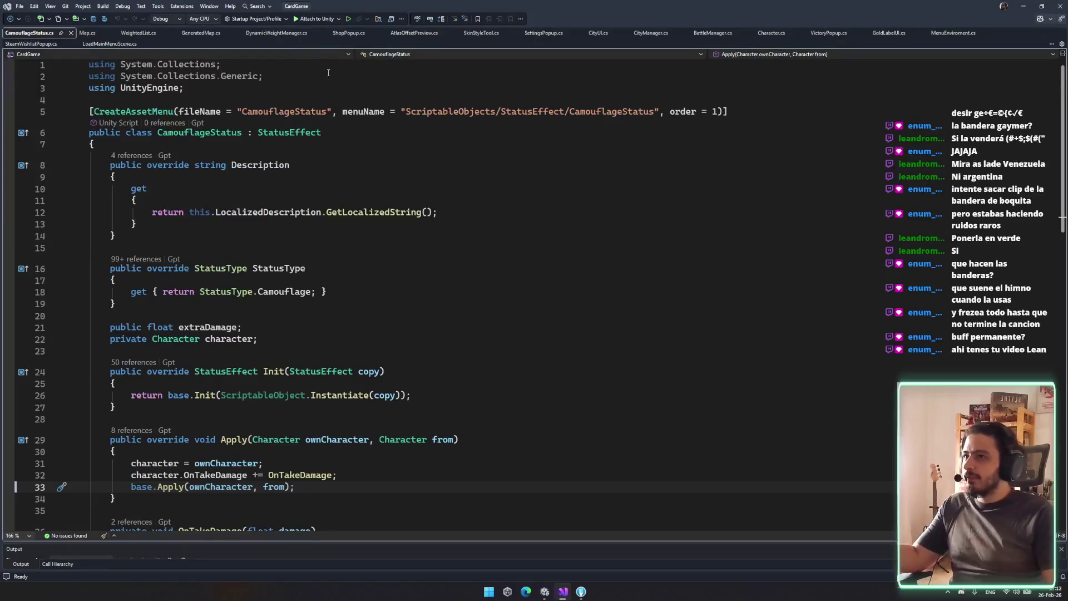
left_click(85, 33)
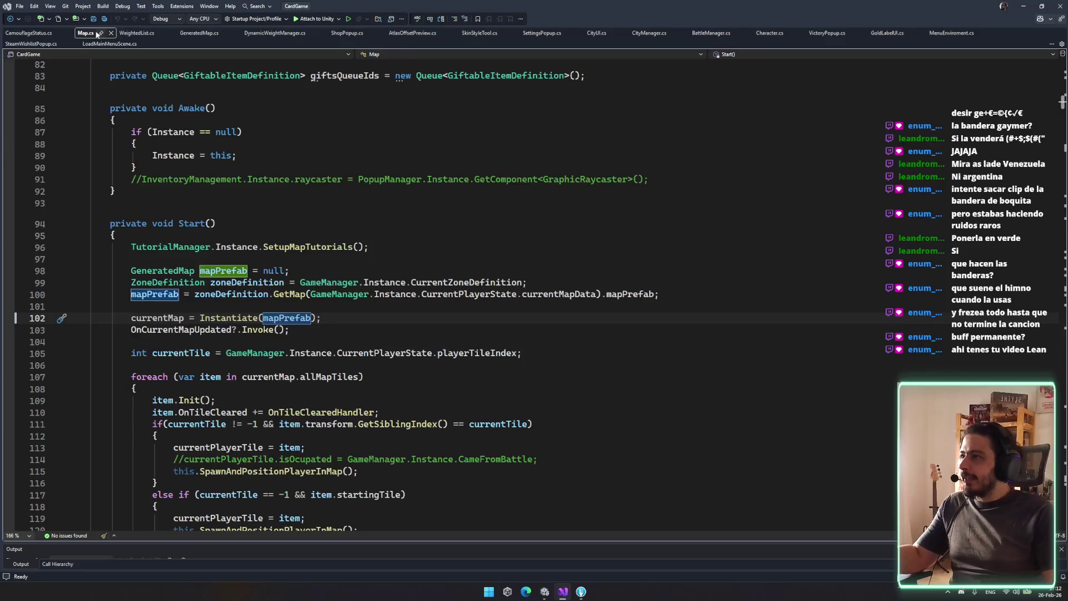
Close Map.cs and the other extra open files in Visual Studio
middle_click(97, 35)
middle_click(122, 32)
middle_click(121, 33)
middle_click(122, 32)
middle_click(122, 31)
middle_click(122, 32)
middle_click(120, 33)
middle_click(117, 34)
middle_click(116, 35)
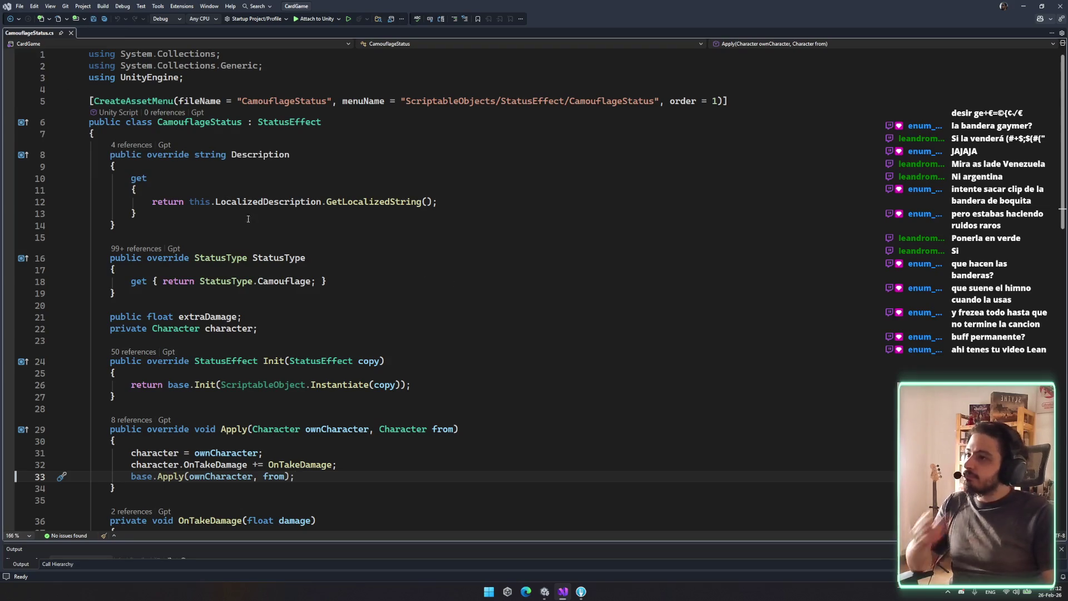
Inspect CamouflageStatus's Apply uses and its Camouflage StatusType value
scroll(321, 253, "down", 5)
scroll(356, 278, "down", 2)
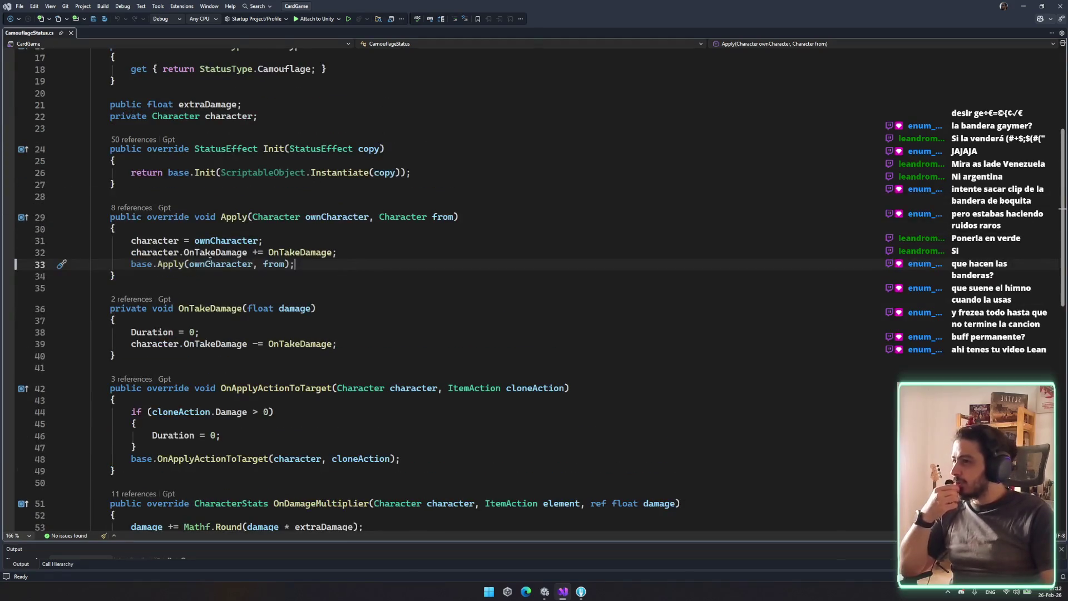
double_click(163, 265)
left_click(249, 226)
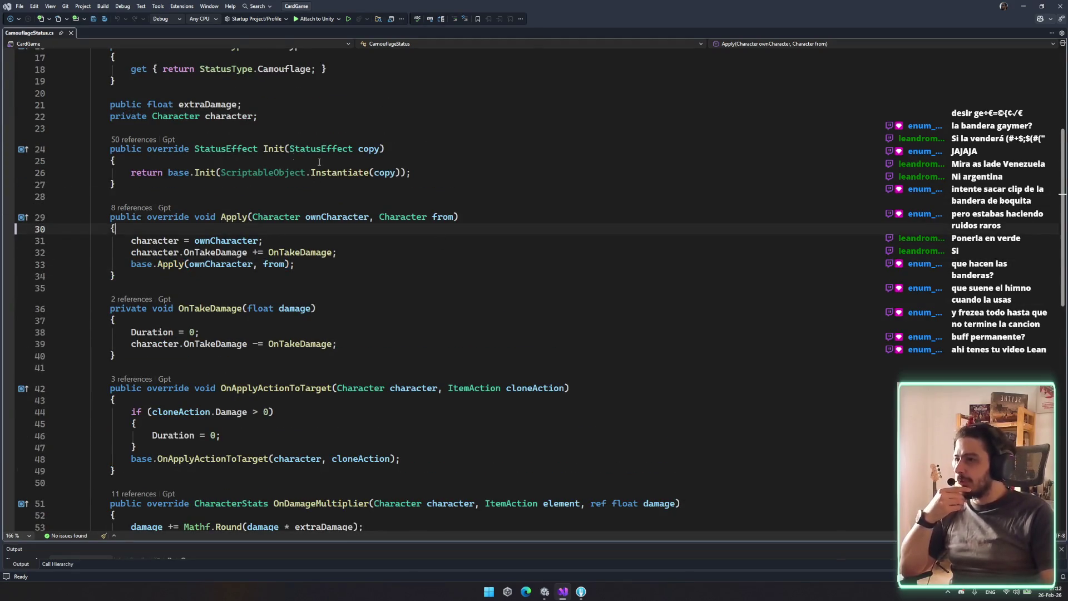
scroll(298, 271, "up", 5)
left_click(141, 269)
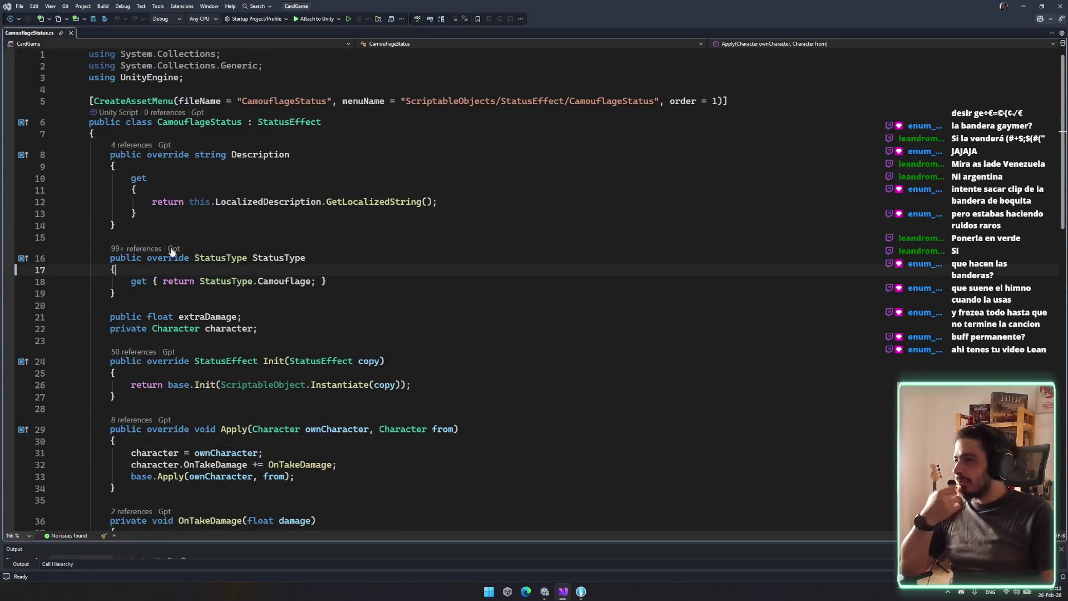
left_click(290, 281)
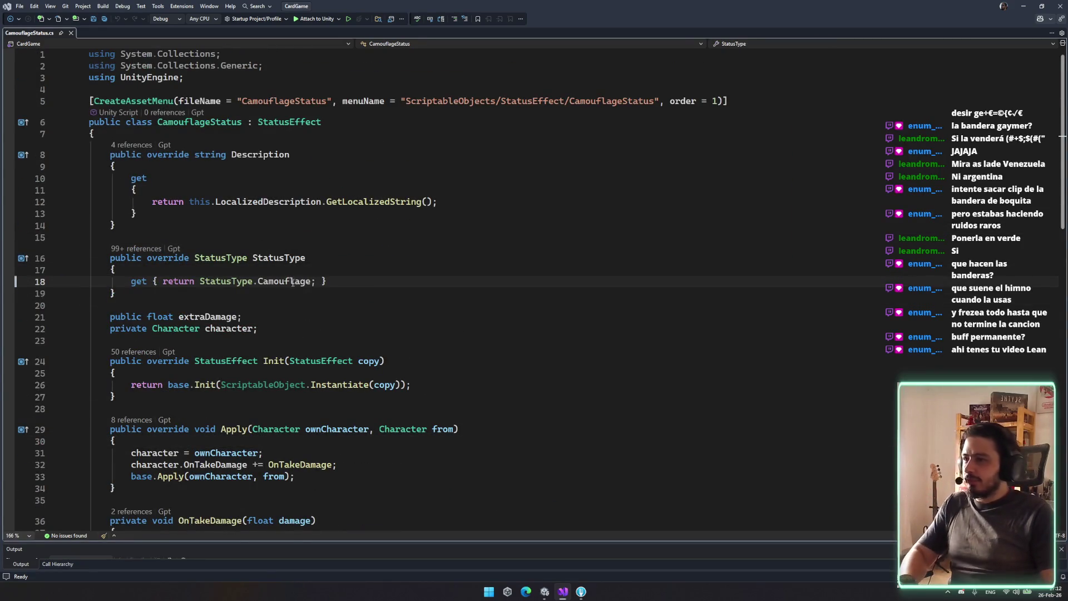
Inspect extraDamage, the OnDamageMultiplier override and the OnApplyActionToTarget method body
left_click(207, 317)
scroll(292, 333, "down", 8)
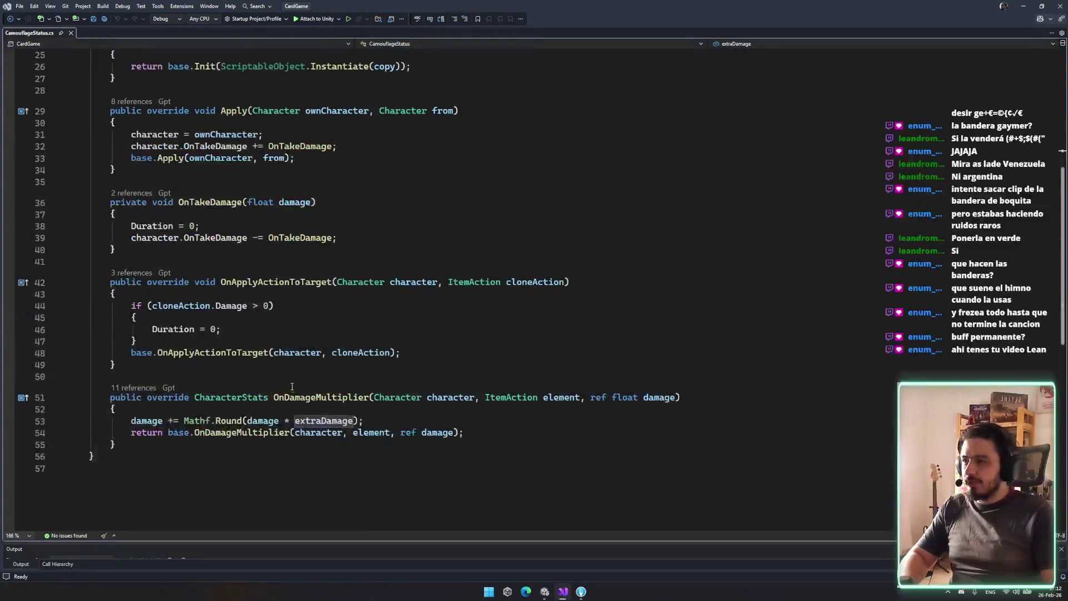
left_click(304, 397)
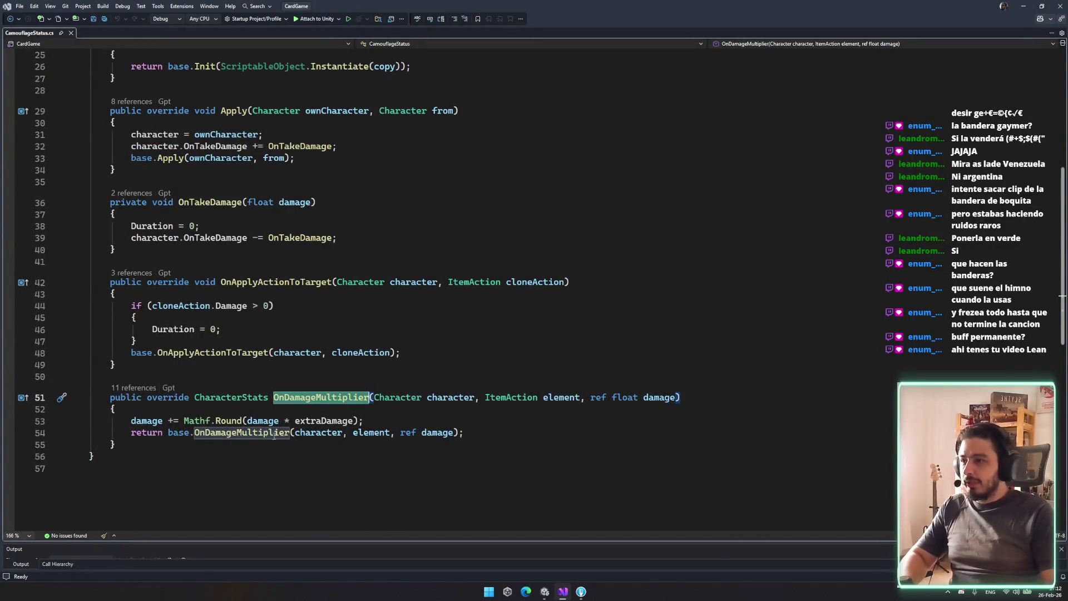
left_click_drag(283, 439, 247, 420)
left_click(133, 421)
left_click(190, 336)
left_click(183, 306)
left_click(286, 282)
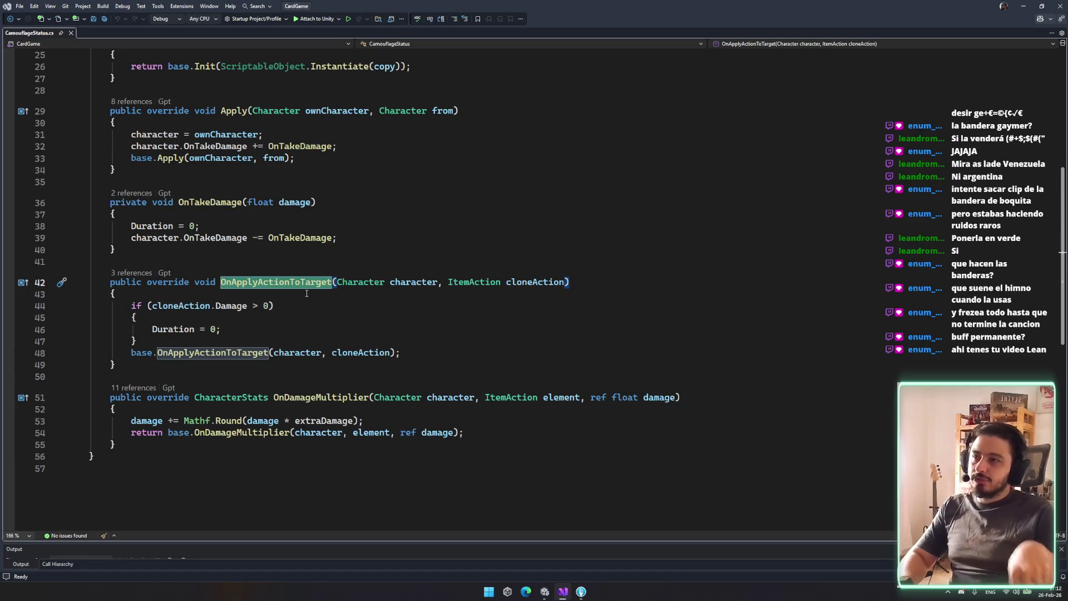
left_click_drag(189, 313, 256, 339)
left_click(255, 342)
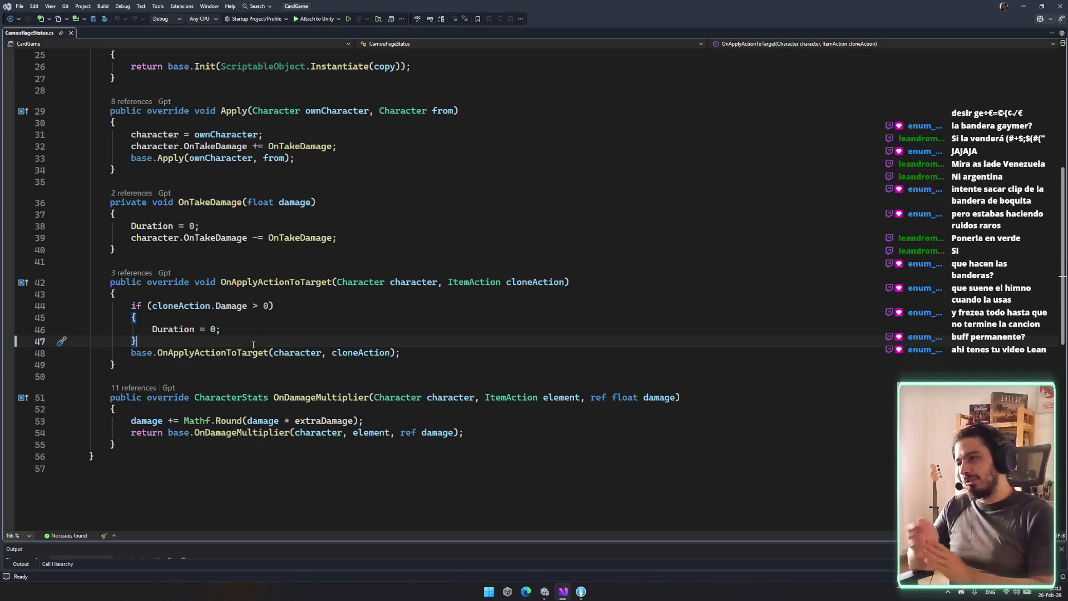
Follow OnApplyActionToTarget's references to its call in Character.cs, then return to Unity
left_click(133, 272)
left_click(304, 282)
scroll(359, 315, "up", 2)
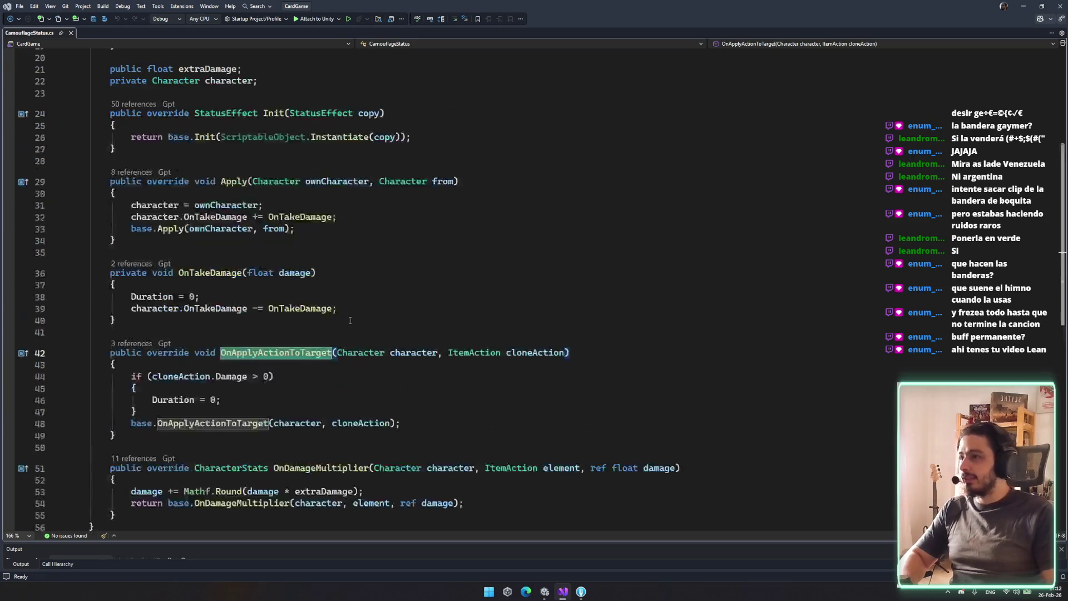
left_click(136, 344)
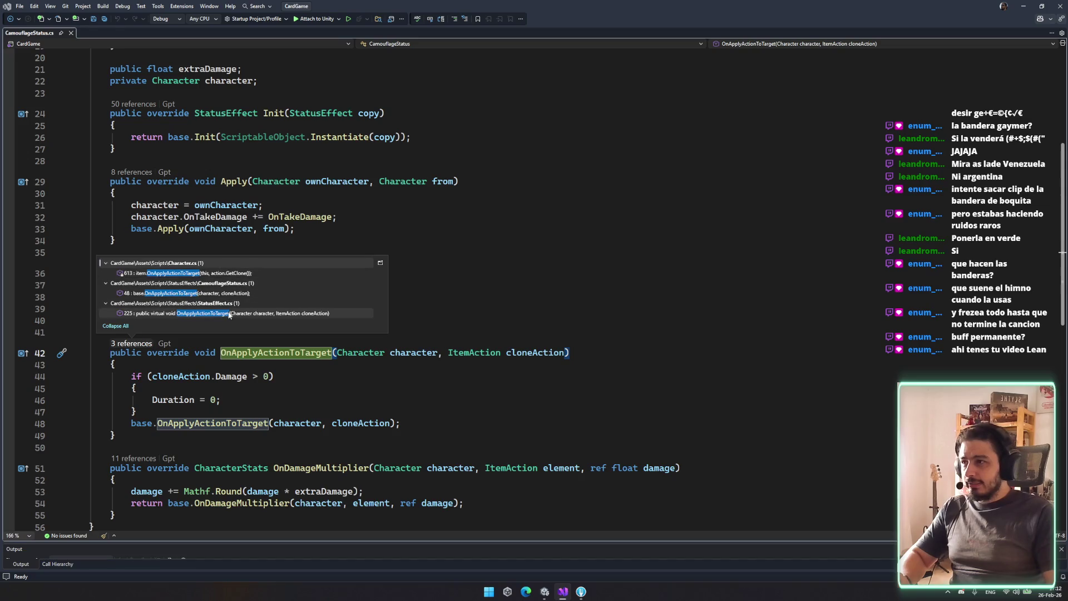
mouse_move(233, 318)
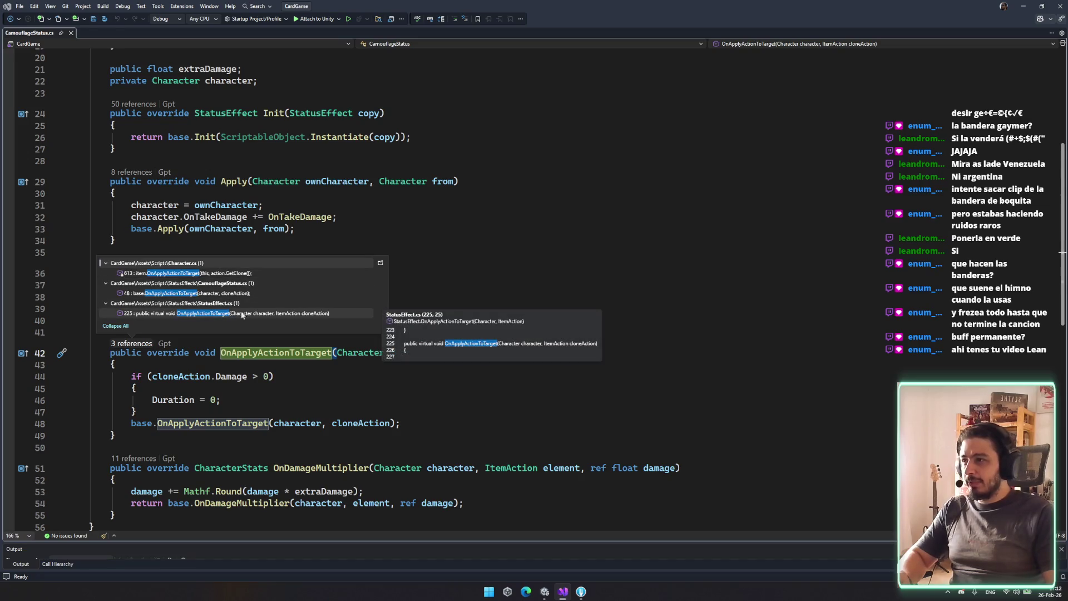
left_click(221, 273)
scroll(329, 328, "up", 6)
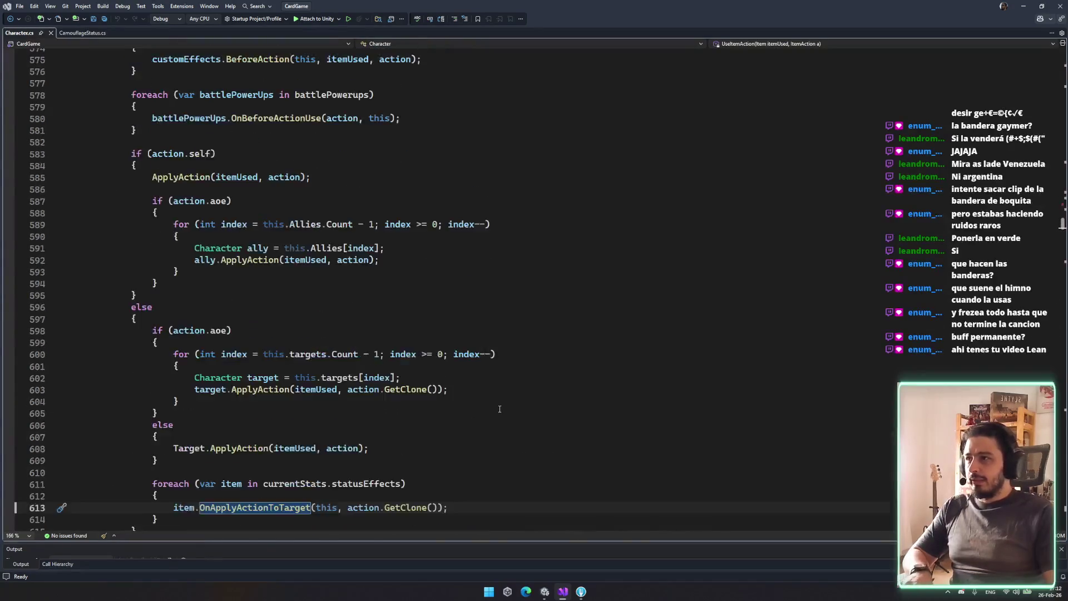
scroll(467, 399, "down", 3)
key("alt+Tab")
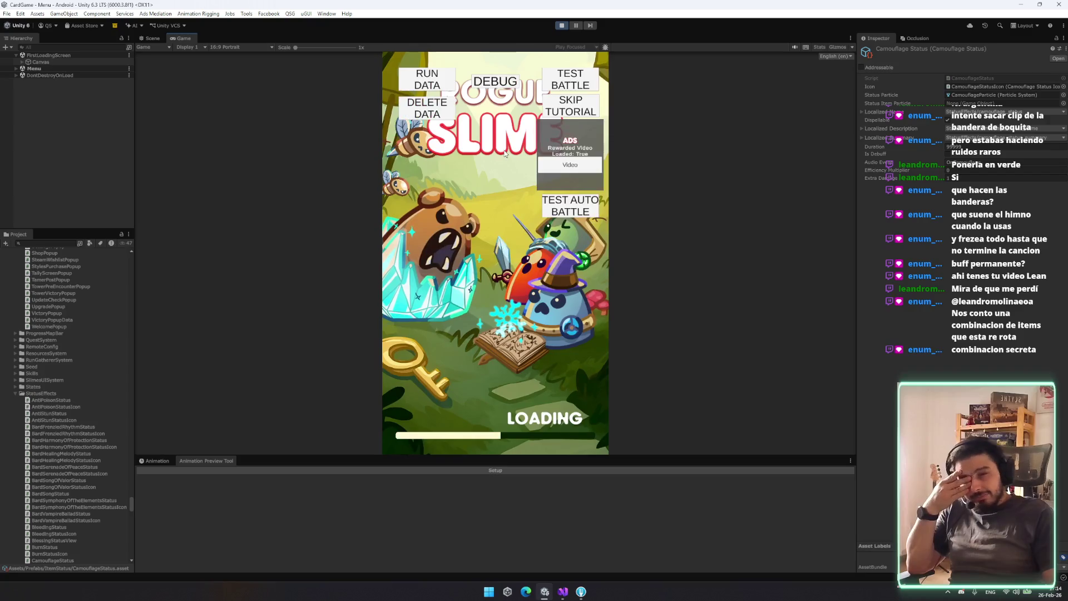
Start a test battle, play Banner of Glory, and cast the spell at the enemy
left_click(570, 81)
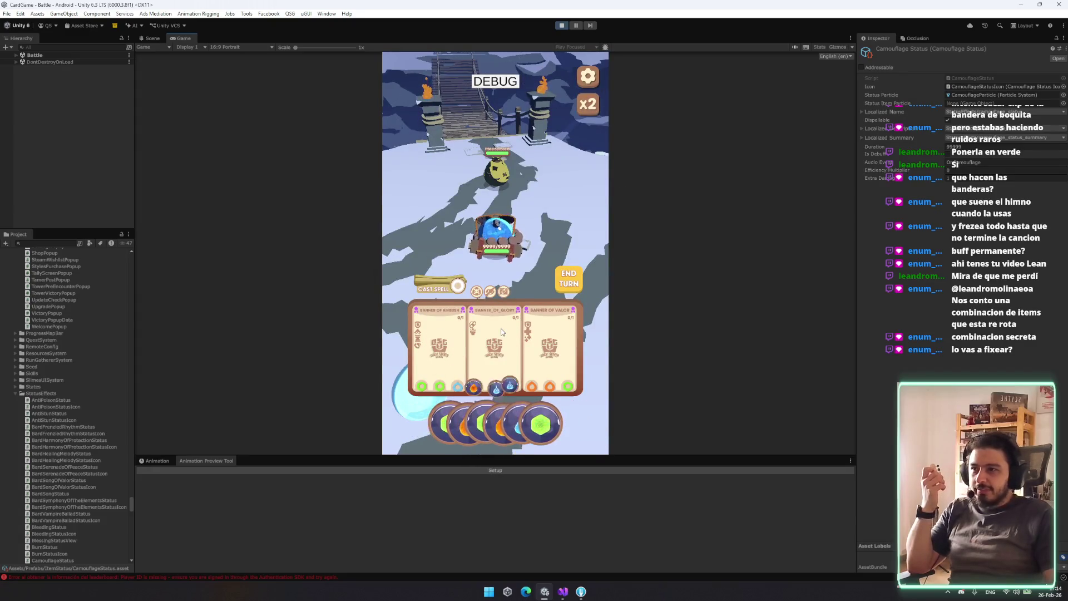
left_click(513, 312)
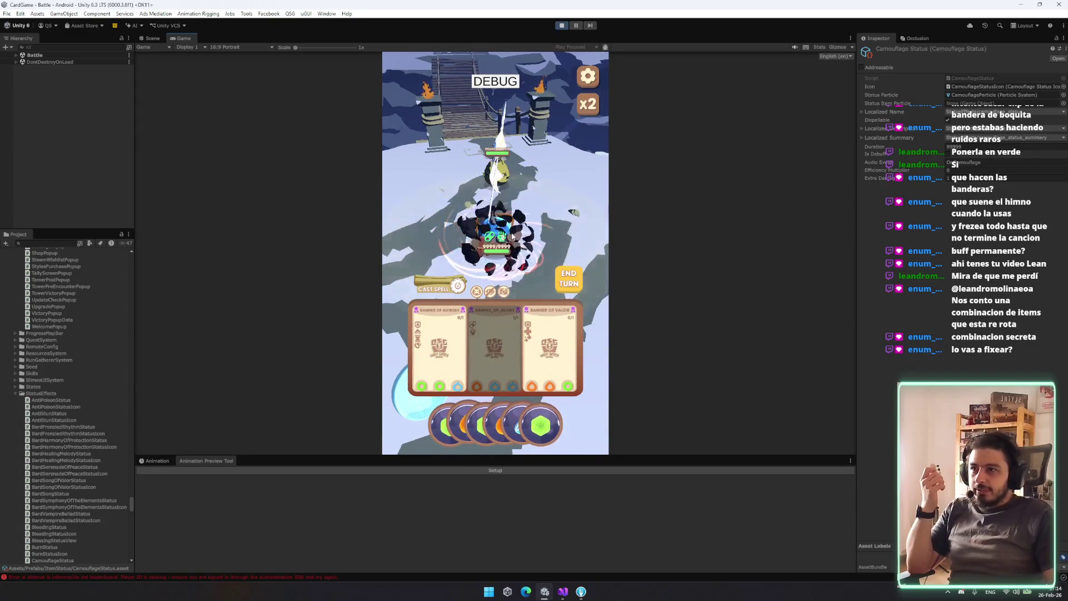
left_click(491, 291)
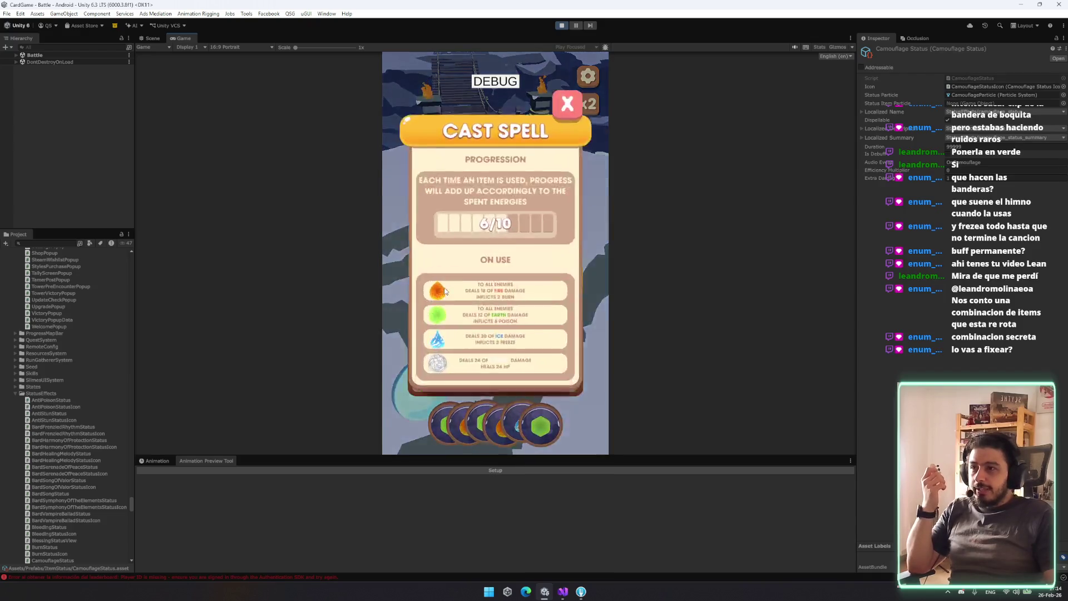
left_click(576, 439)
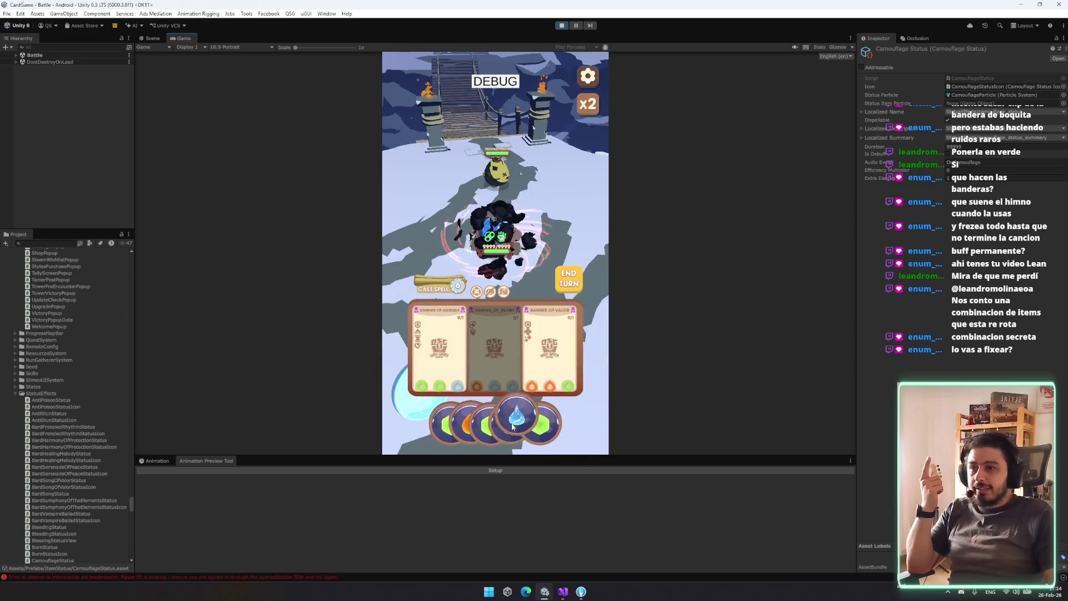
left_click(457, 286)
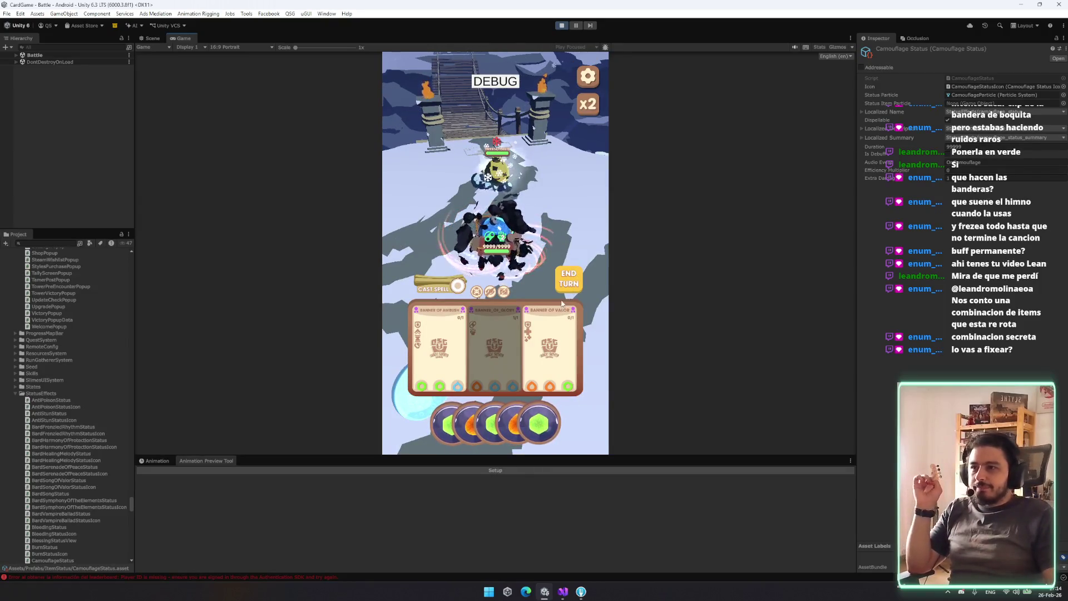
Play the orange orb, read the enemy's status effect, stop Play, and open the Localization sheet
mouse_move(515, 427)
left_mouse_down()
mouse_move(479, 425)
mouse_move(473, 412)
left_mouse_up()
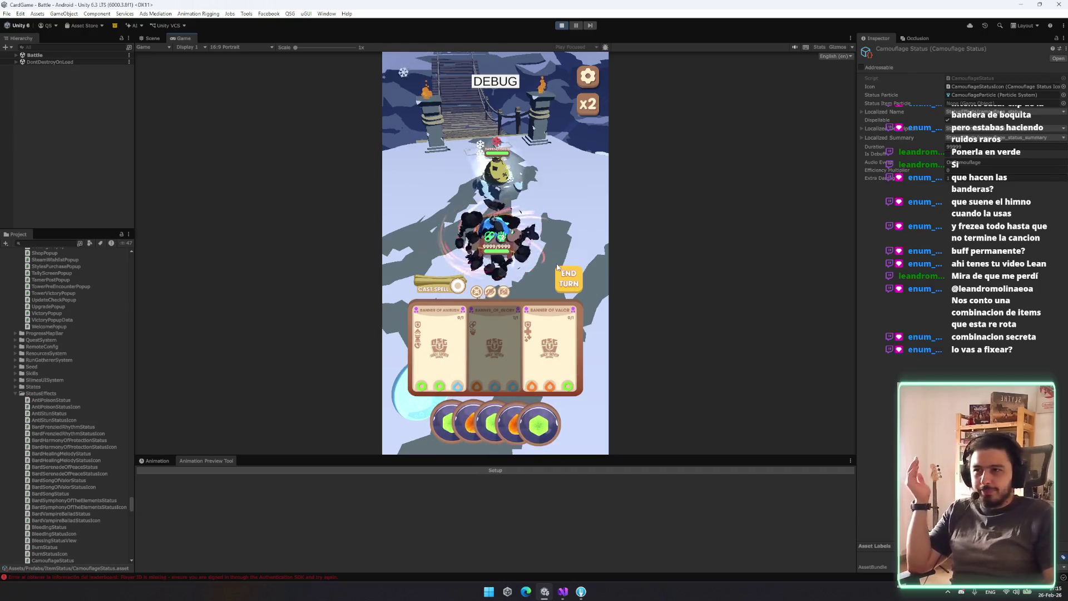
left_click(488, 238)
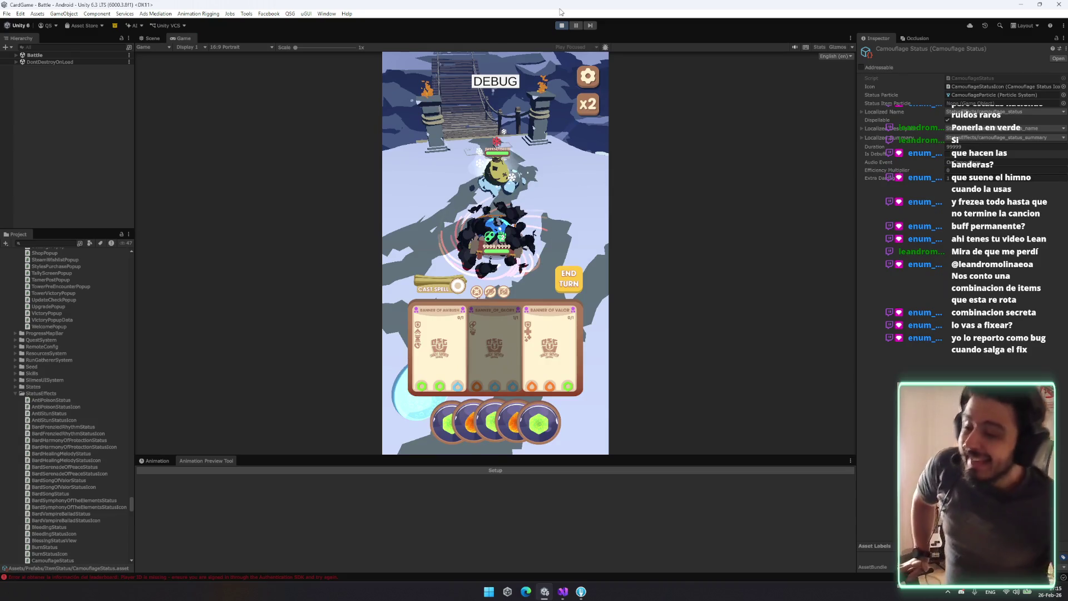
key("ctrl+p")
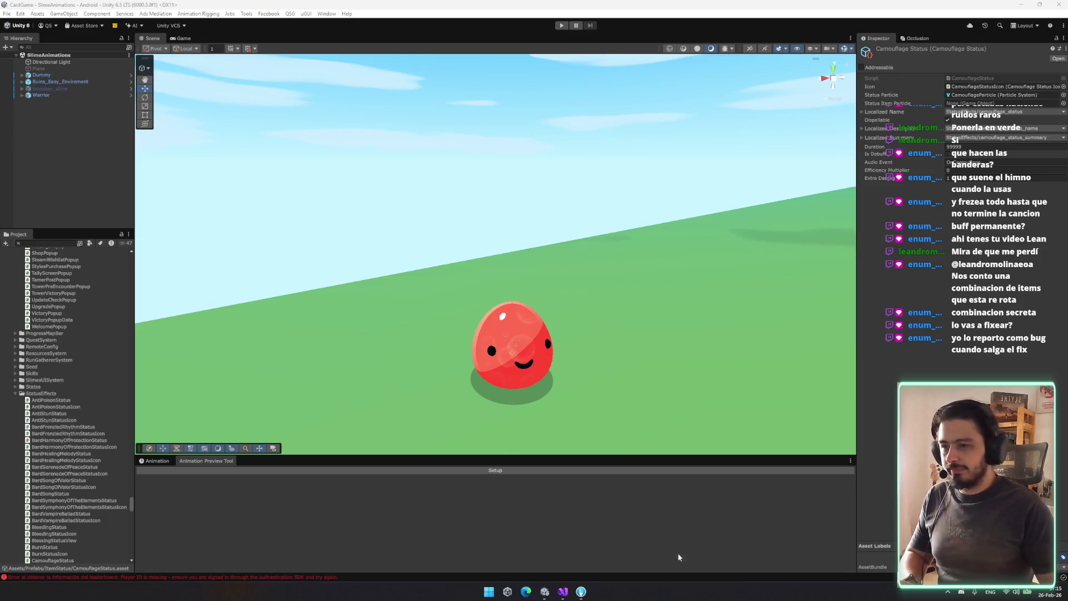
left_click(525, 591)
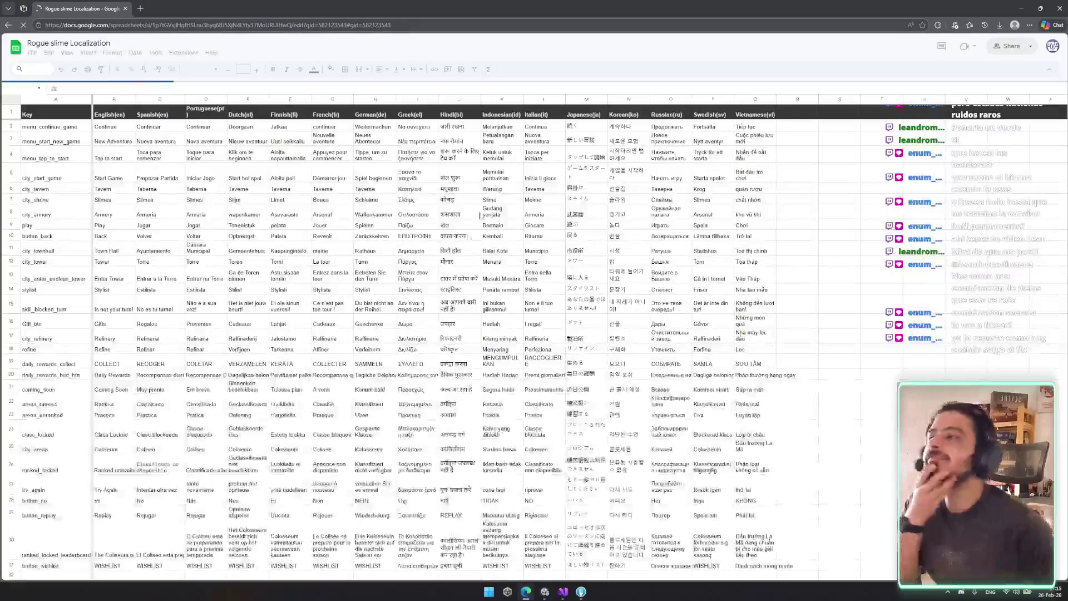
Look through the Skills sheet of the localization spreadsheet
scroll(573, 390, "down", 8)
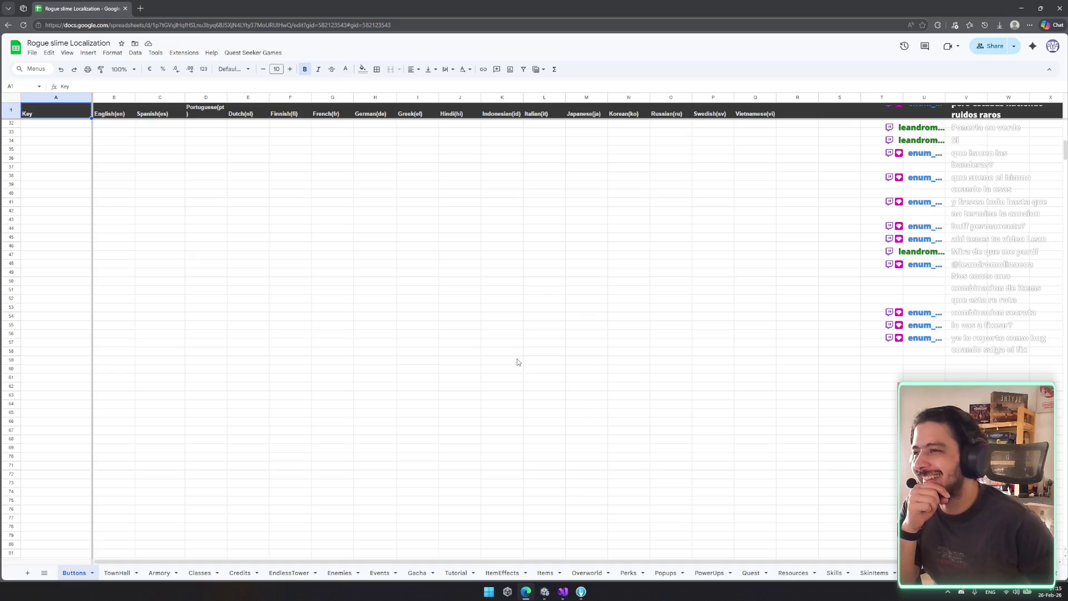
scroll(388, 241, "up", 8)
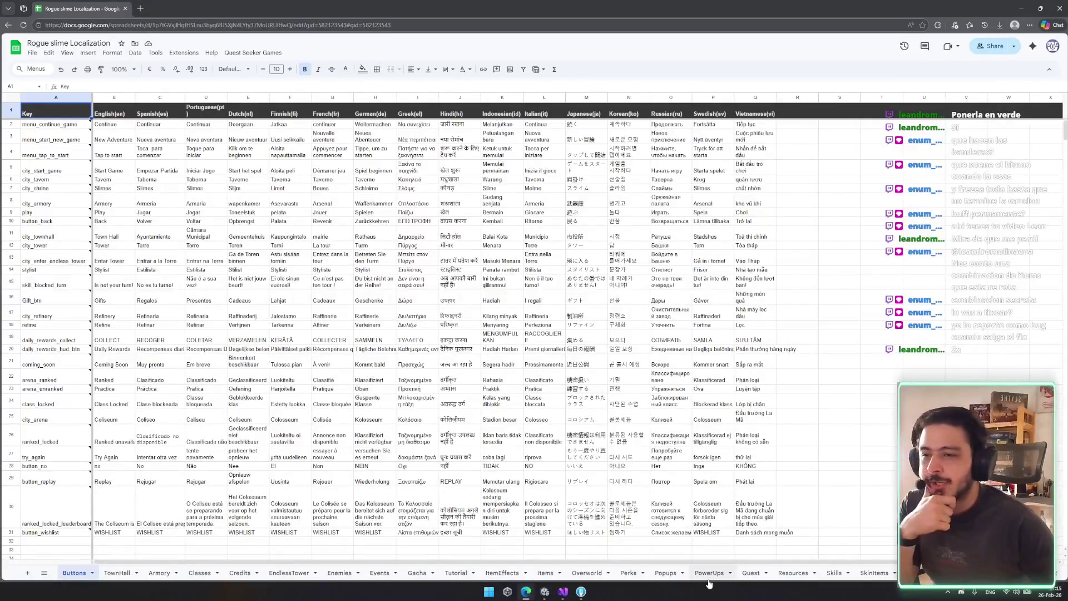
left_click(834, 573)
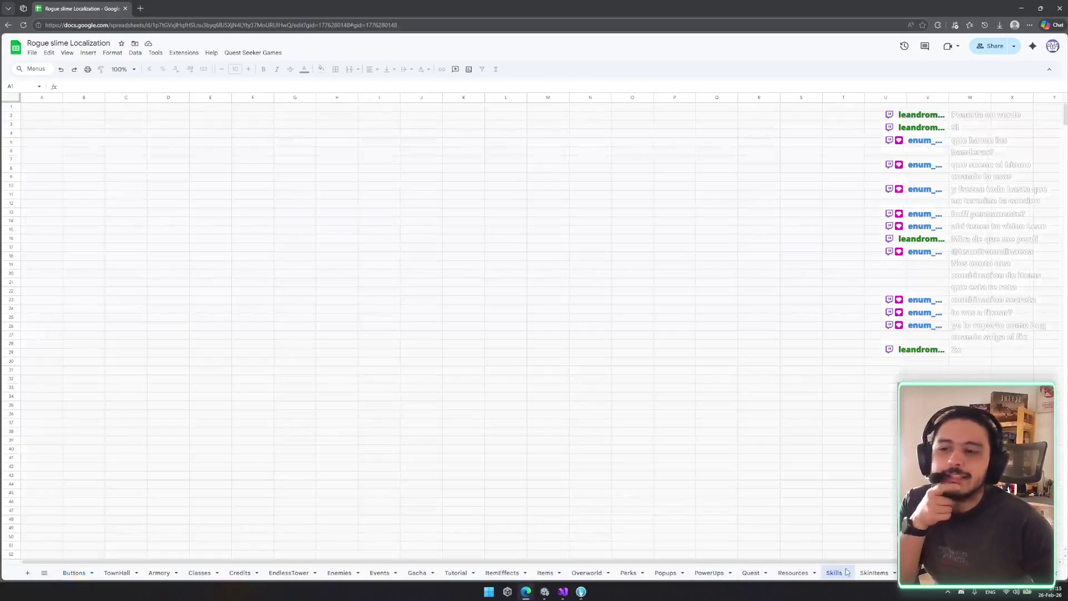
scroll(461, 454, "down", 10)
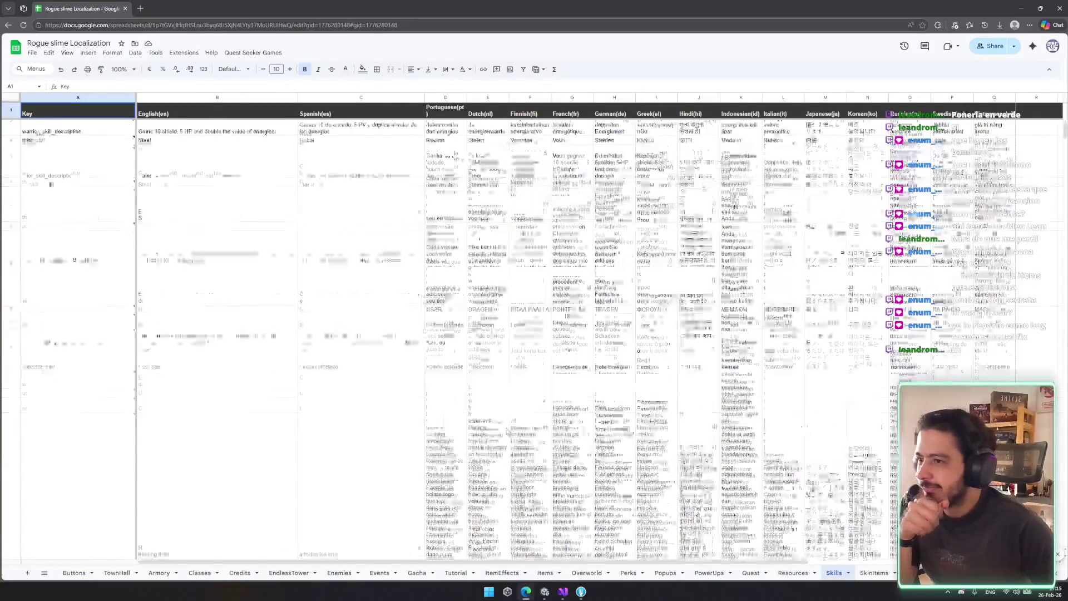
scroll(523, 379, "down", 10)
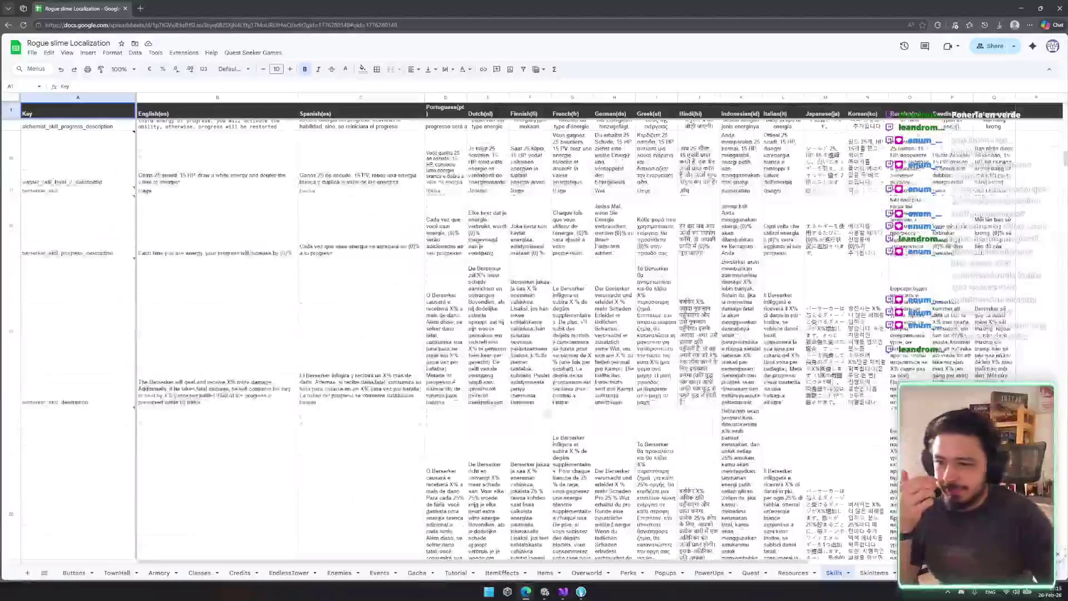
scroll(523, 379, "down", 5)
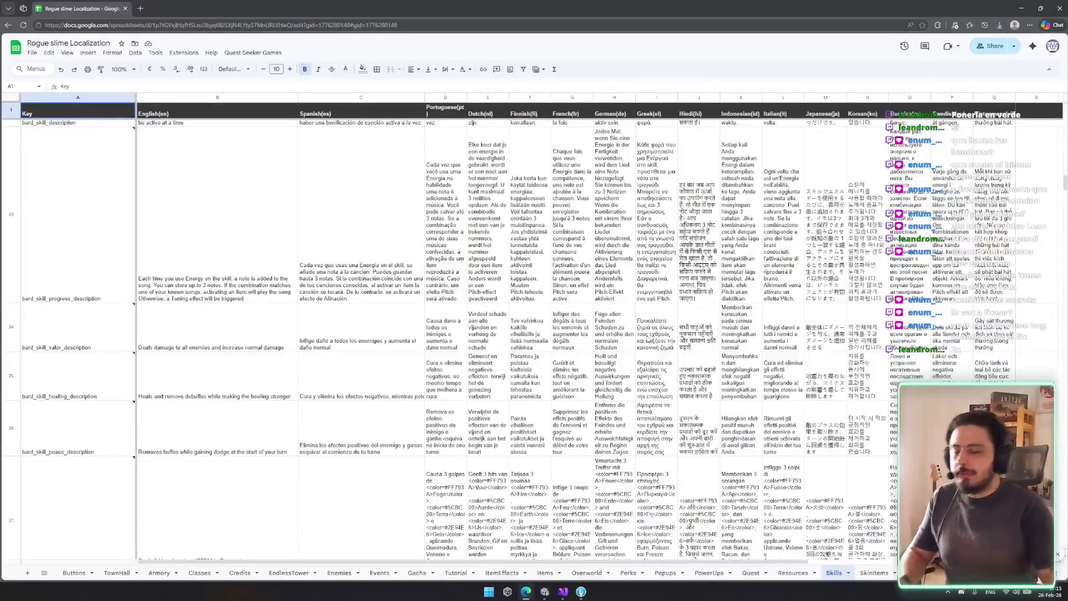
scroll(174, 344, "down", 5)
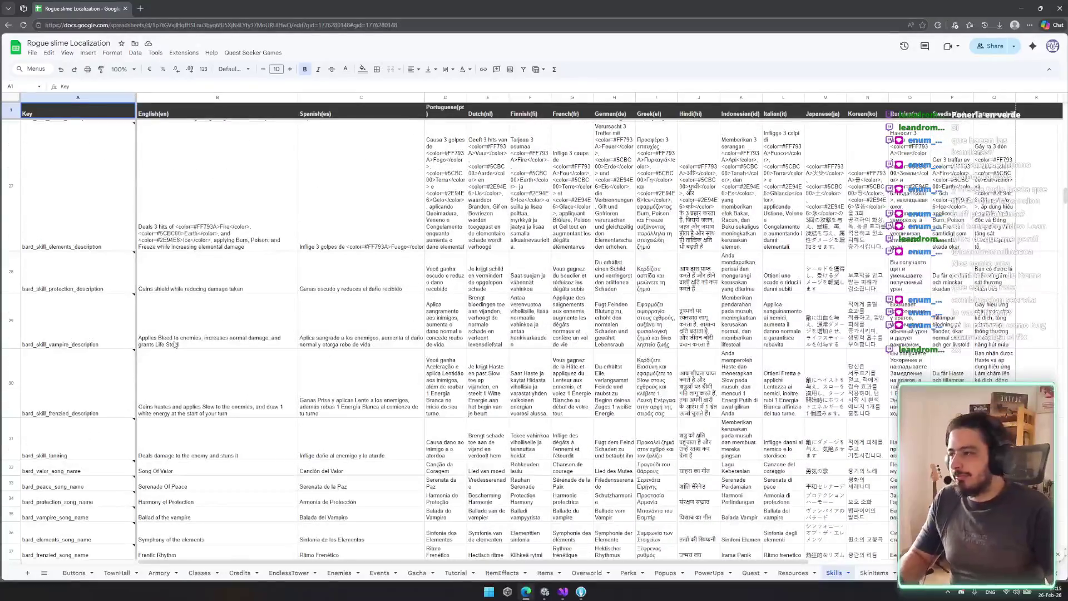
scroll(231, 274, "down", 10)
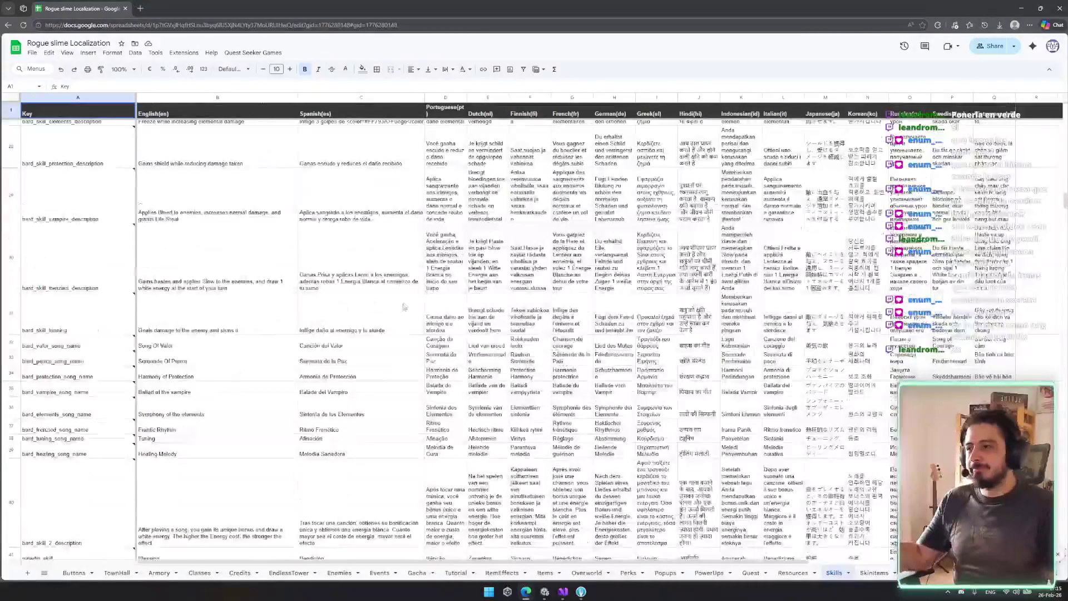
Search the ItemEffects sheet for 'camus' entries, then close the search
left_click(502, 573)
left_click(509, 436)
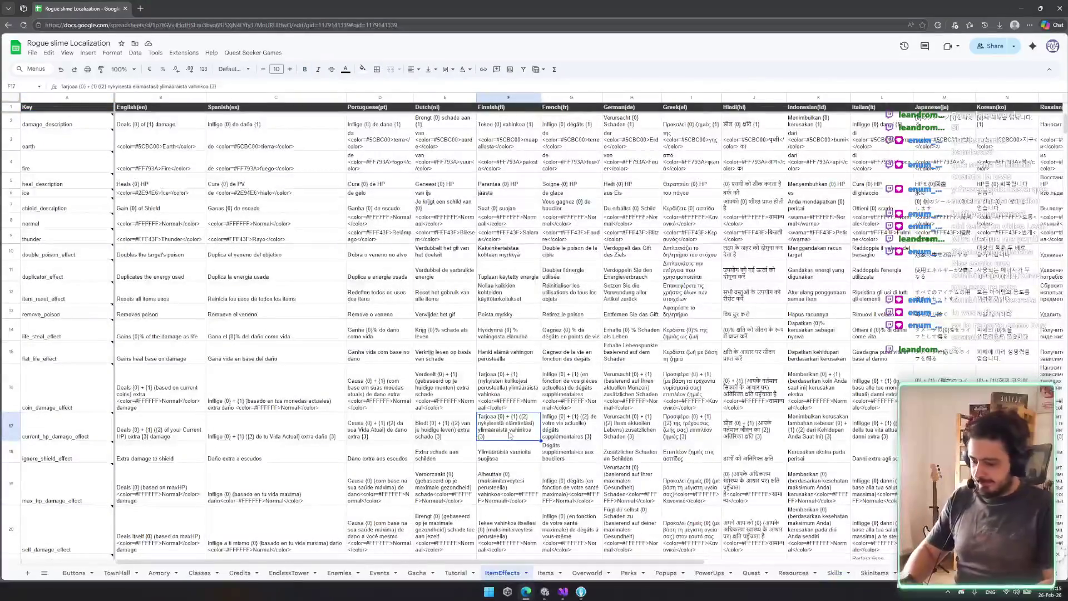
key("ctrl+f")
type("cam")
key("Return")
key("Return")
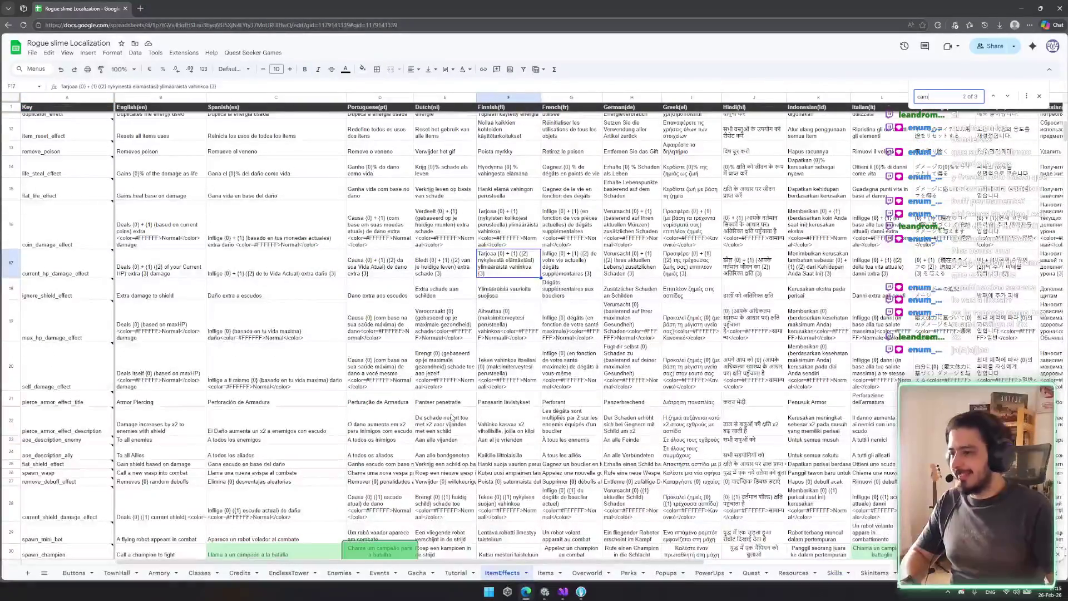
type("u")
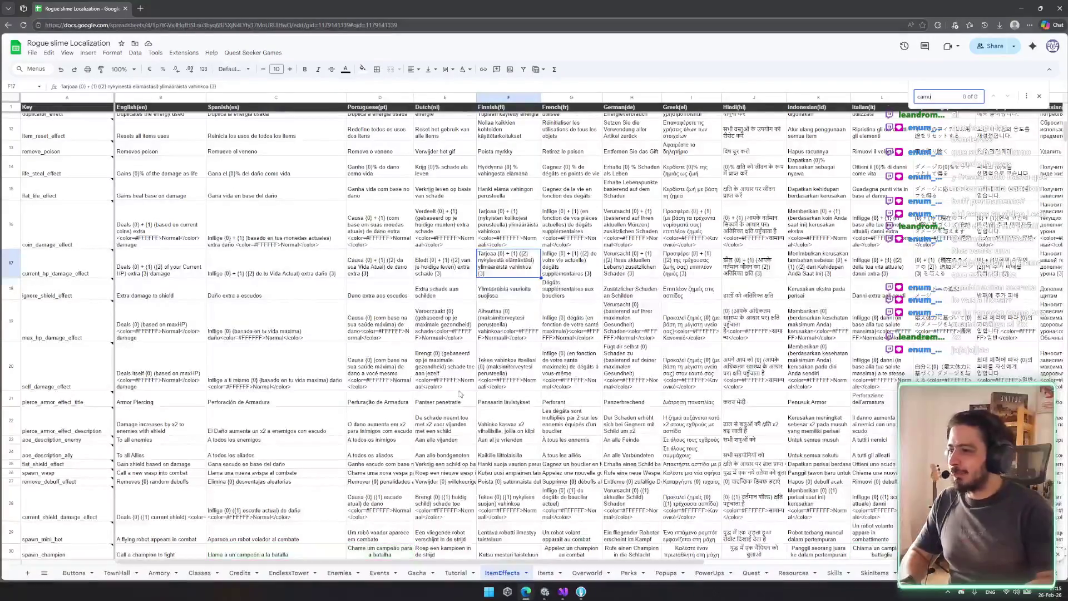
key("BackSpace")
key("BackSpace")
type("us")
key("Escape")
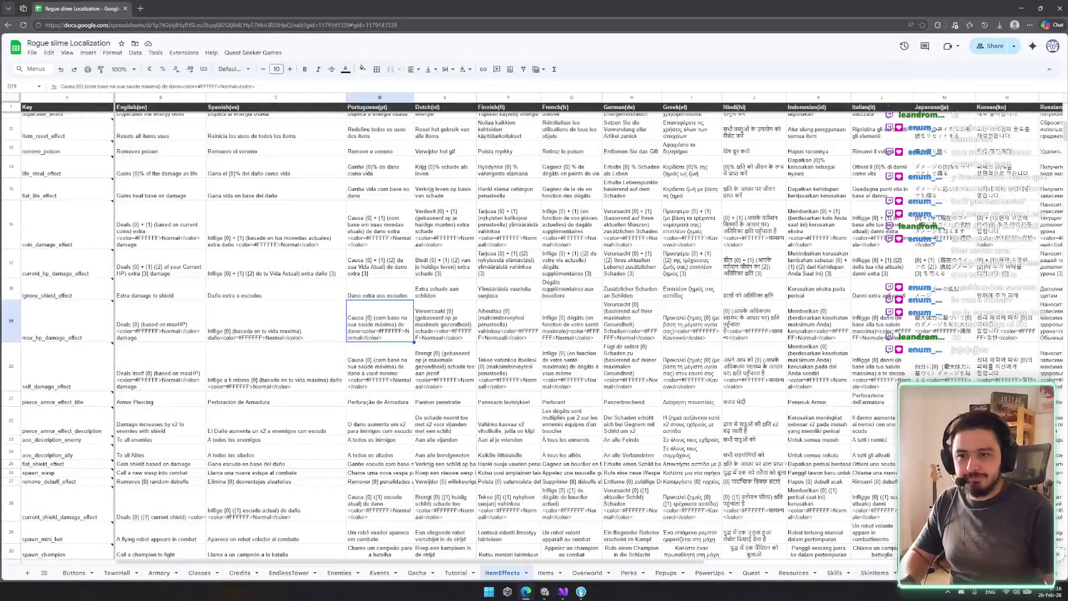
Find 'camu' on the StatusEffects sheet to reach the camouflage_status rows
left_click(118, 573)
key("ctrl+f")
type("camu")
key("Return")
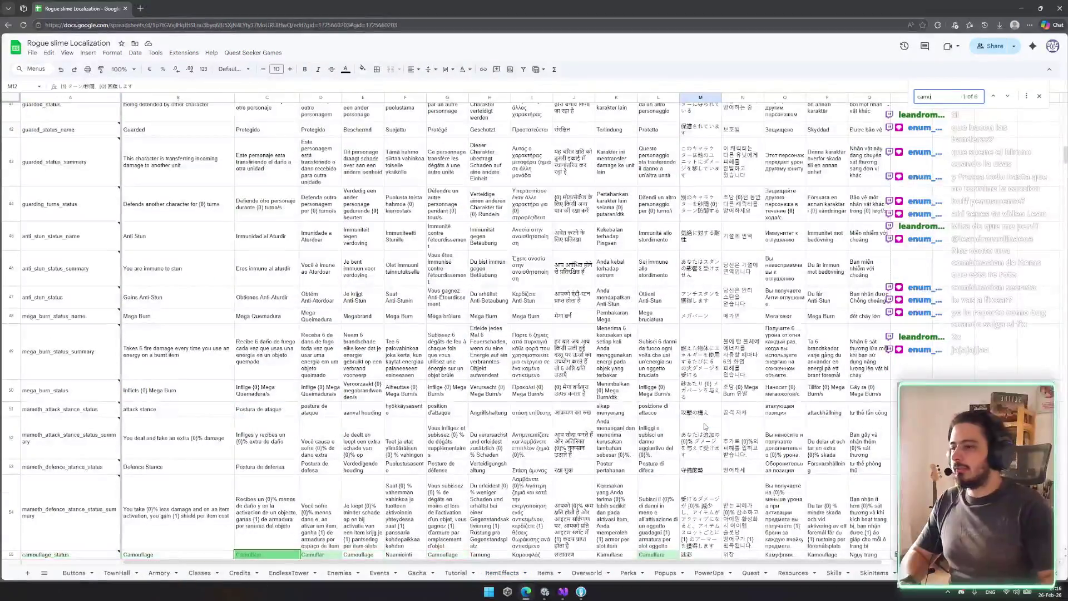
scroll(705, 426, "down", 3)
Revise the camouflage summary text: Spanish C56 with 'del objecto', English B56 with 'item'
double_click(264, 429)
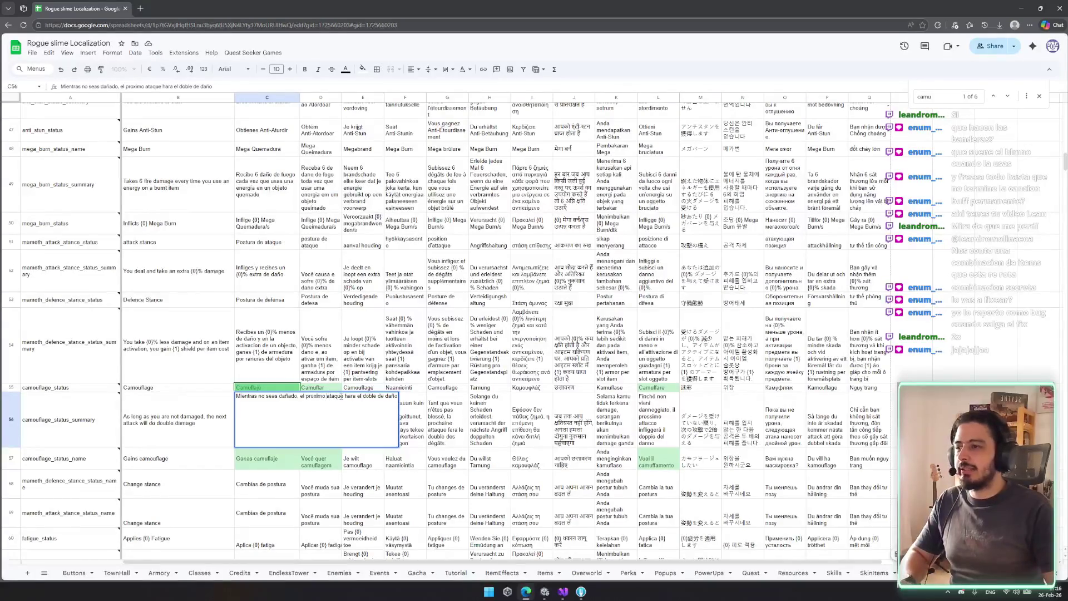
type("del o")
type("bjecto")
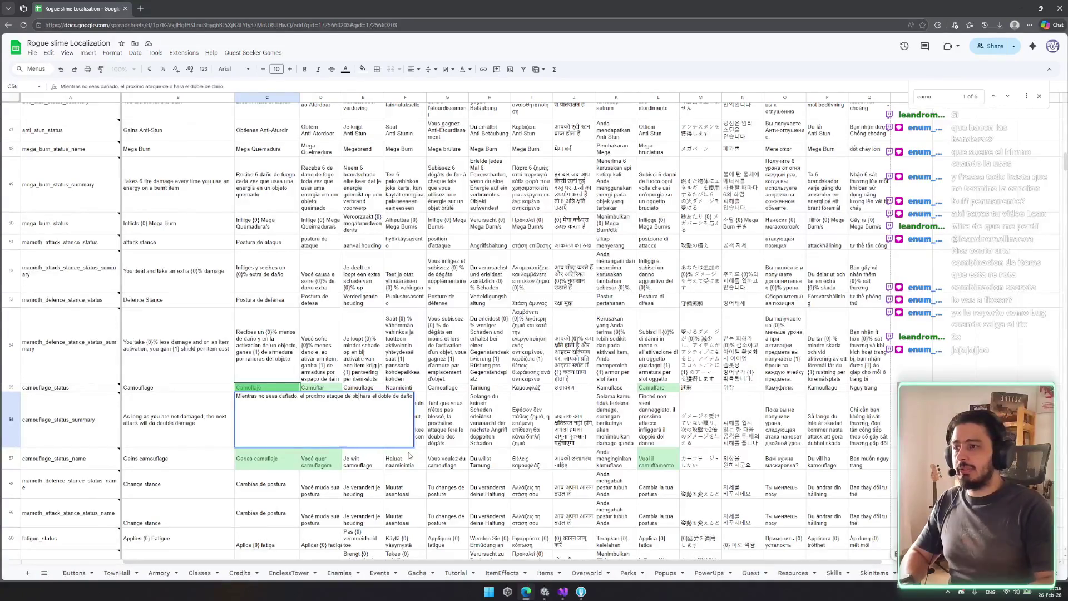
key("Return")
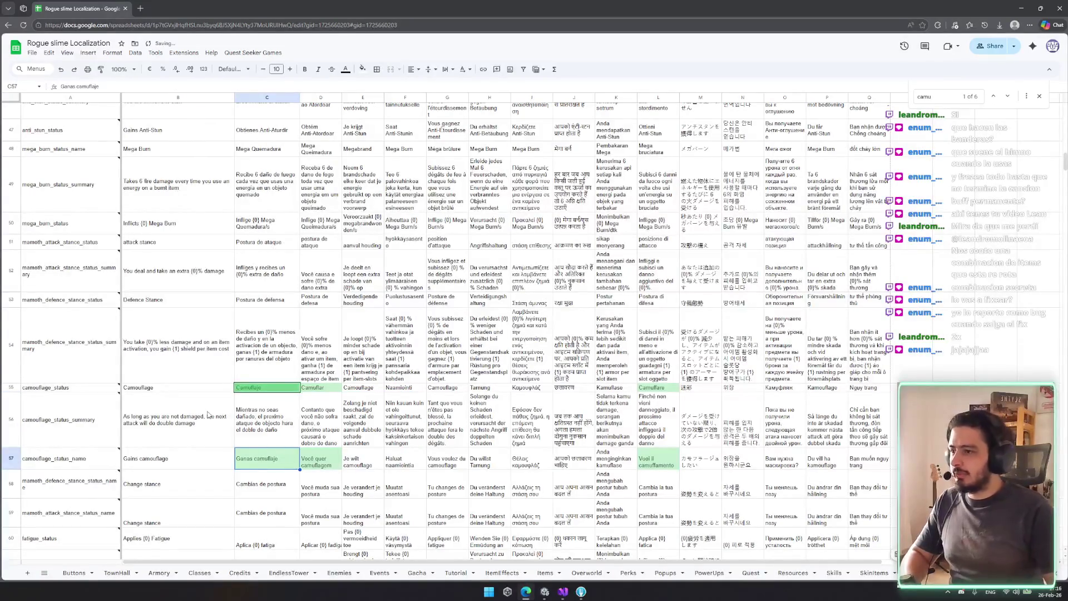
left_click(207, 414)
double_click(206, 426)
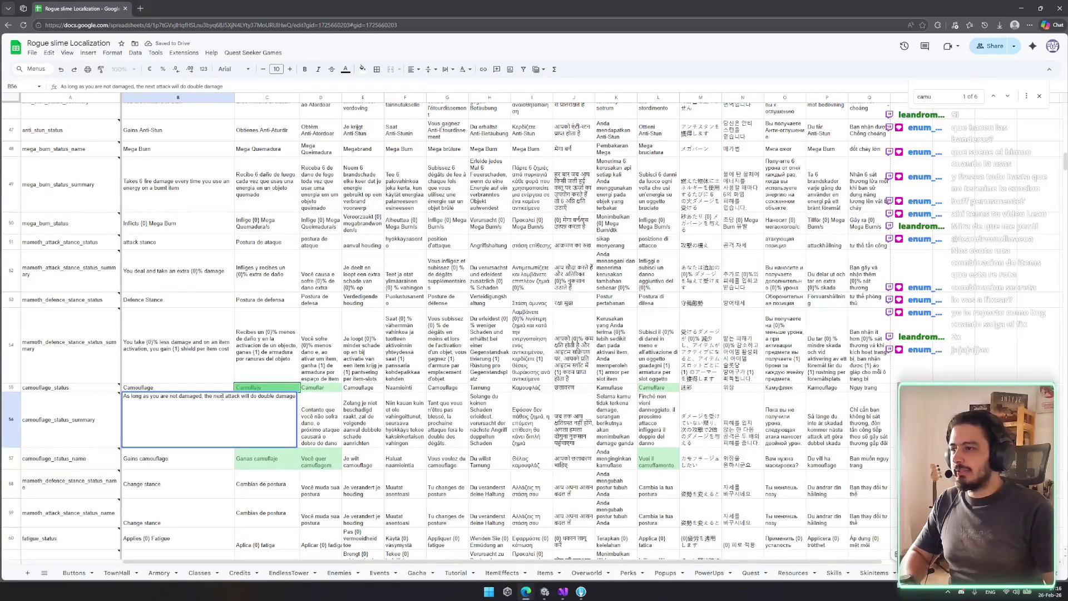
type("item")
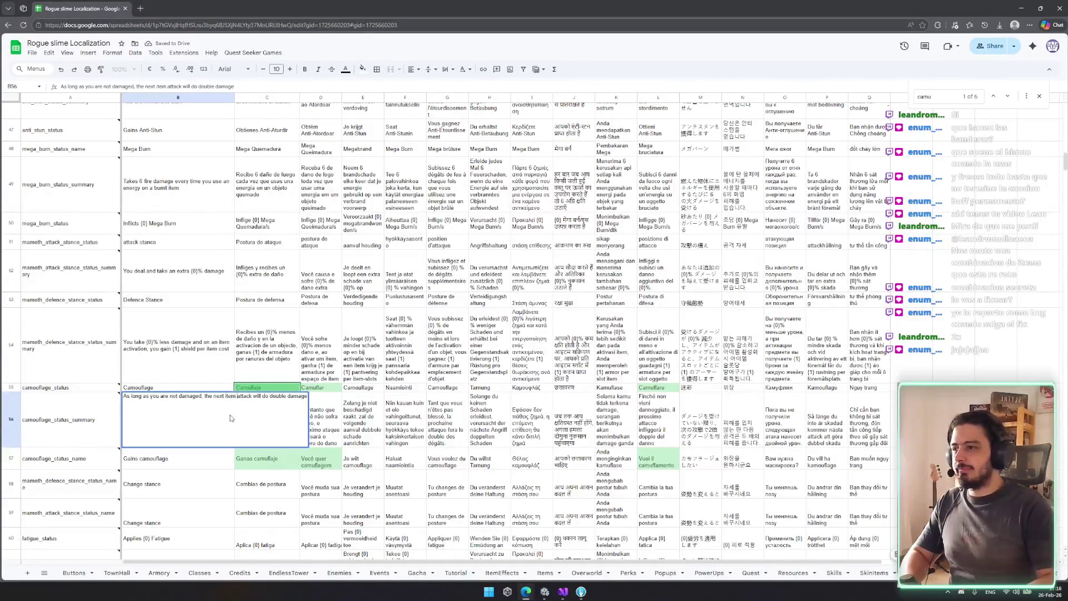
key("Tab")
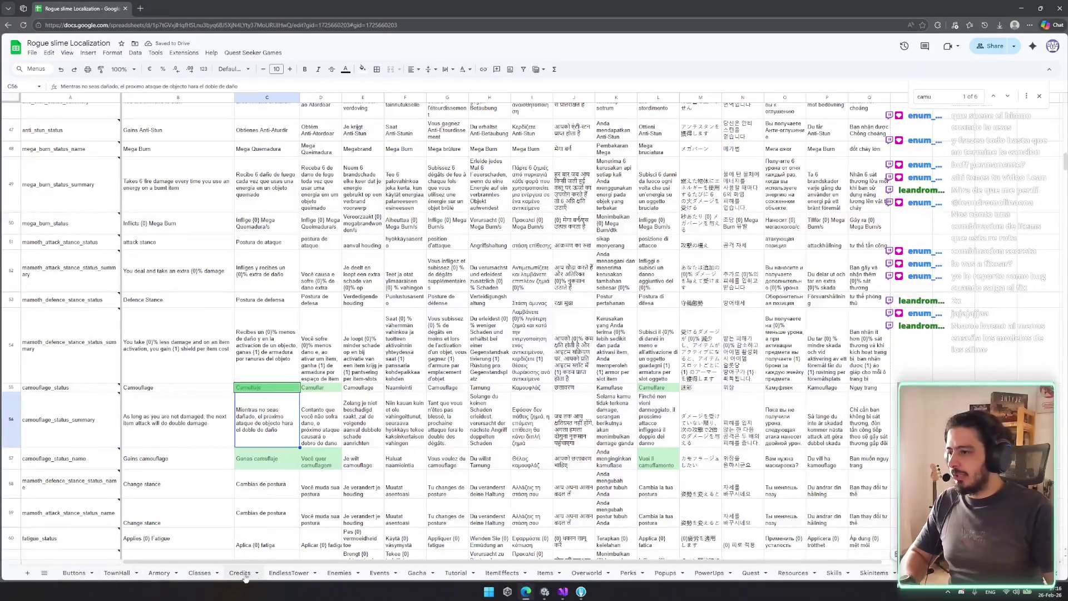
Copy the Gacha GOOGLETRANSLATE formulas D4:Q4 into StatusEffects D56:Q56 and clear C56
left_click(416, 573)
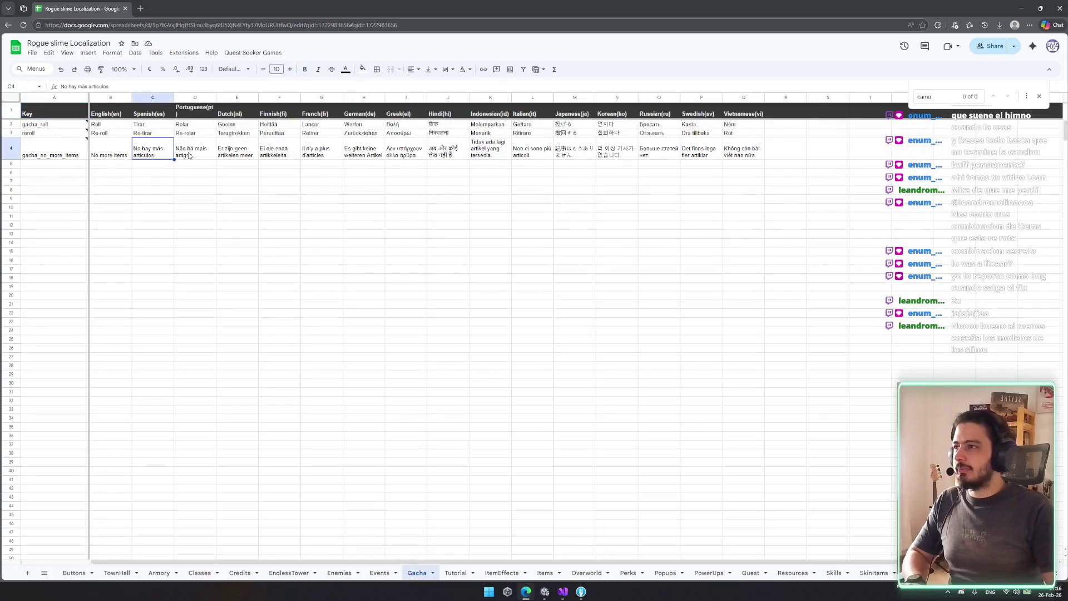
left_click(189, 156)
key("ctrl+shift+Right")
key("ctrl+c")
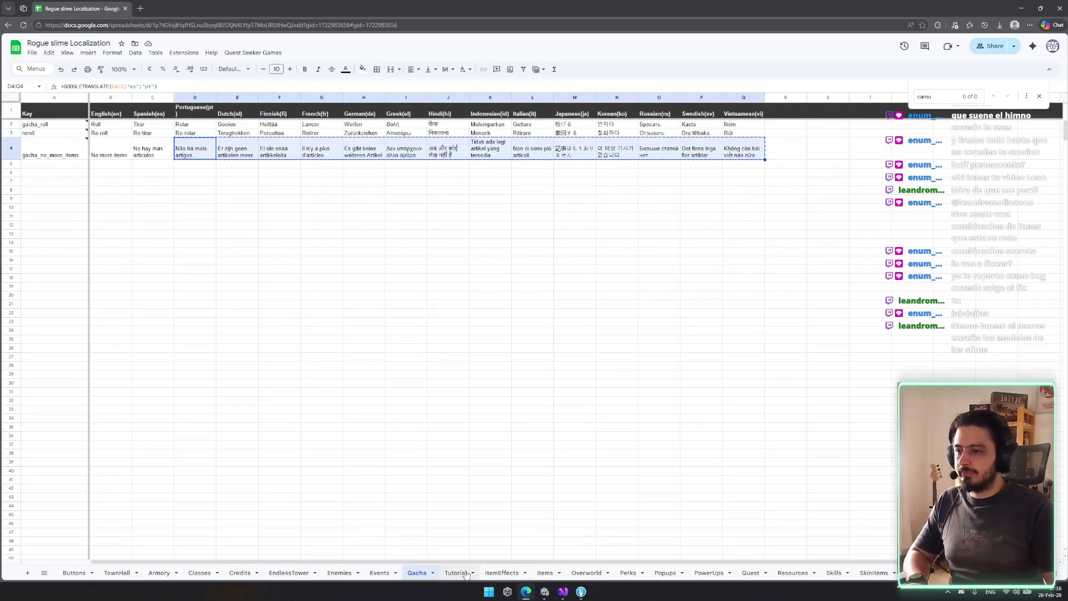
key("Return")
left_click(315, 414)
key("ctrl+v")
double_click(317, 414)
left_click(263, 403)
key("Delete")
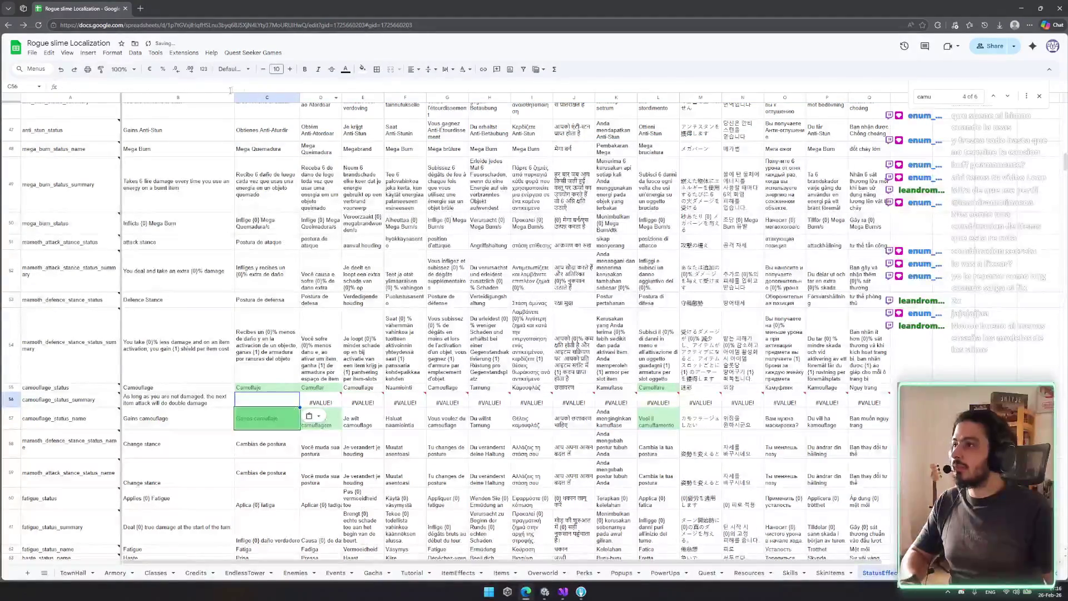
Inspect the existing Spanish translation formula in C10, then search 'cam' to return to the camouflage rows
scroll(150, 90, "up", 15)
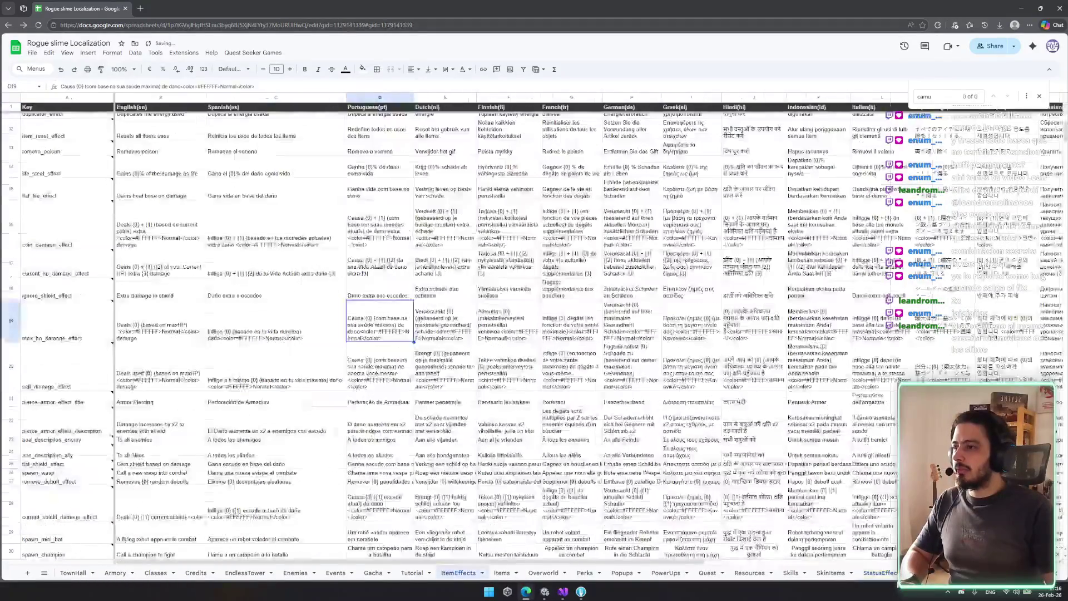
left_click(341, 433)
left_click(279, 389)
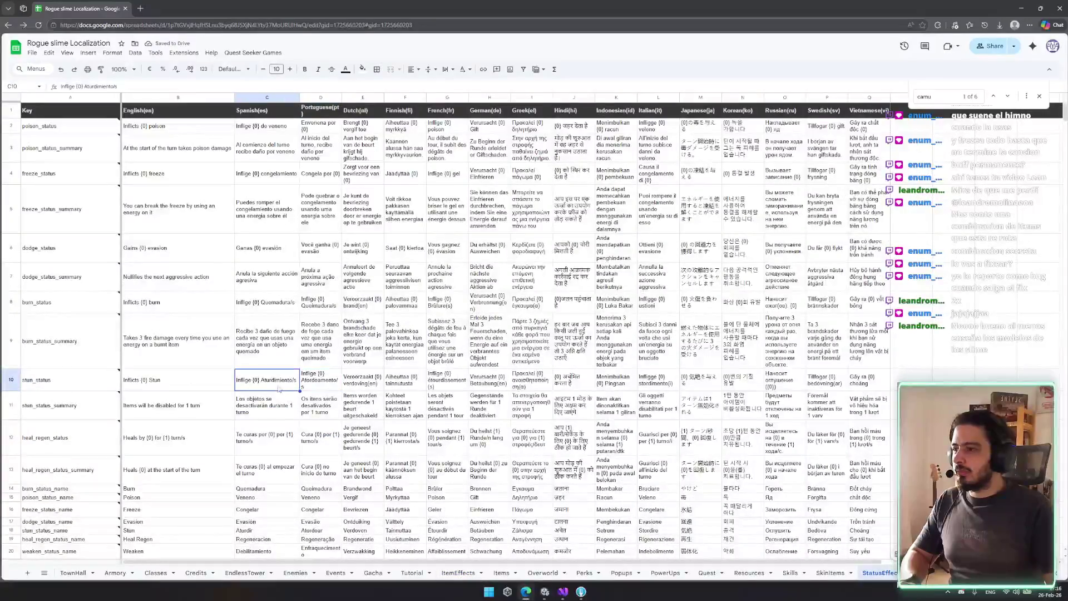
key("ctrl+f")
type("cam")
scroll(296, 345, "down", 3)
scroll(296, 345, "down", 2)
Copy D56's translate formula into C56 with English as the source language
double_click(284, 312)
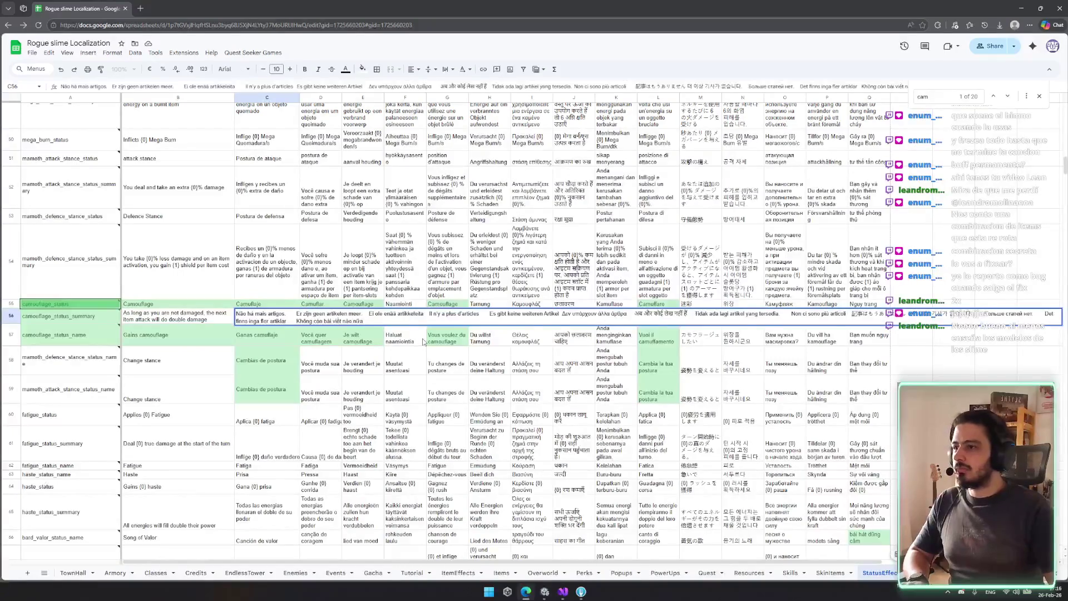
left_click(322, 319)
key("ctrl+c")
key("Left")
key("ctrl+v")
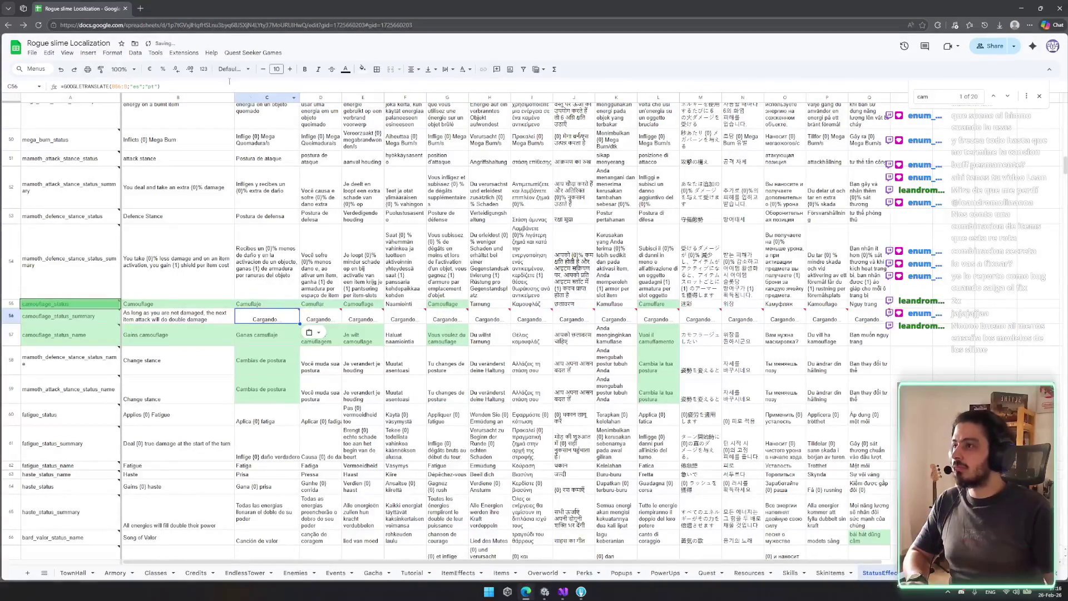
key("F2")
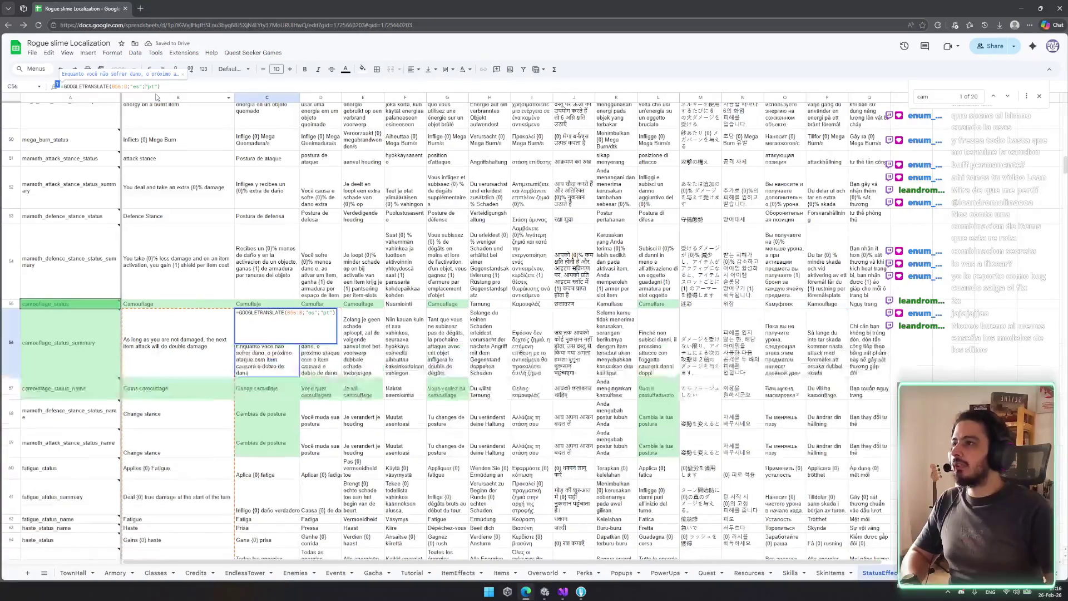
key("BackSpace")
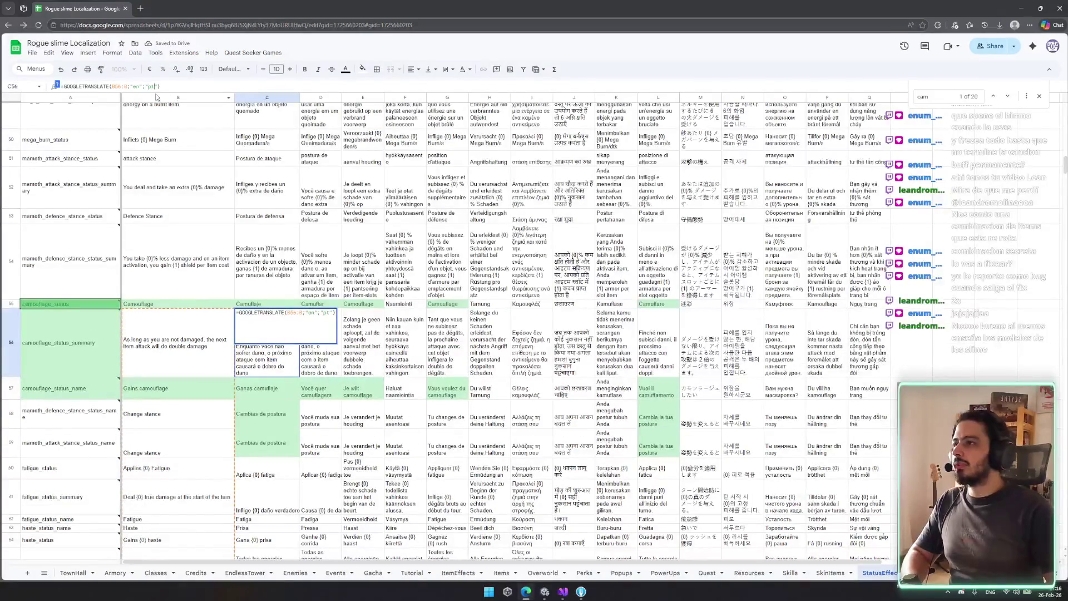
key("Return")
Check the new translations in C56, B56, H56 and F56 against the German summary in H54
left_click(265, 327)
key("Left")
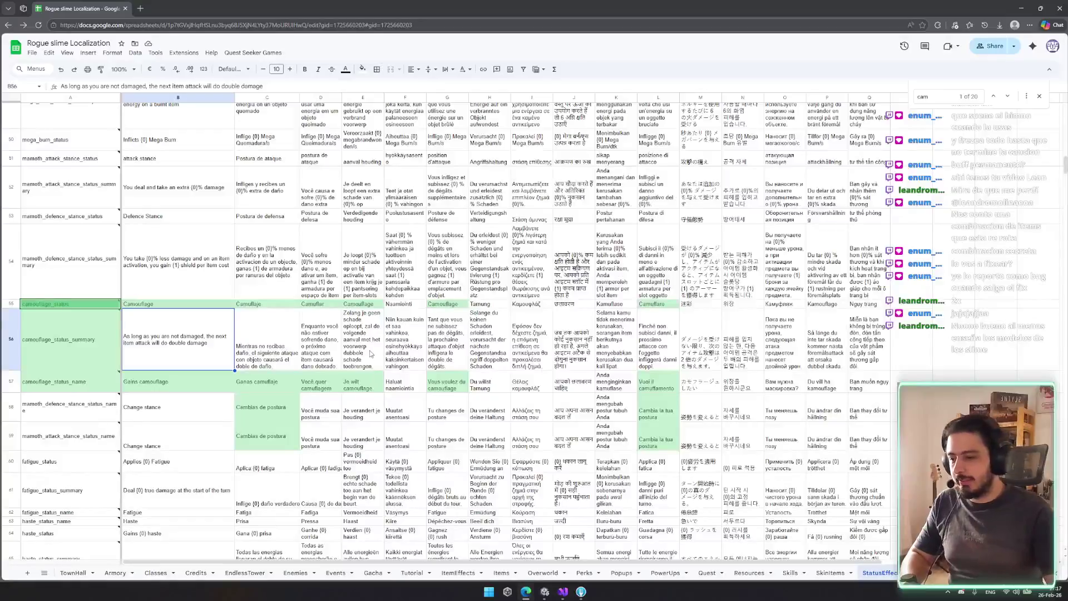
left_click(499, 366)
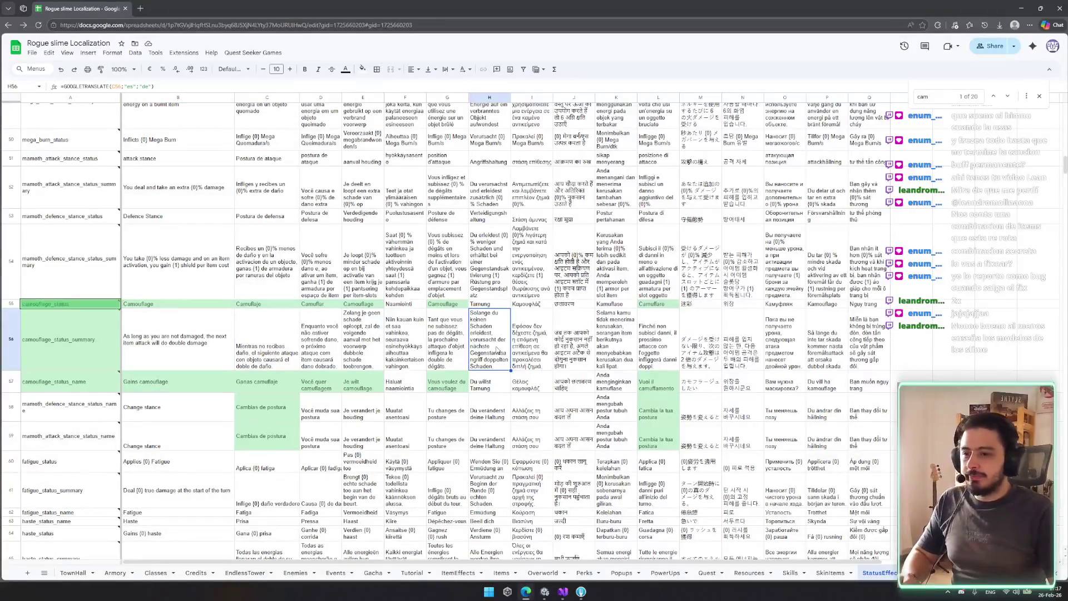
left_click(409, 315)
scroll(412, 334, "up", 2)
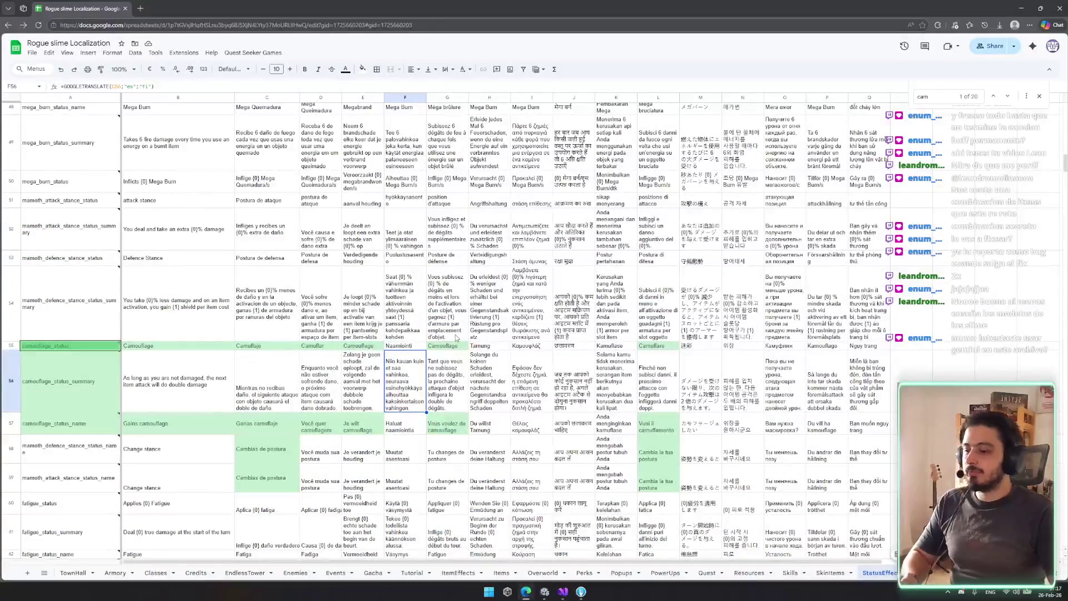
left_click(494, 321)
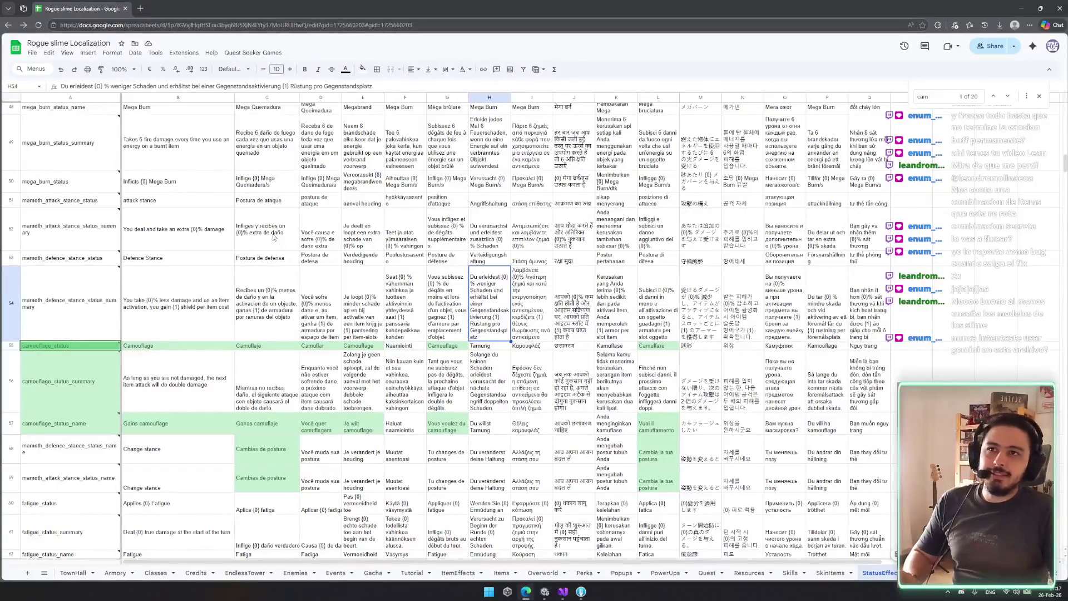
Close the search, select camouflage_status in A55, and open the Gemini assistant
scroll(214, 202, "down", 3)
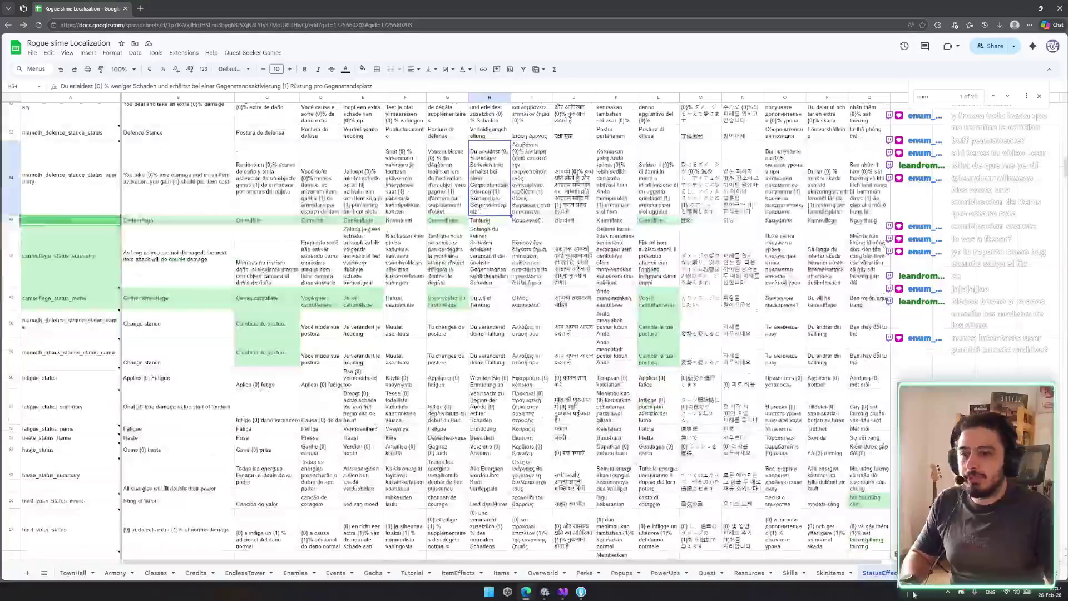
scroll(827, 410, "down", 15)
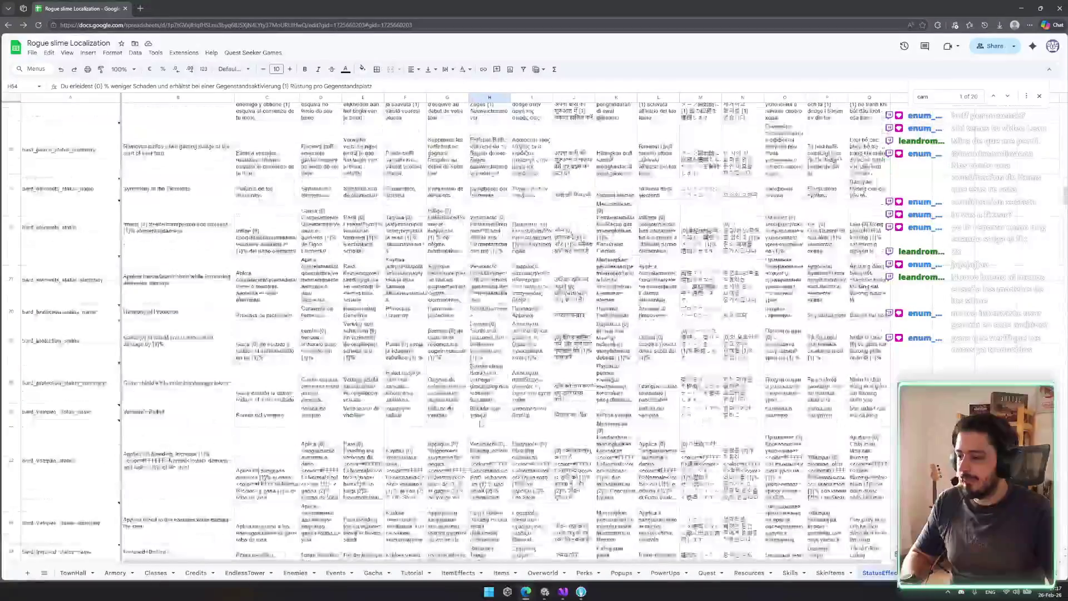
scroll(827, 410, "up", 10)
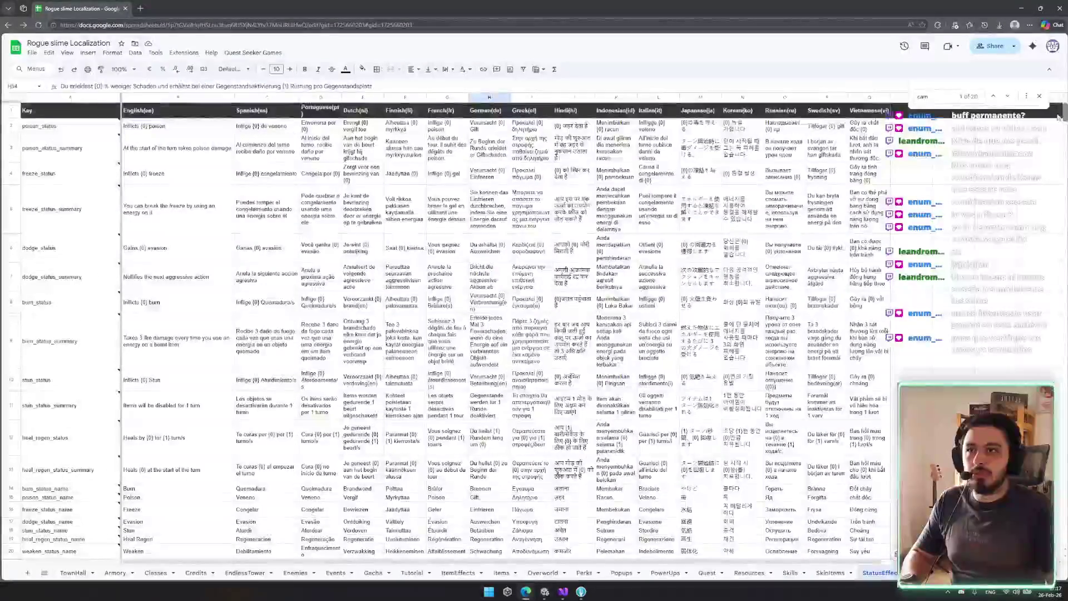
scroll(534, 328, "down", 3)
left_click(1038, 95)
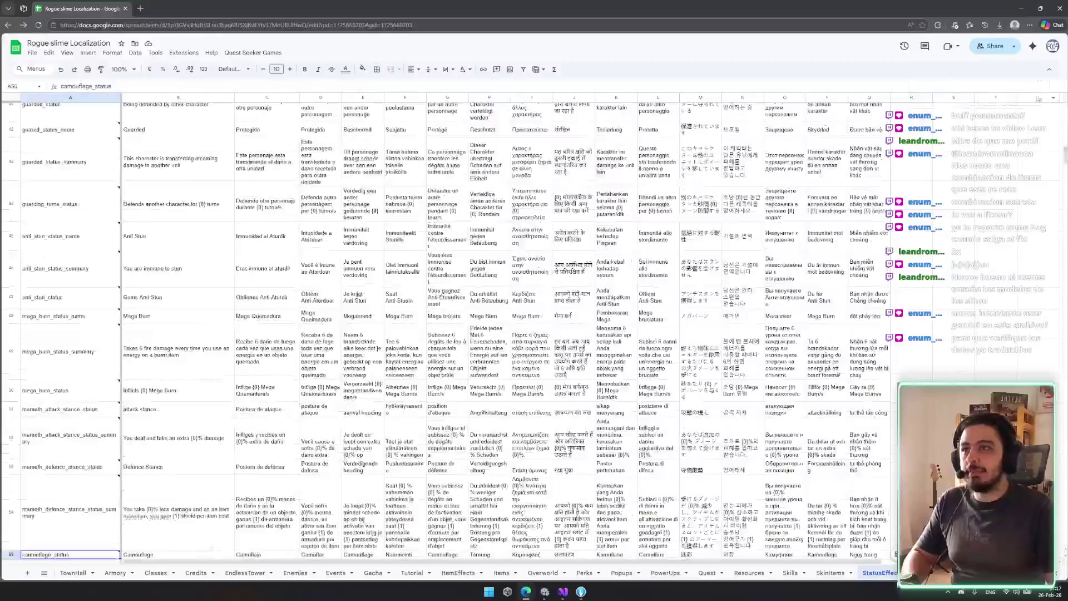
scroll(534, 328, "up", 5)
scroll(383, 388, "up", 5)
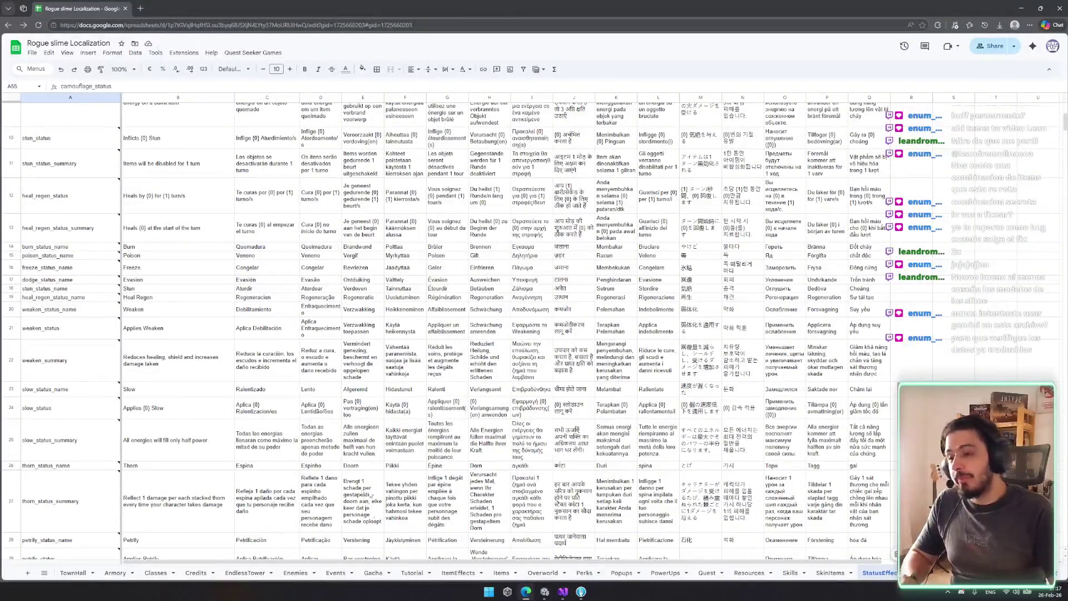
mouse_move(553, 591)
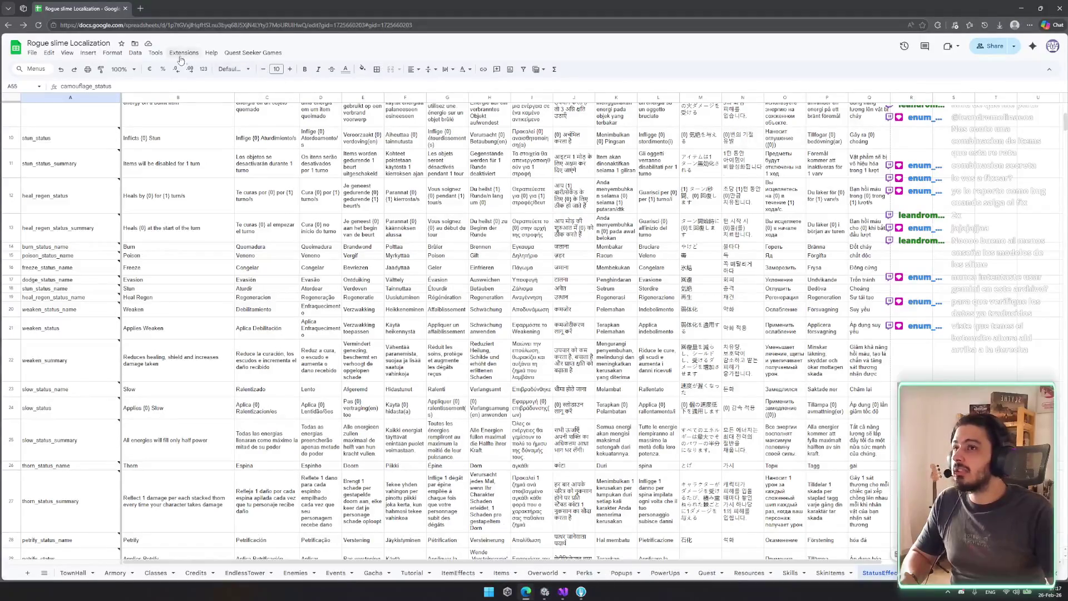
left_click(1033, 46)
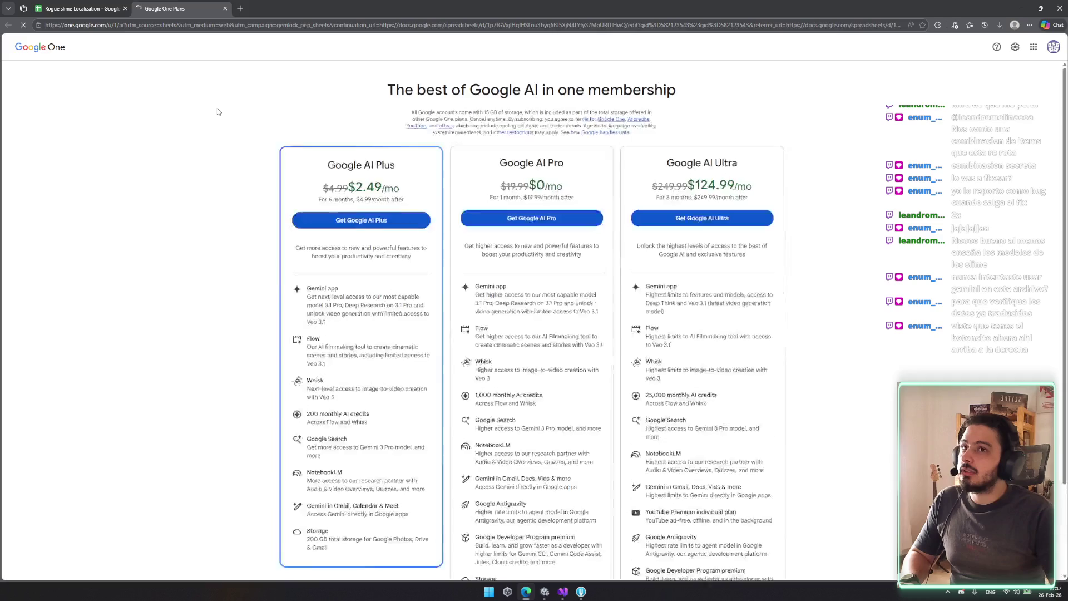
Review the Google One AI plans, highlighting the 200 monthly AI credits line, then close the tab
scroll(358, 167, "down", 1)
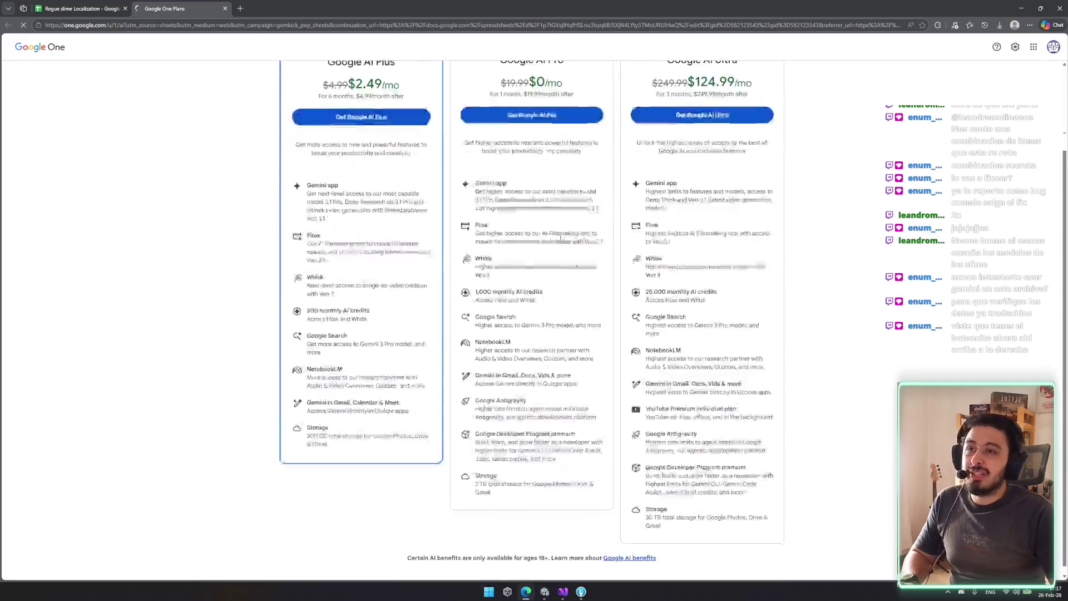
scroll(359, 165, "up", 1)
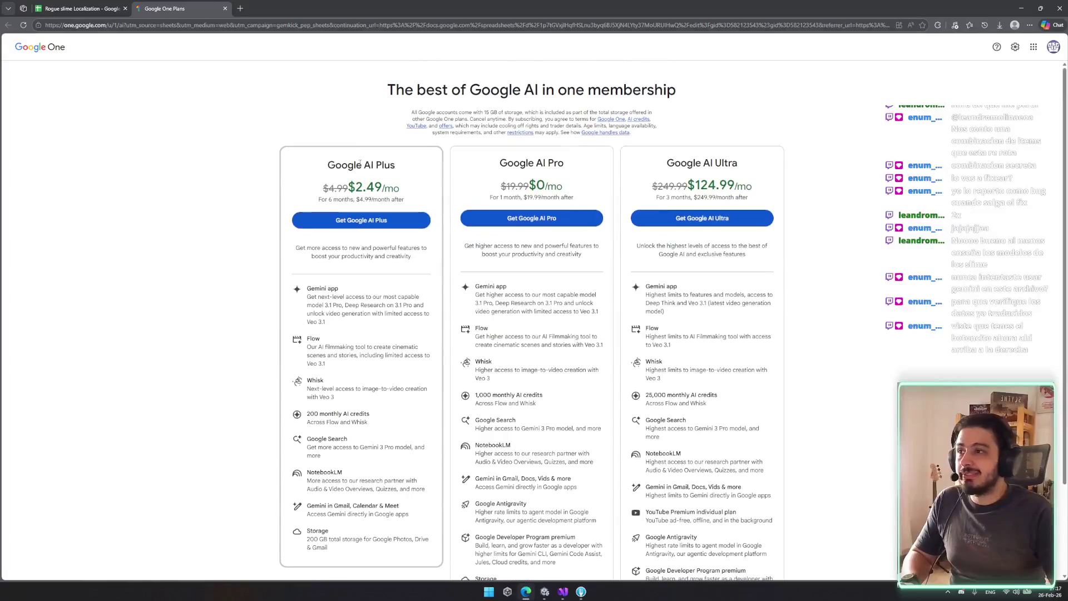
scroll(351, 250, "down", 4)
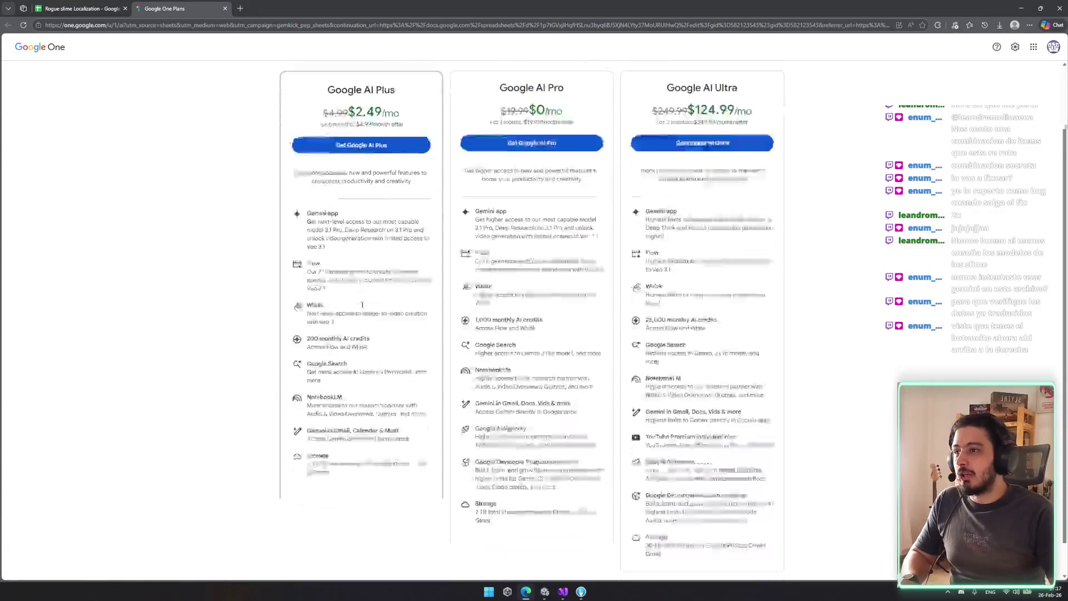
scroll(340, 278, "up", 3)
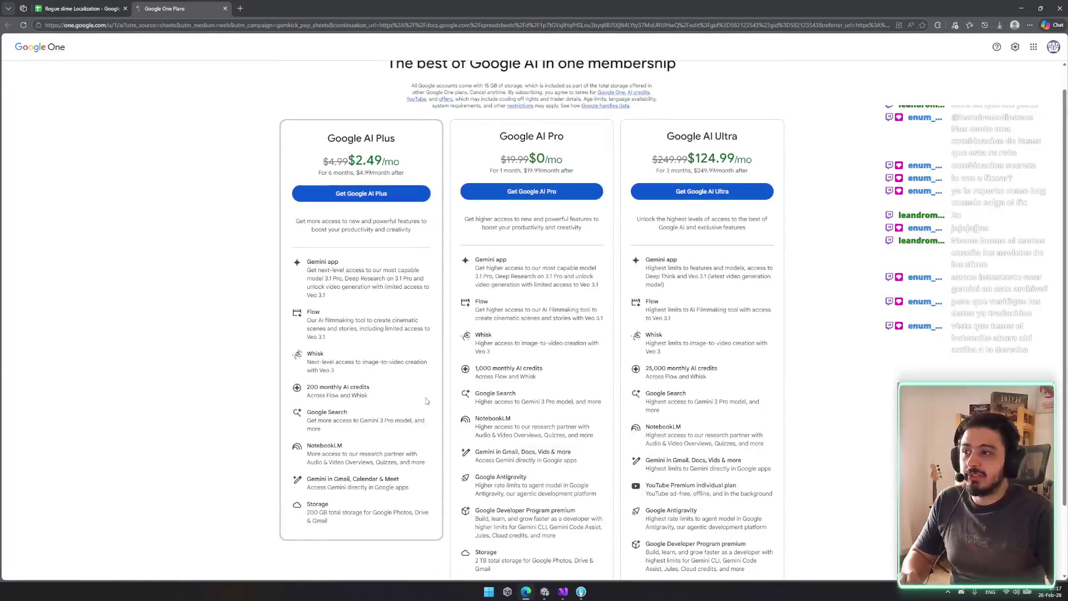
left_click_drag(376, 403, 307, 388)
left_click(252, 379)
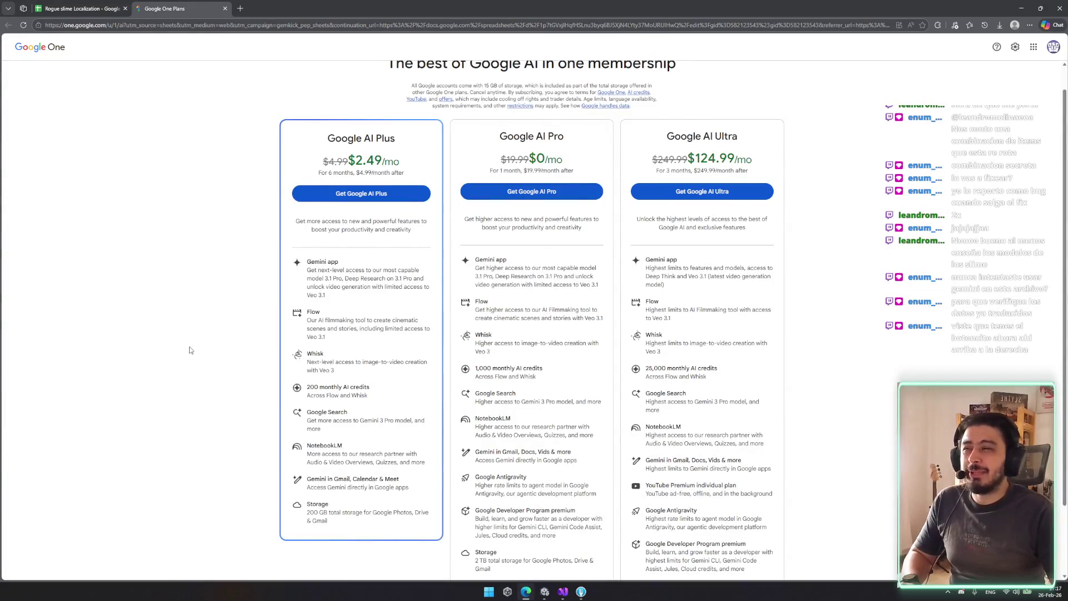
key("ctrl+w")
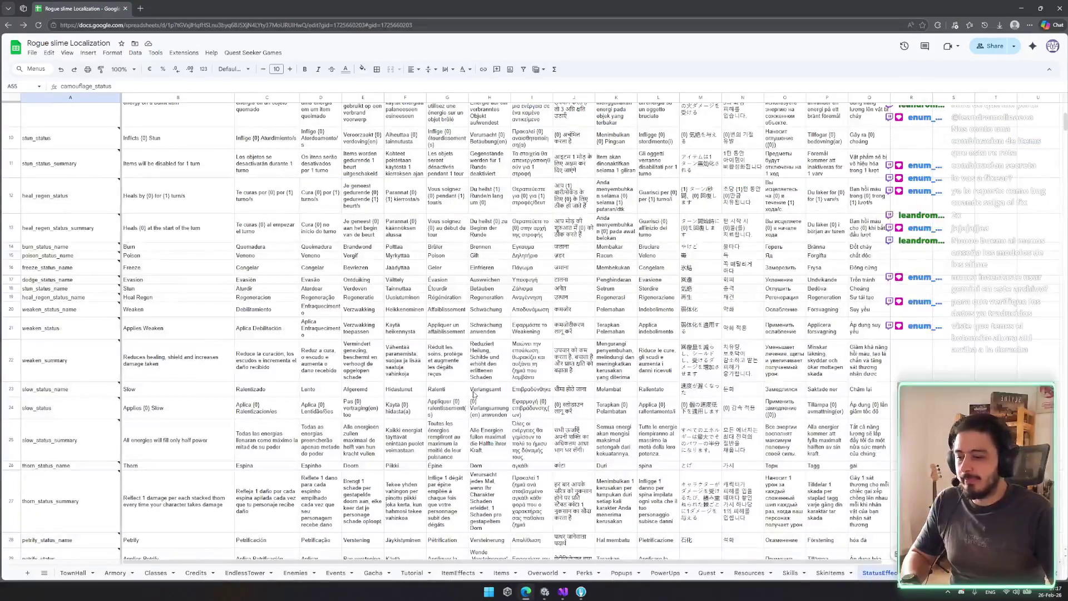
left_click(472, 392)
scroll(470, 396, "up", 3)
scroll(470, 401, "up", 2)
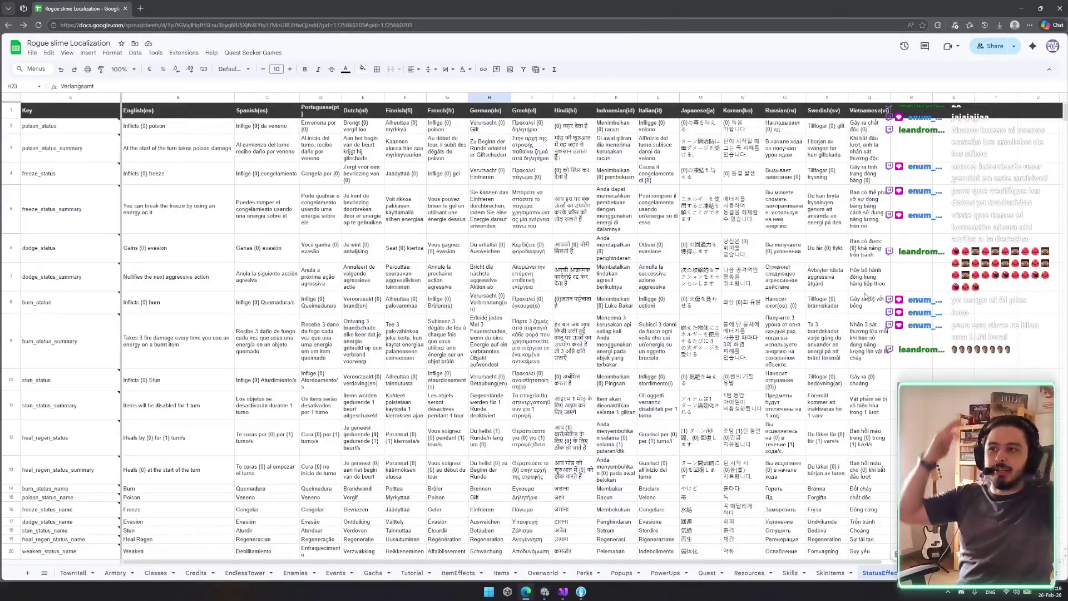
scroll(460, 482, "down", 3)
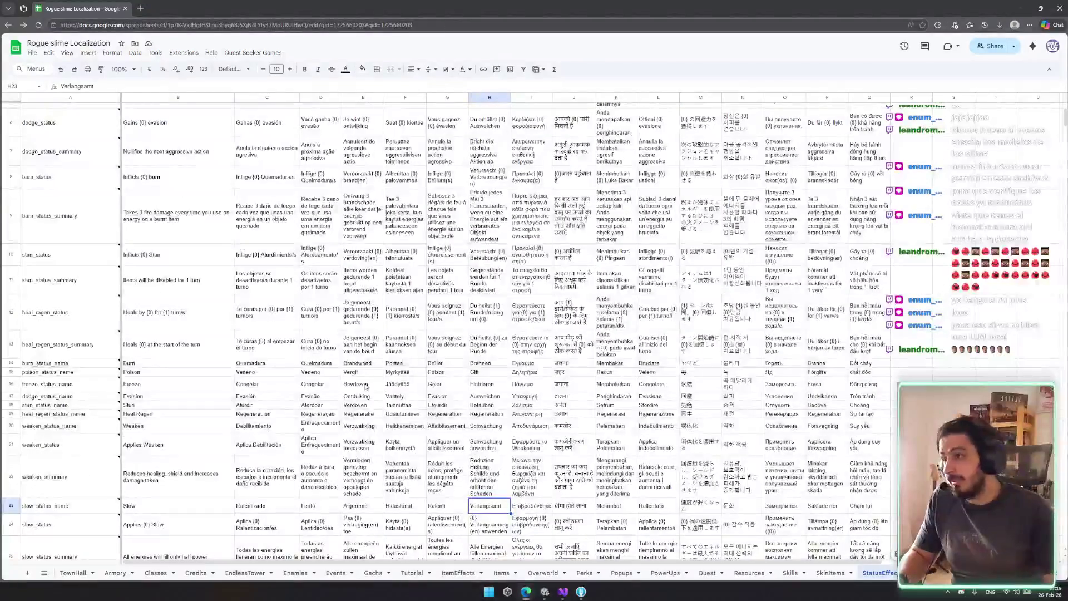
scroll(321, 385, "down", 2)
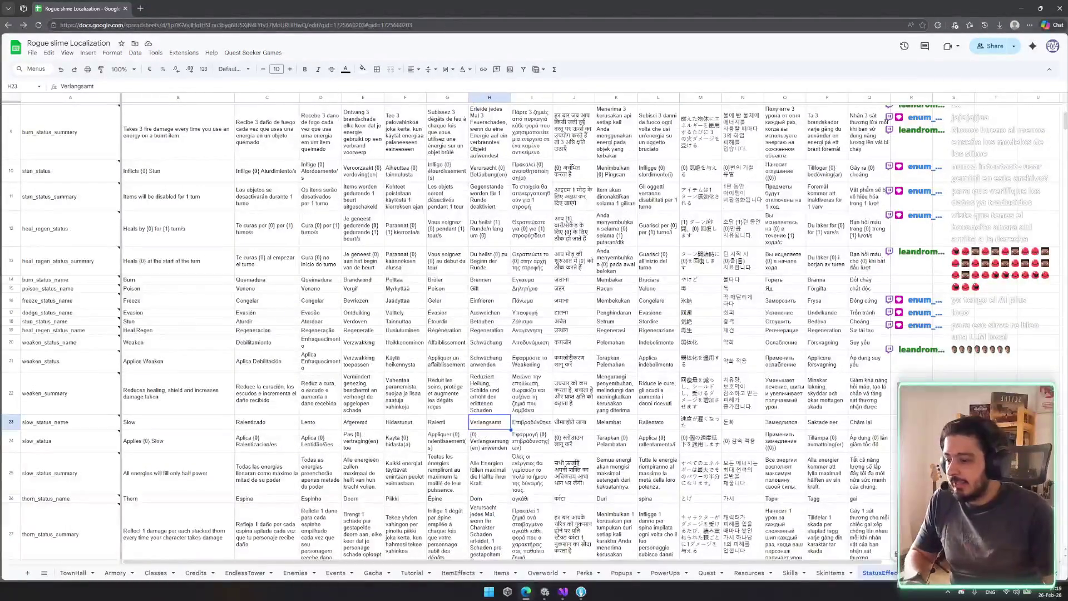
key("ctrl+t")
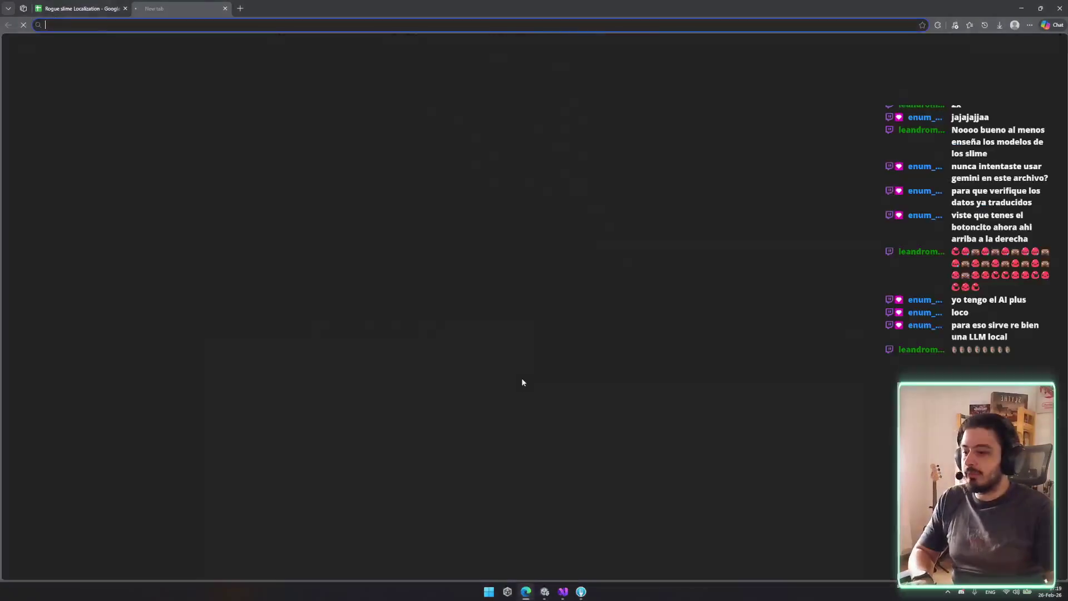
type("LLM")
key("Return")
key("ctrl+w")
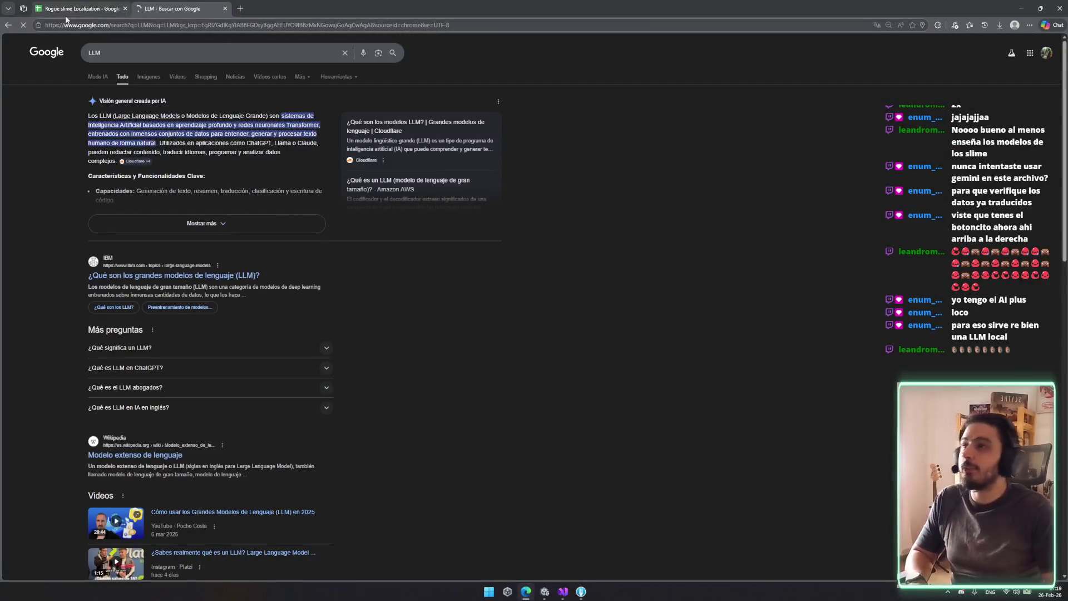
scroll(354, 329, "up", 5)
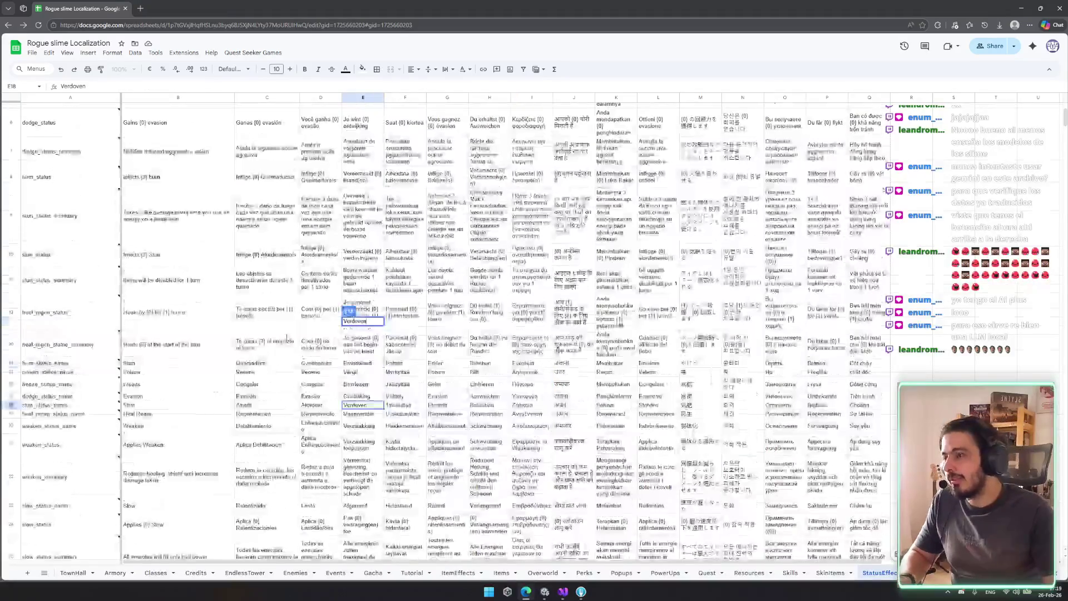
Browse the StatusEffects sheet, selecting the Spanish dodge summary C7 and Hindi weaken name J20
left_click(287, 285)
scroll(293, 296, "down", 4)
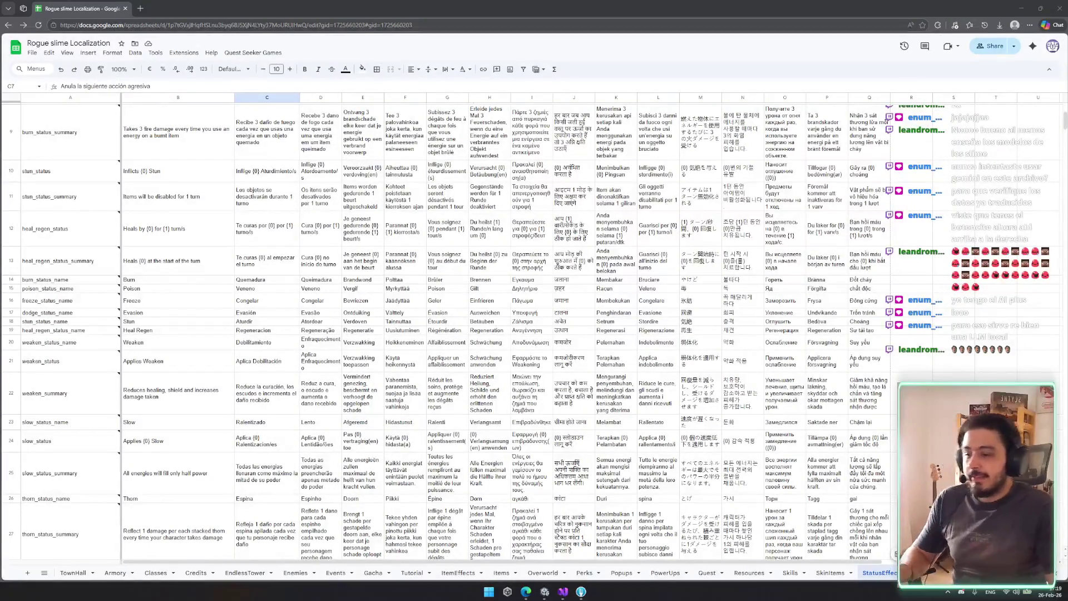
left_click(564, 339)
scroll(564, 340, "down", 6)
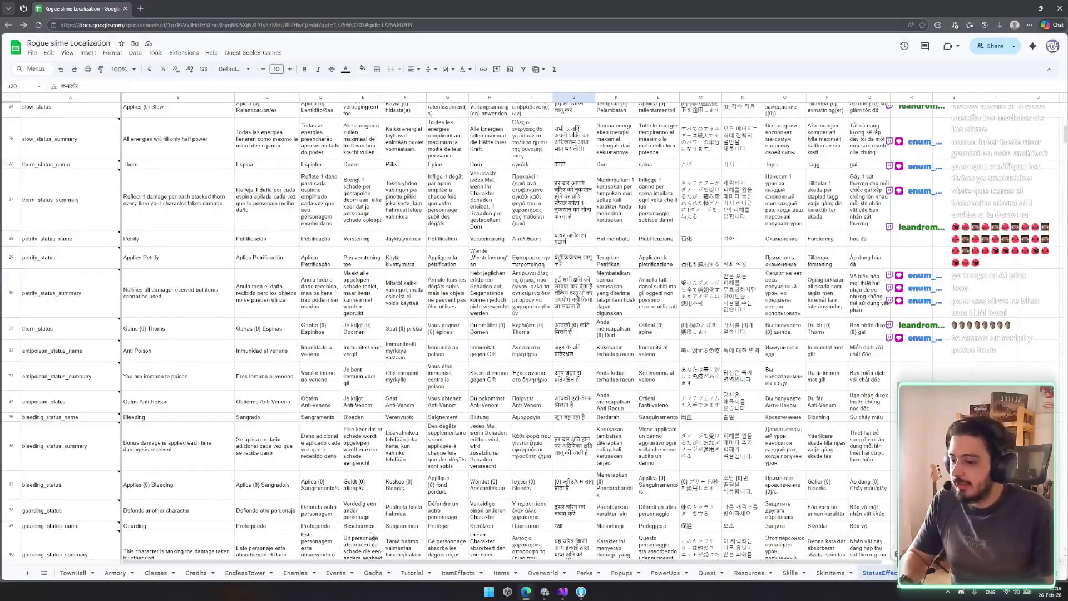
scroll(337, 464, "up", 10)
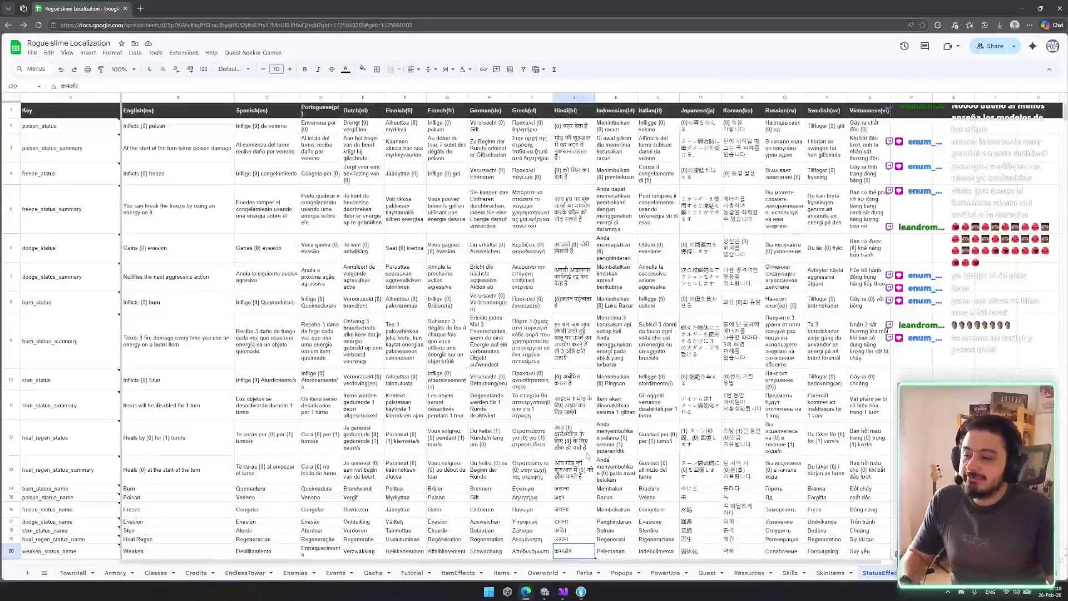
scroll(299, 259, "down", 5)
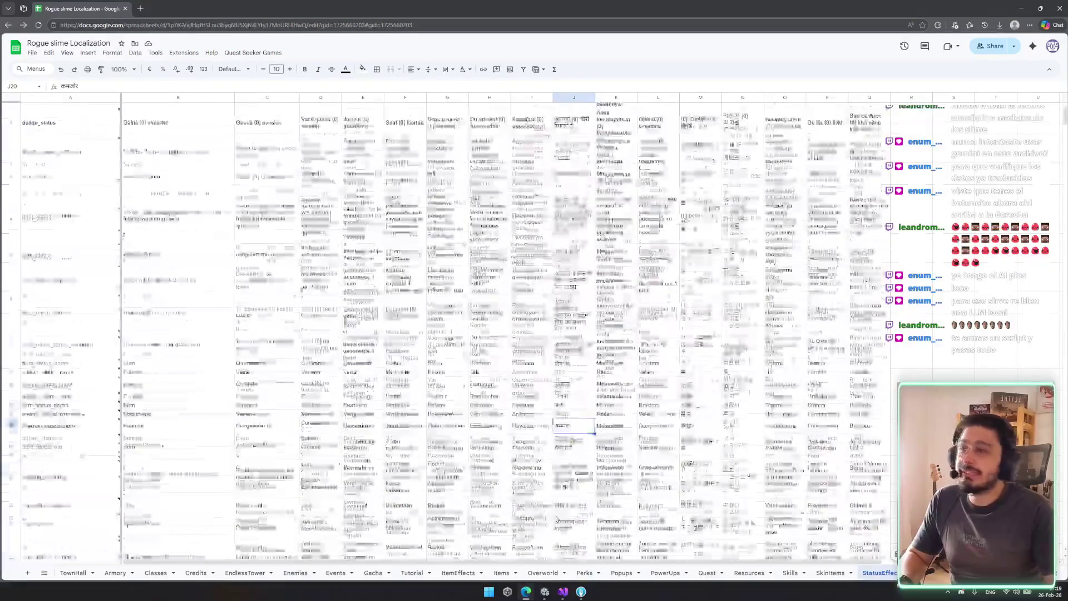
scroll(308, 334, "up", 5)
scroll(312, 362, "down", 3)
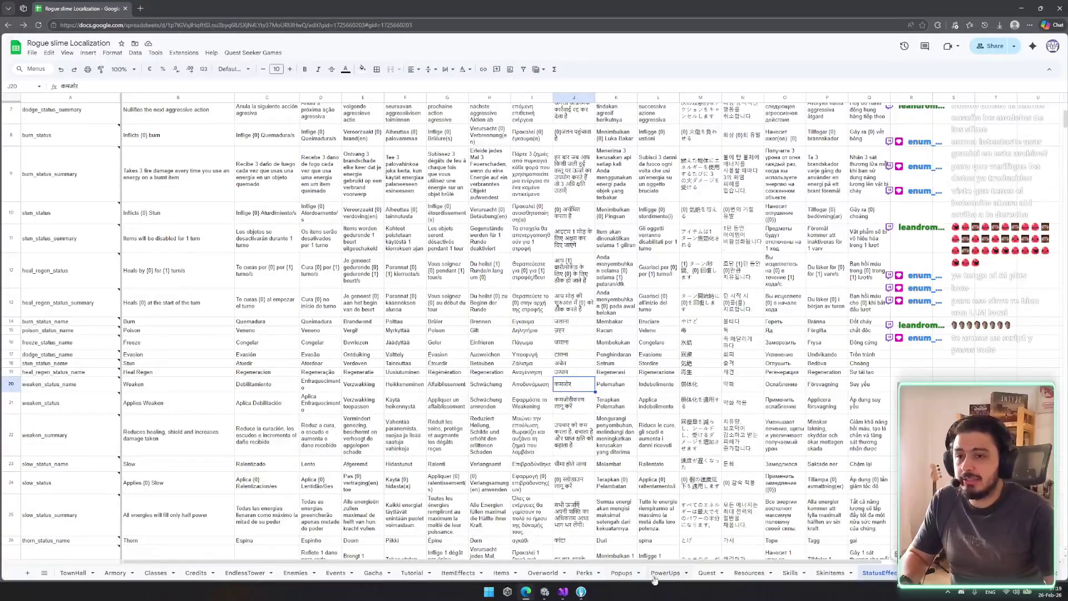
scroll(726, 448, "up", 3)
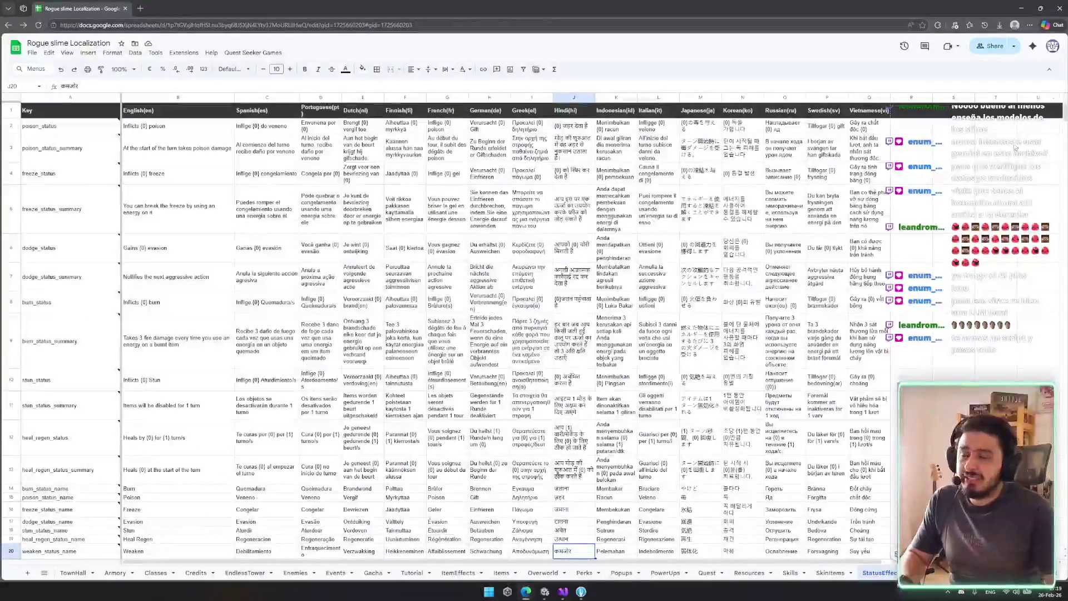
Minimize the browser, orbit the Unity scene around the slime, and select the Popups folder
left_click(1025, 10)
mouse_move(692, 329)
left_mouse_down()
mouse_move(772, 344)
mouse_move(918, 333)
mouse_move(503, 315)
mouse_move(426, 360)
left_mouse_up()
left_click(41, 337)
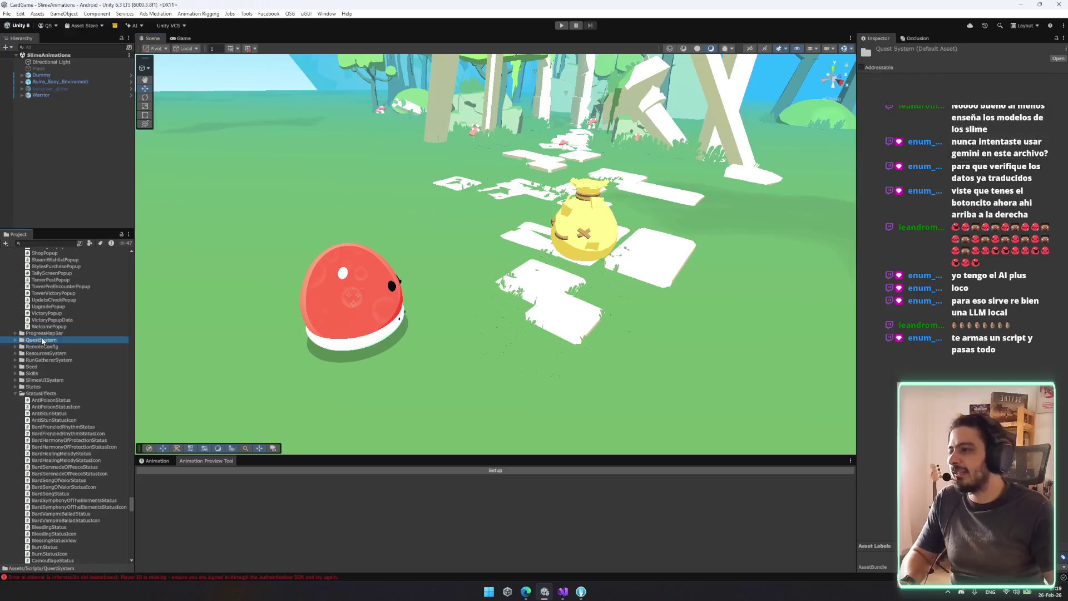
Select the StatusEffects folder in the Project window and reframe the scene on the two slimes
key("Left")
key("Left")
key("Down")
key("Down")
key("Down")
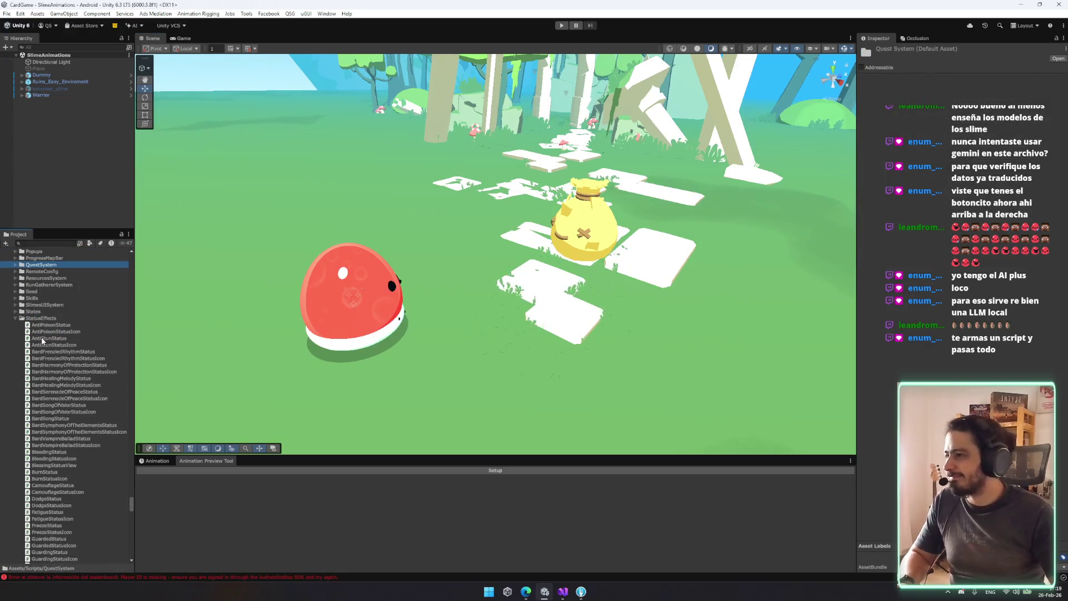
key("Left")
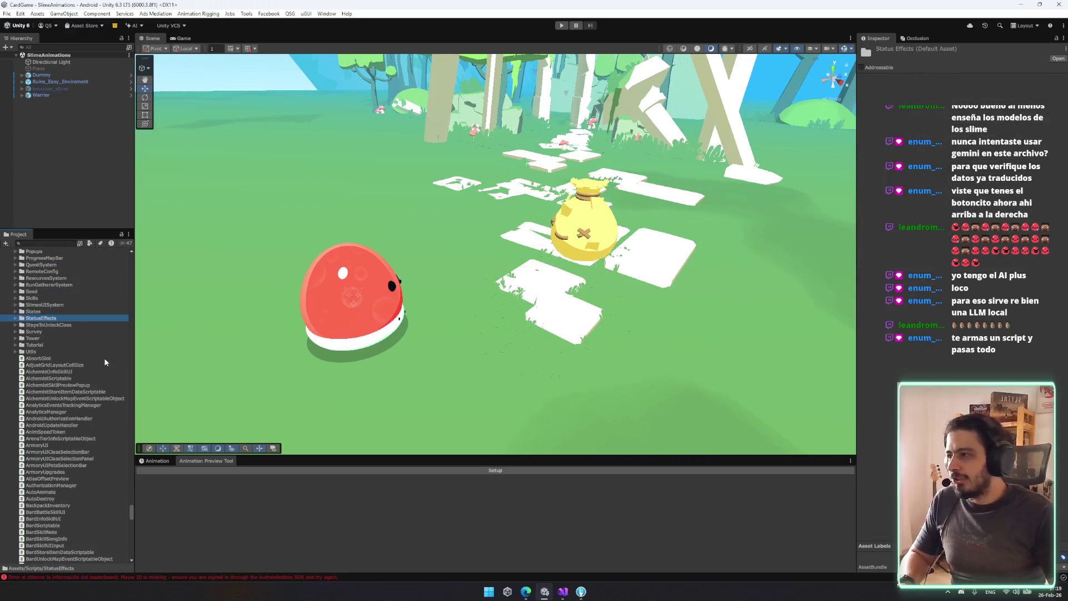
mouse_move(405, 385)
left_mouse_down()
mouse_move(500, 271)
mouse_move(467, 294)
left_mouse_up()
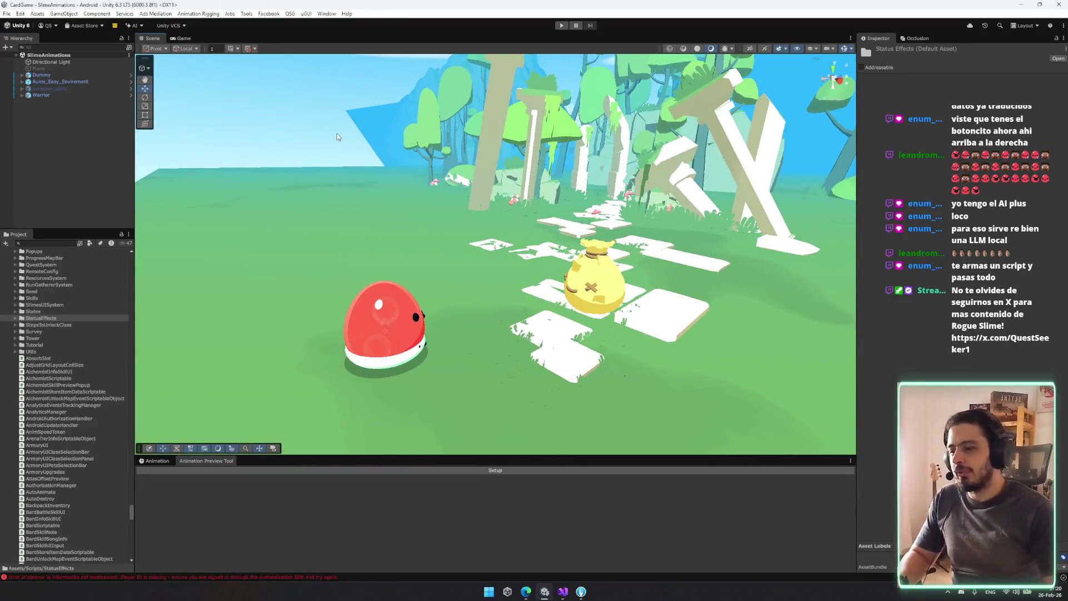
left_click_drag(355, 242, 587, 315)
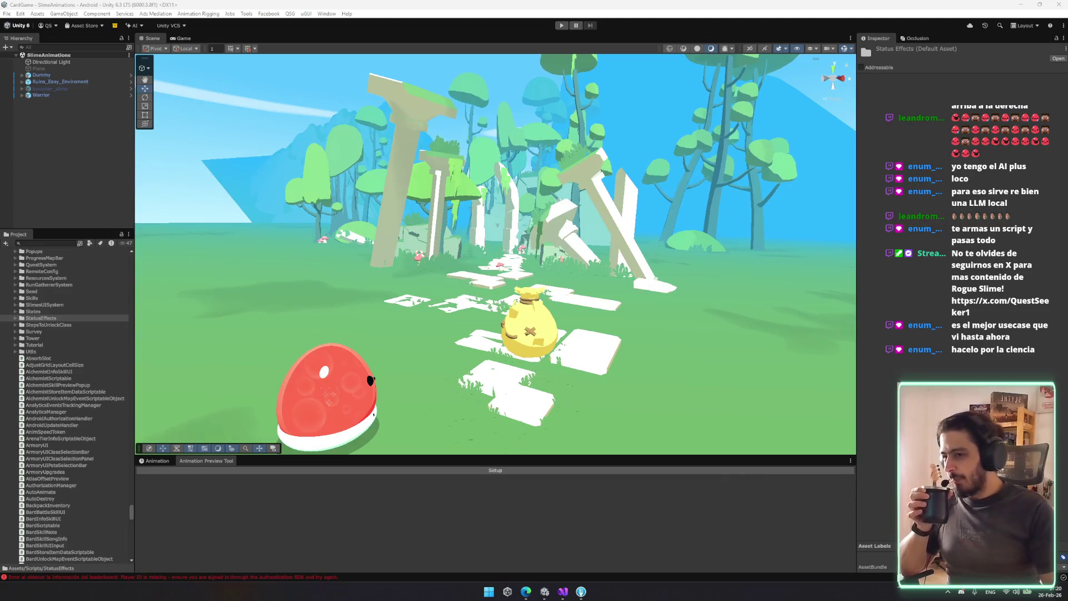
Briefly check Visual Studio, then search the project assets for 'statusef'
left_click(563, 594)
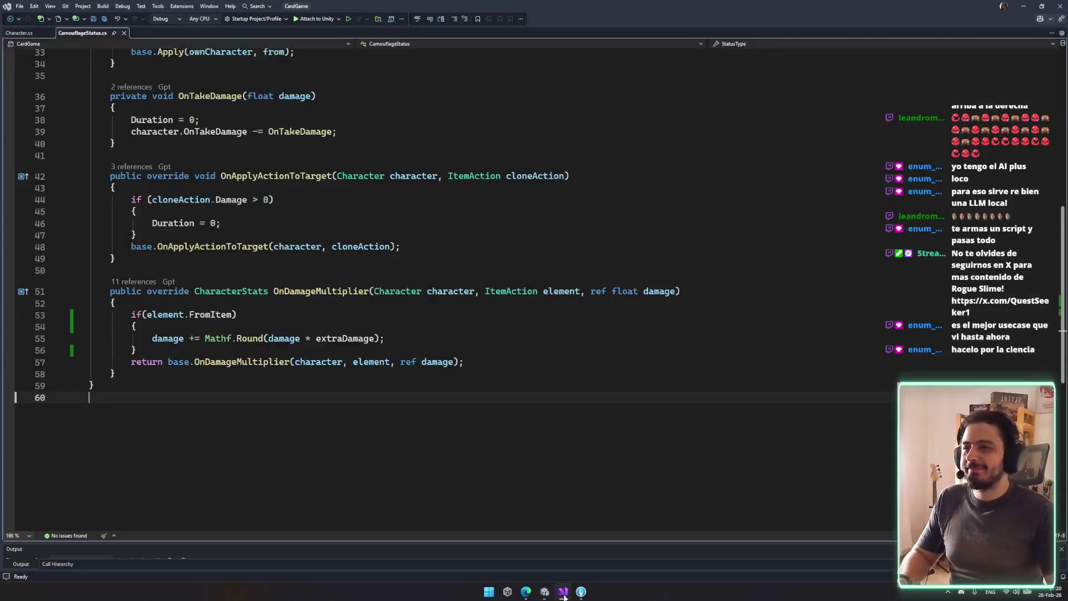
left_click(564, 594)
left_click(563, 594)
left_click(563, 594)
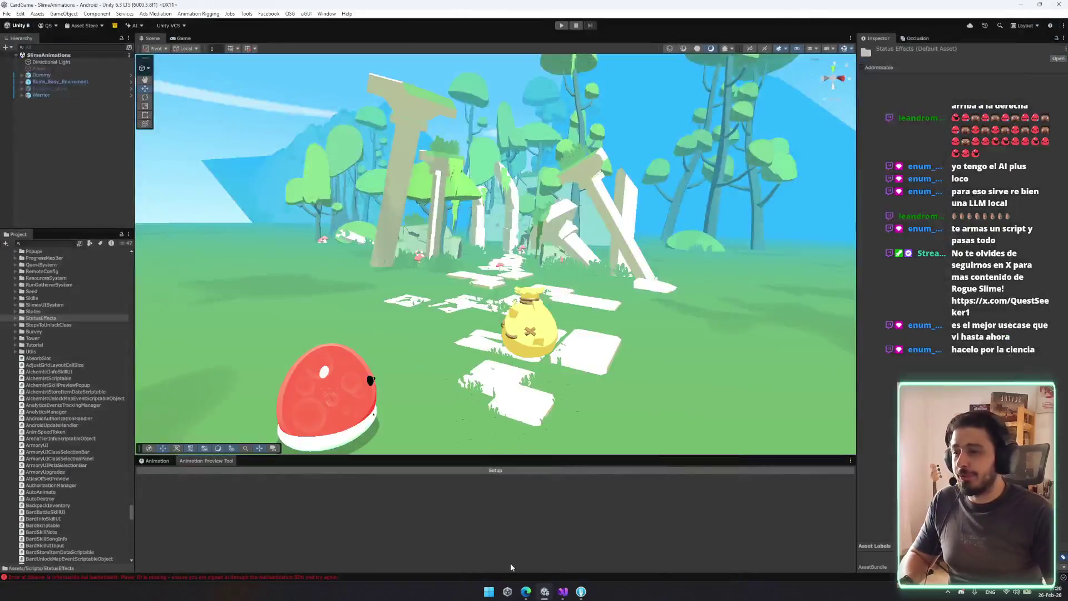
left_click(58, 244)
type("s")
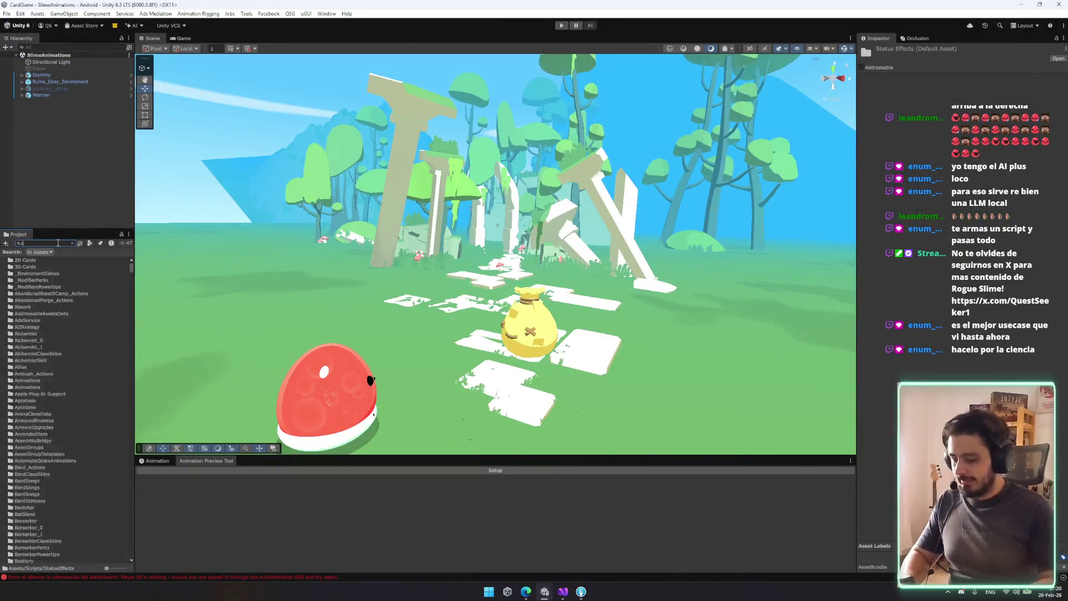
type("tatusef")
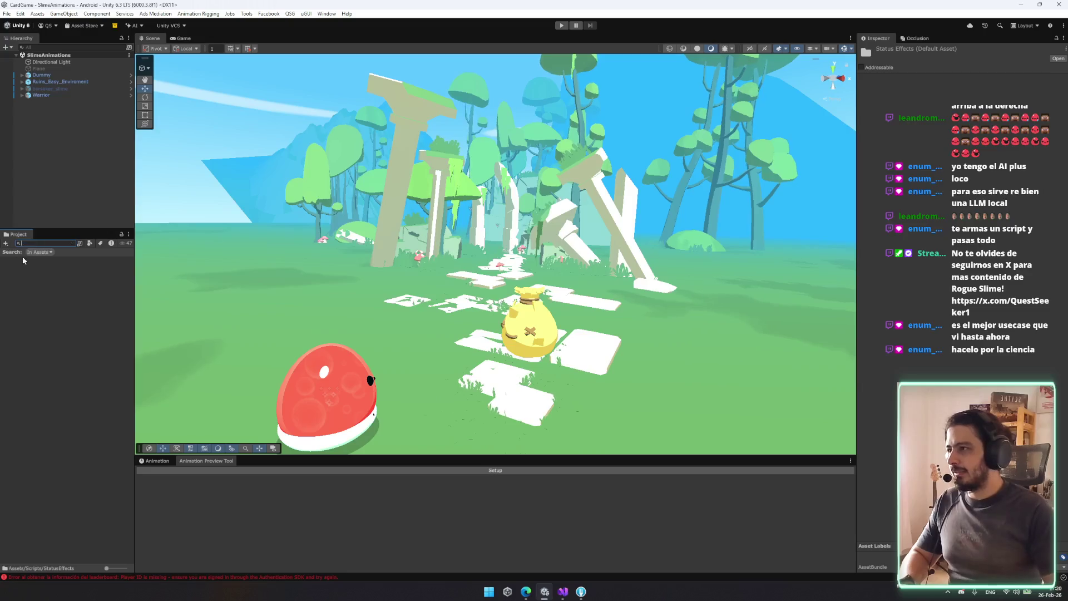
Adjust the asset search text and glance at the localization spreadsheet before returning to Unity
key("BackSpace")
type("se")
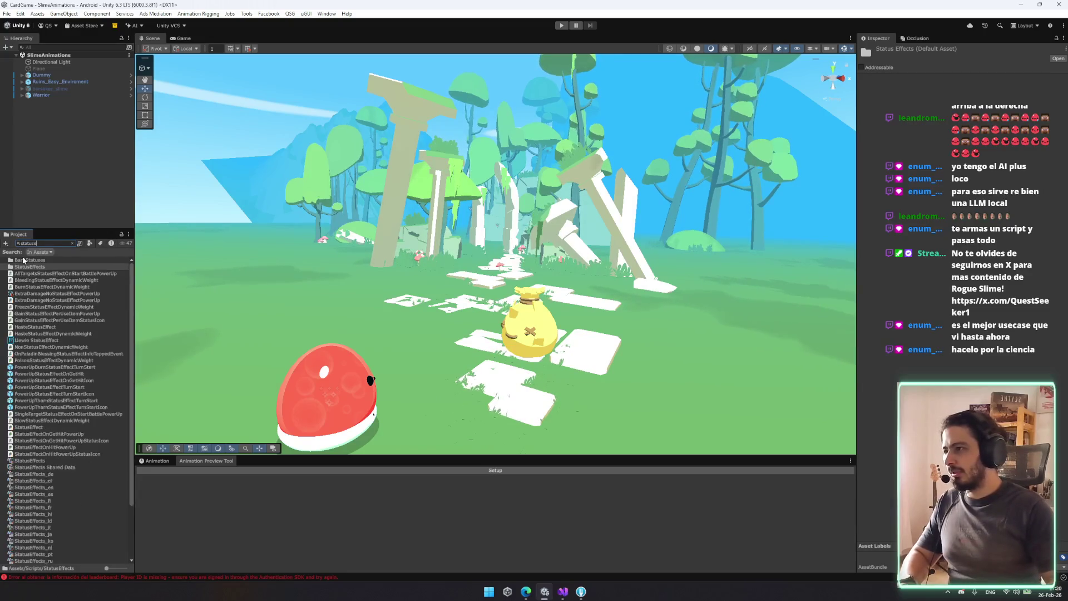
type("f")
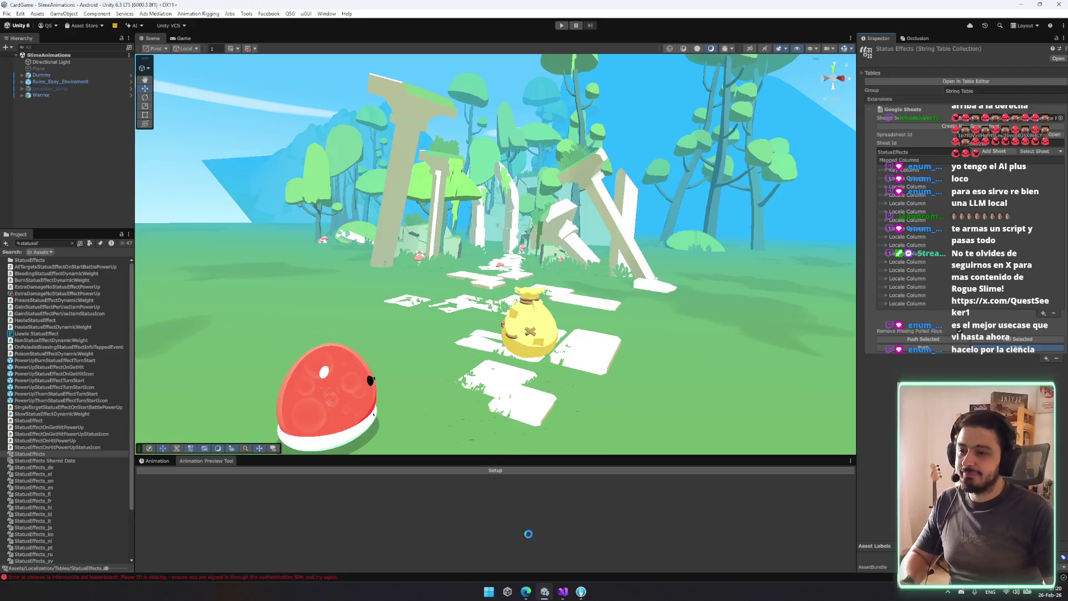
left_click(527, 591)
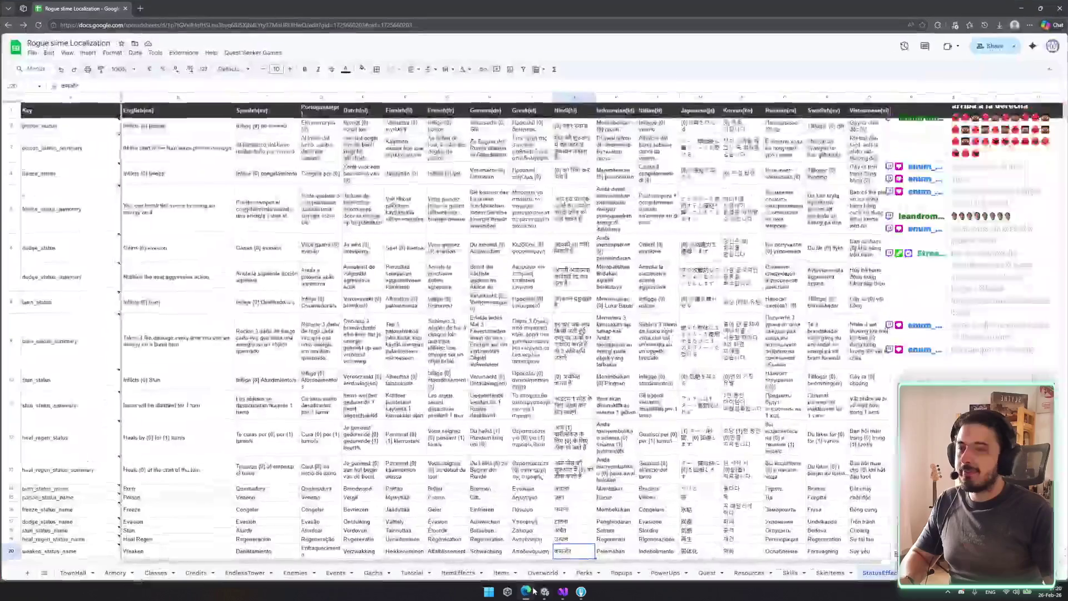
left_click(527, 592)
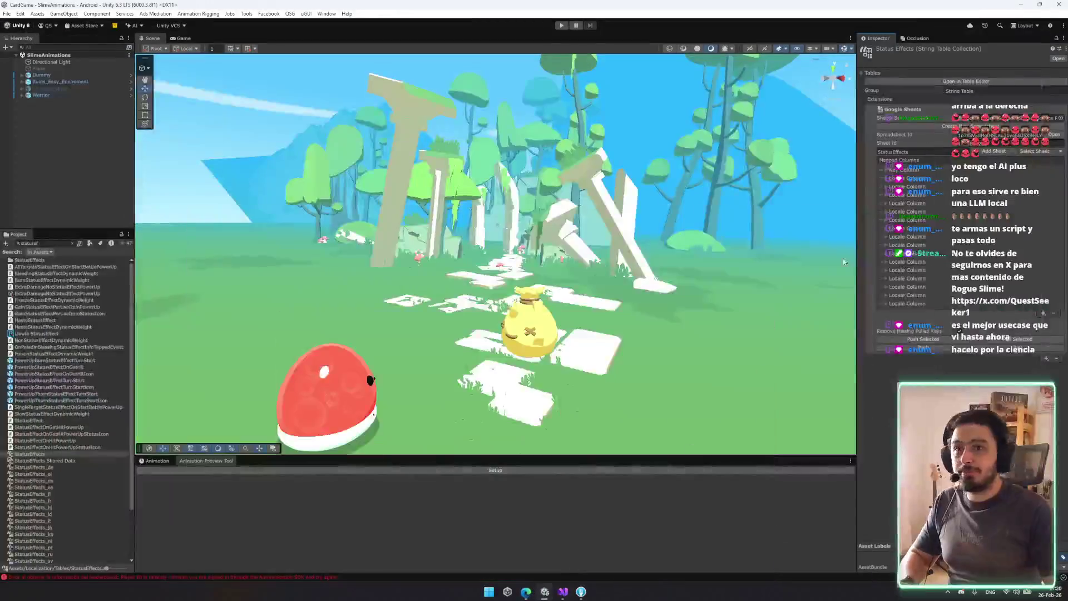
Search 'bulle', open Bulletin Board Data Gatherer, and expand its 0.7.12 version entry
left_click(45, 242)
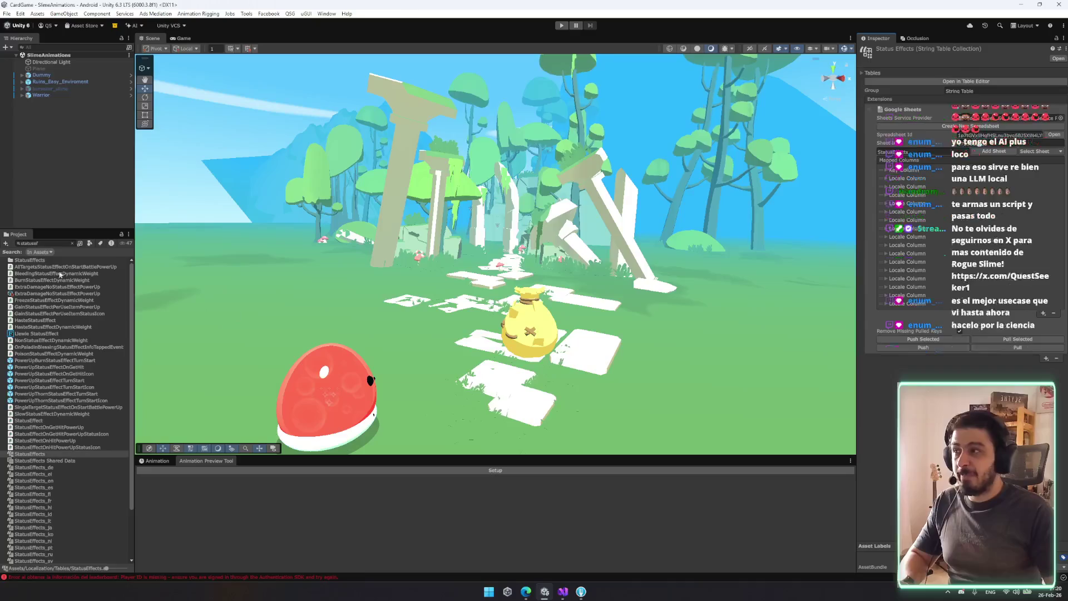
type("bull")
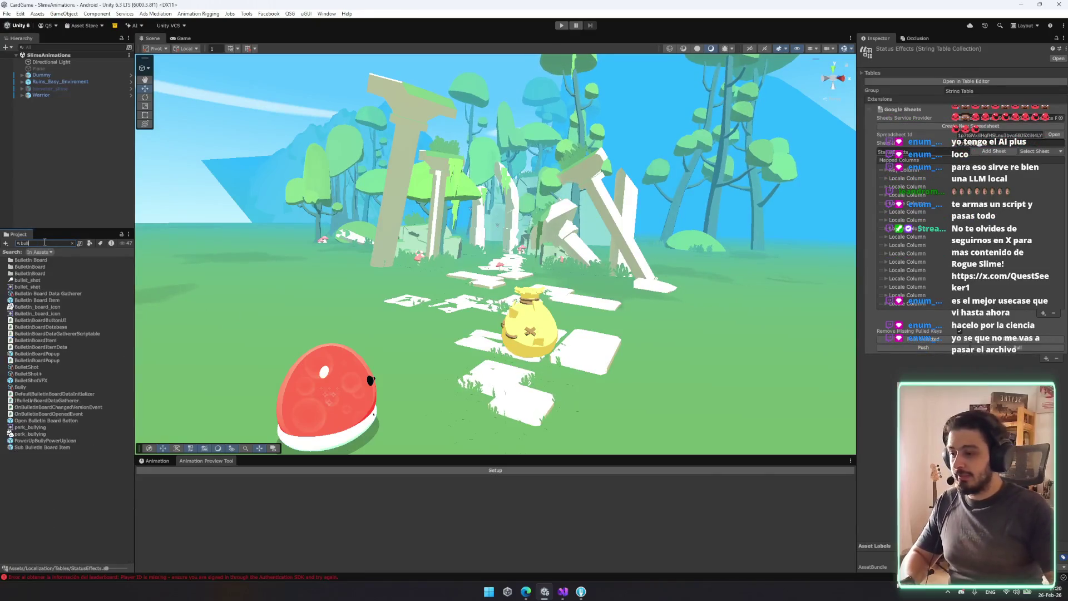
type("e")
left_click(48, 293)
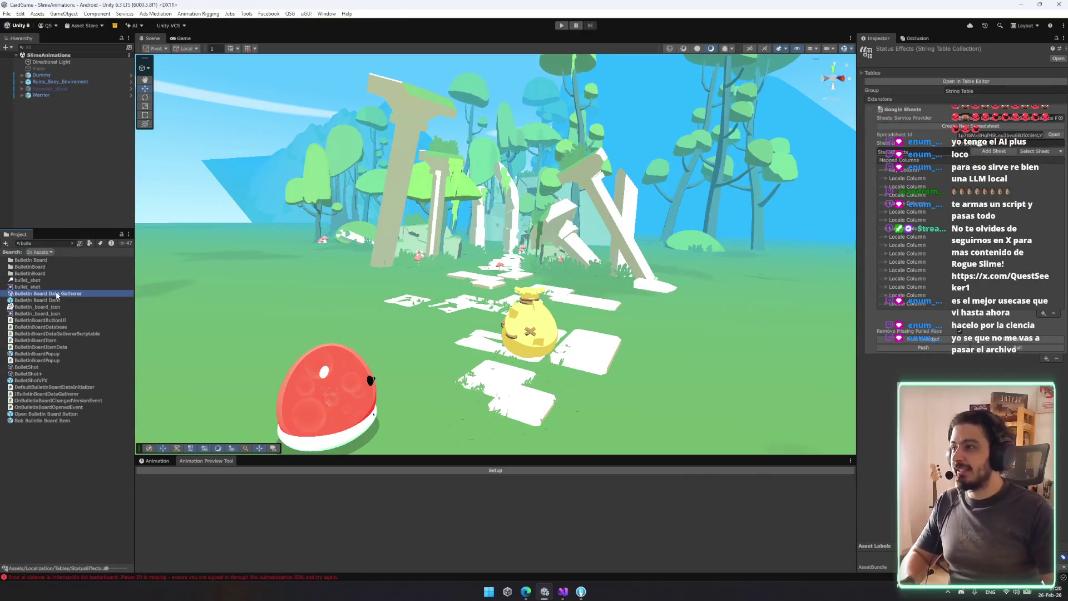
scroll(892, 212, "down", 5)
left_click(874, 188)
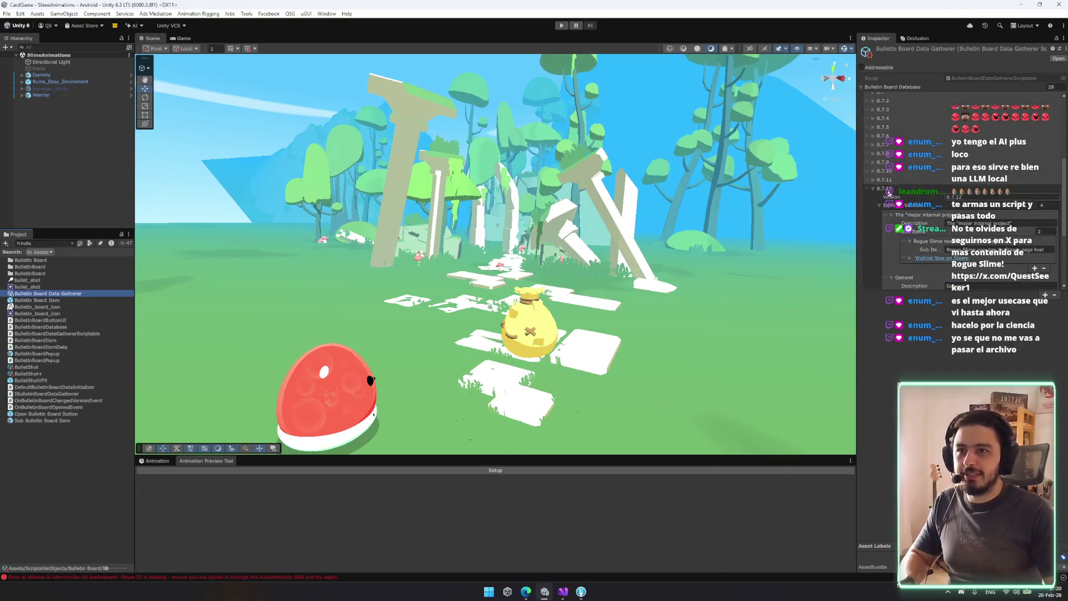
left_click(889, 206)
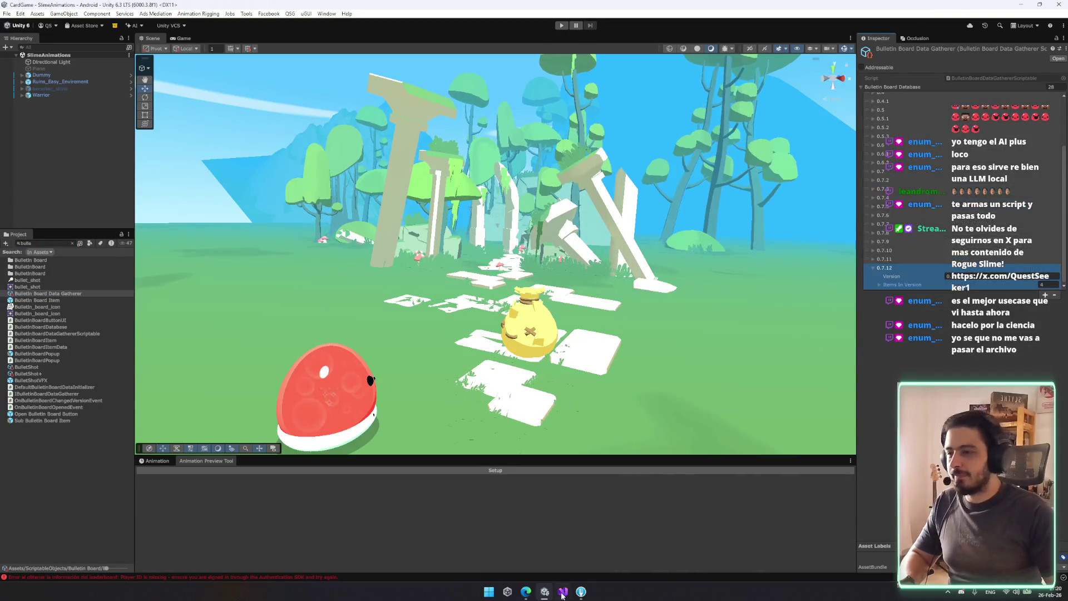
left_click(526, 591)
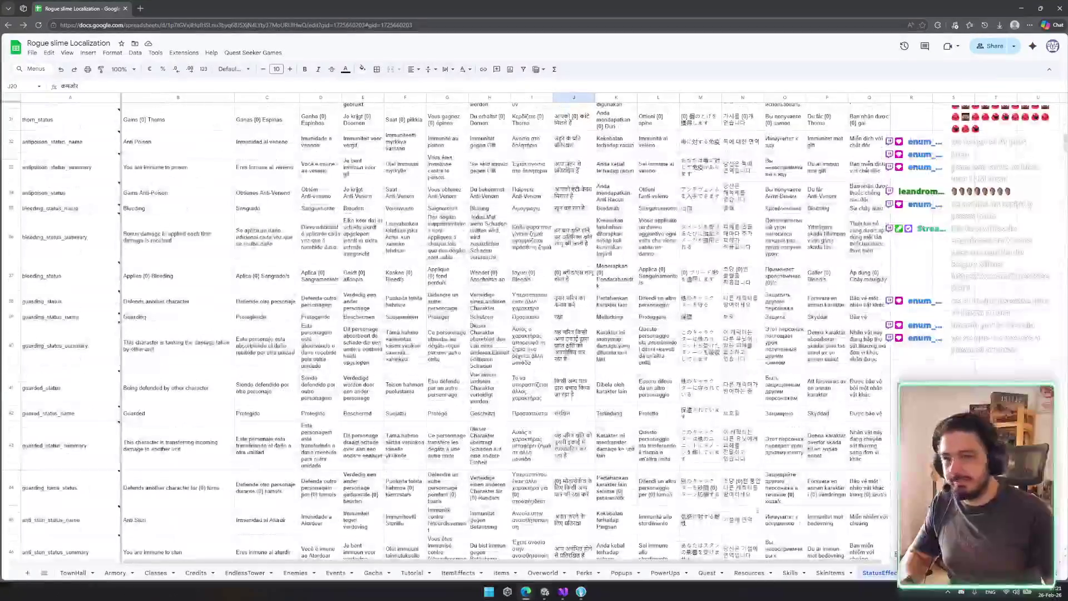
Scroll and drag across the StatusEffects sheet to survey its translation rows
scroll(833, 557, "right", 2)
scroll(832, 556, "left", 2)
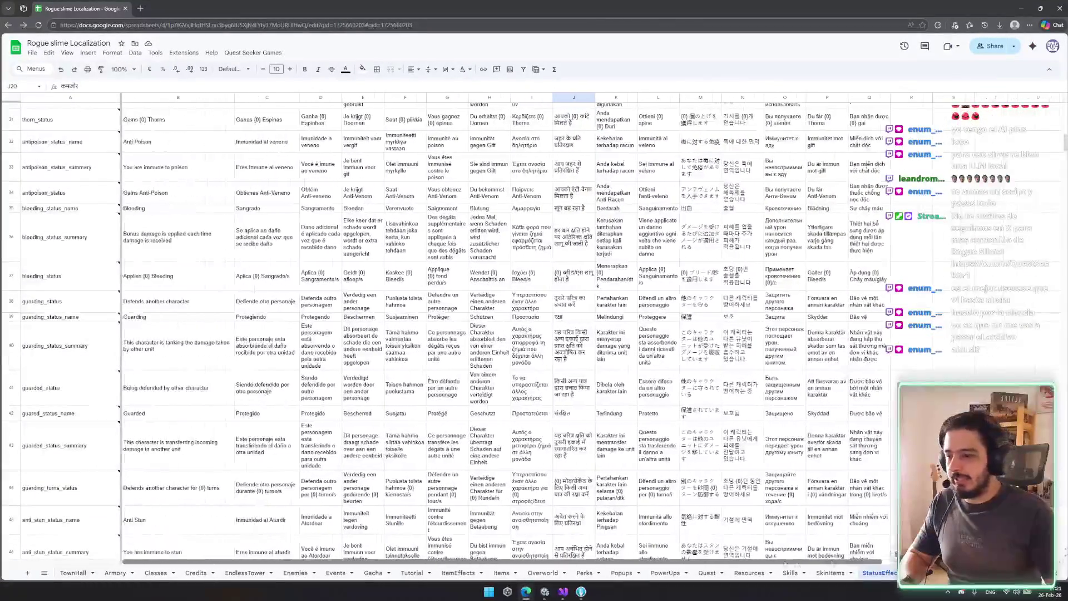
scroll(832, 557, "down", 10)
scroll(583, 424, "down", 15)
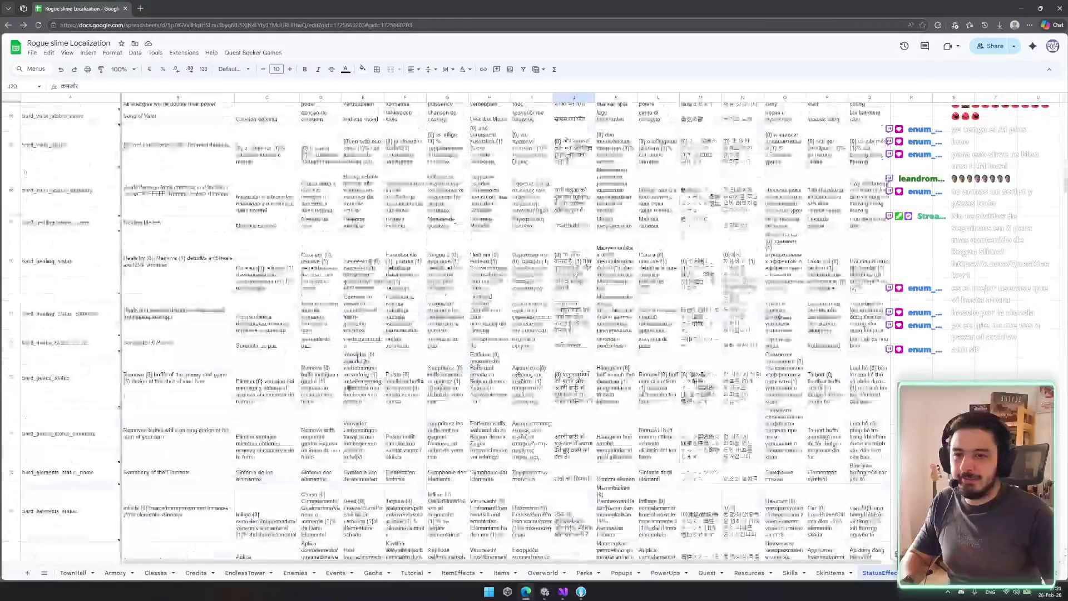
scroll(583, 424, "up", 8)
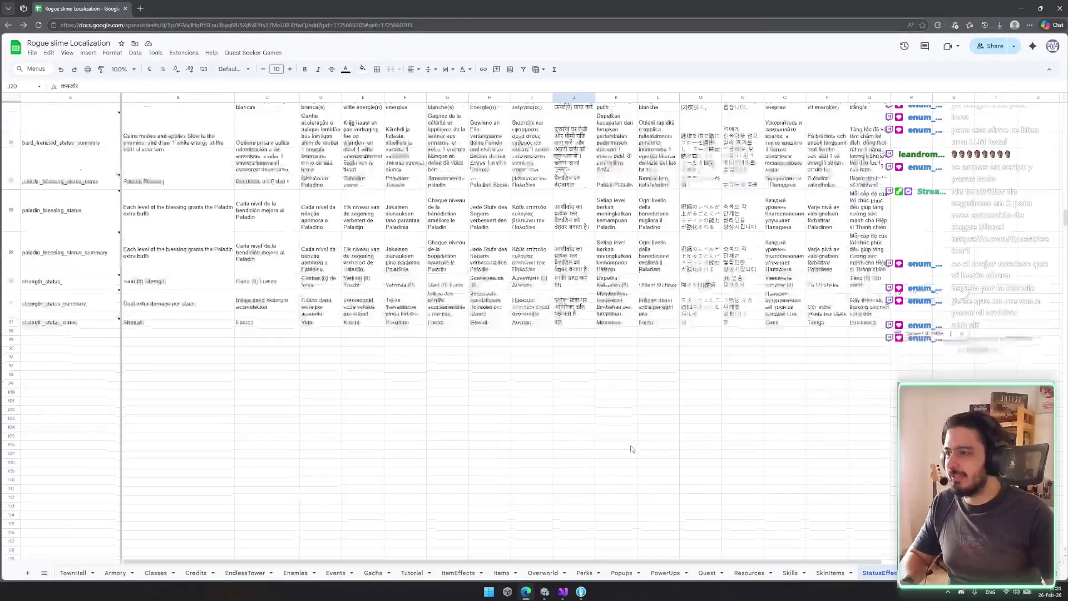
scroll(583, 423, "up", 20)
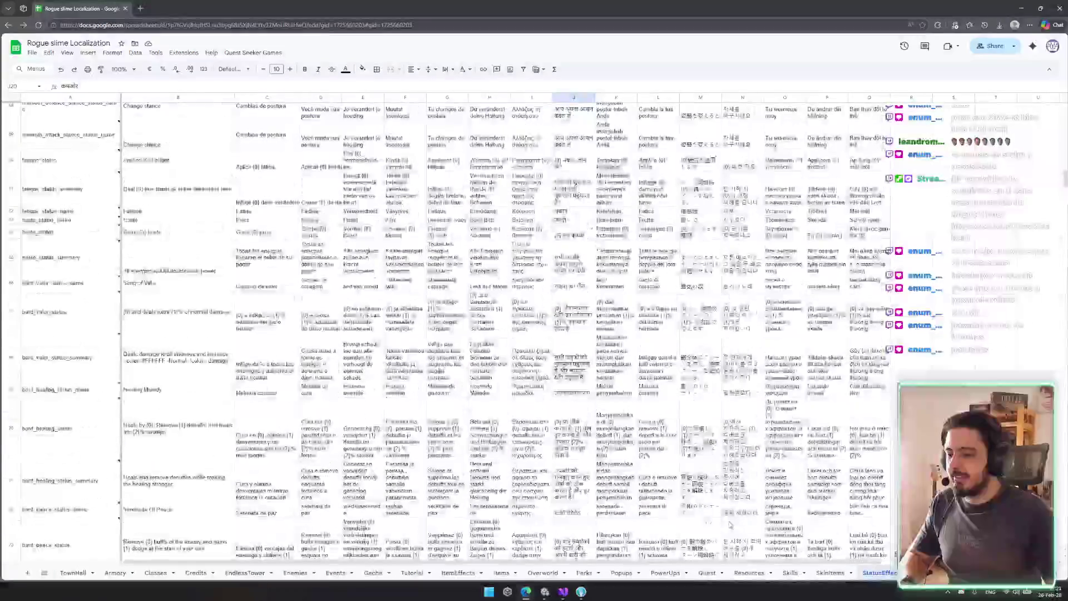
scroll(31, 134, "up", 2)
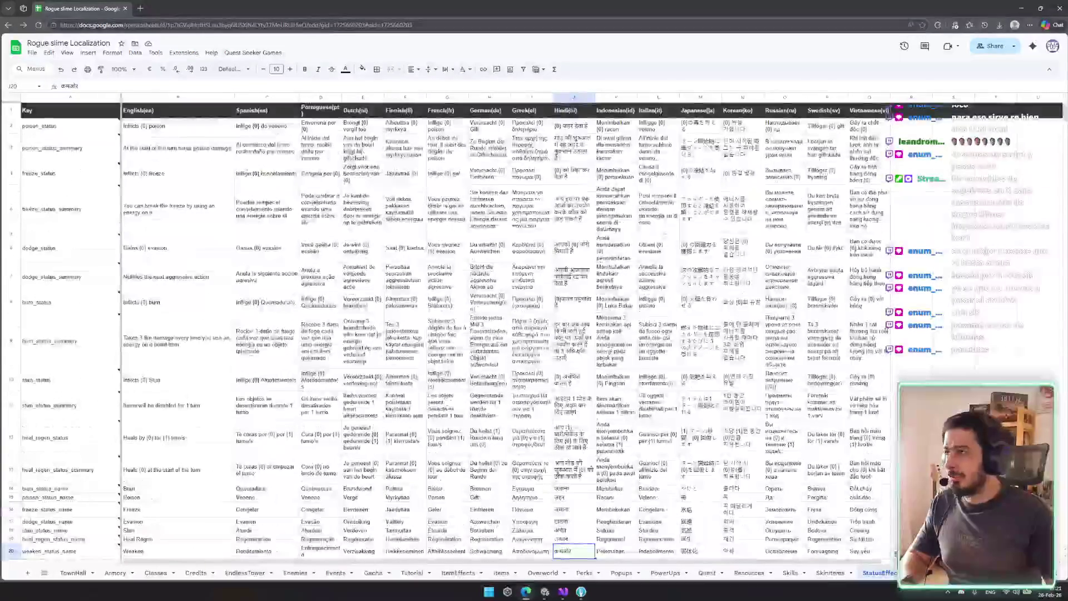
mouse_move(262, 208)
left_mouse_down()
mouse_move(556, 559)
mouse_move(778, 559)
mouse_move(868, 334)
mouse_move(870, 134)
mouse_move(857, 461)
left_mouse_up()
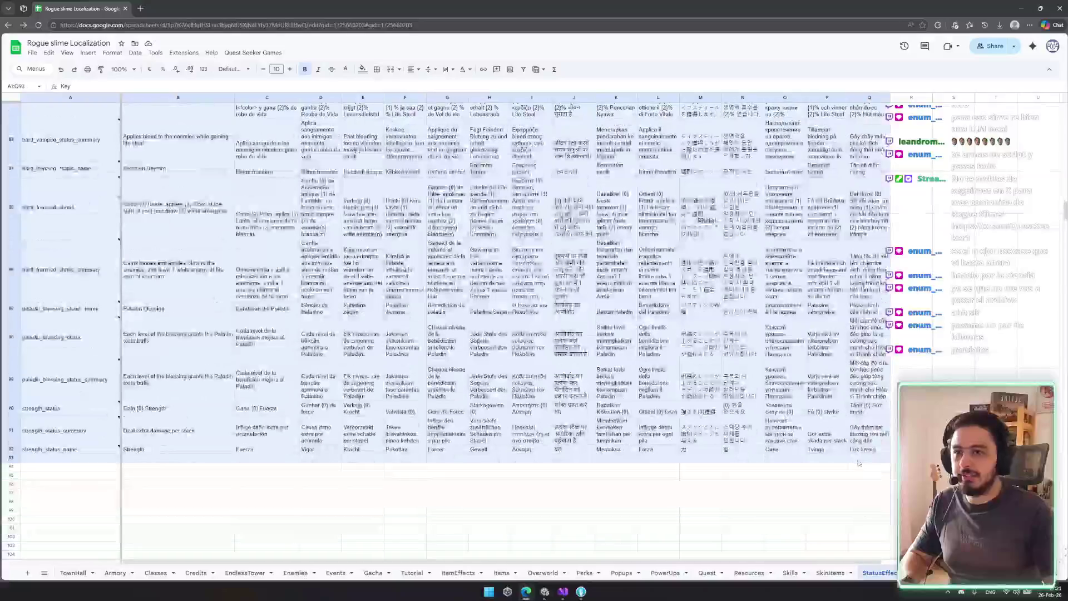
scroll(814, 189, "up", 10)
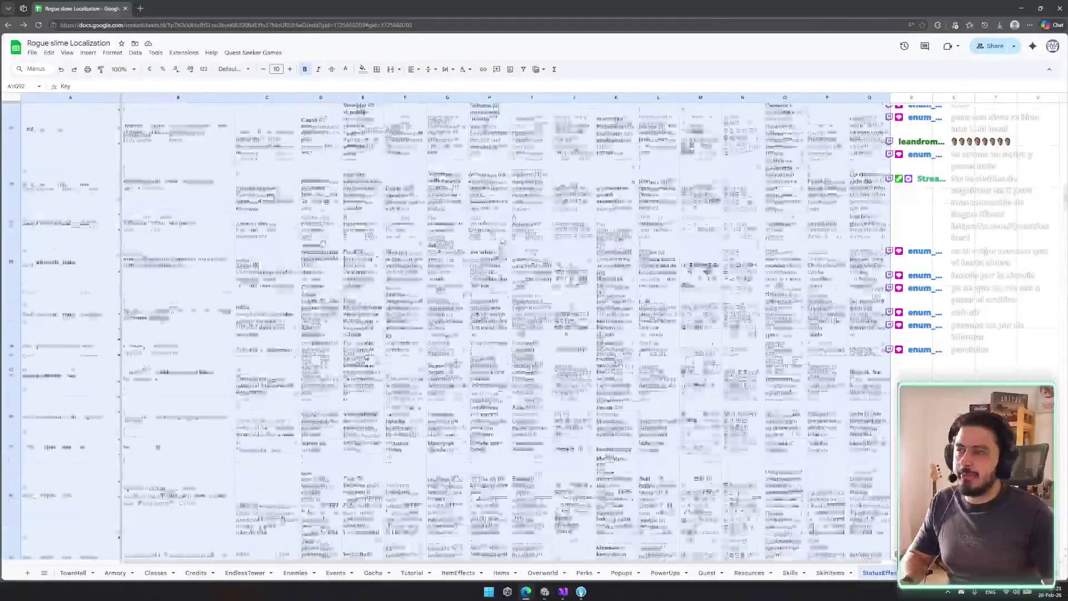
scroll(445, 328, "up", 14)
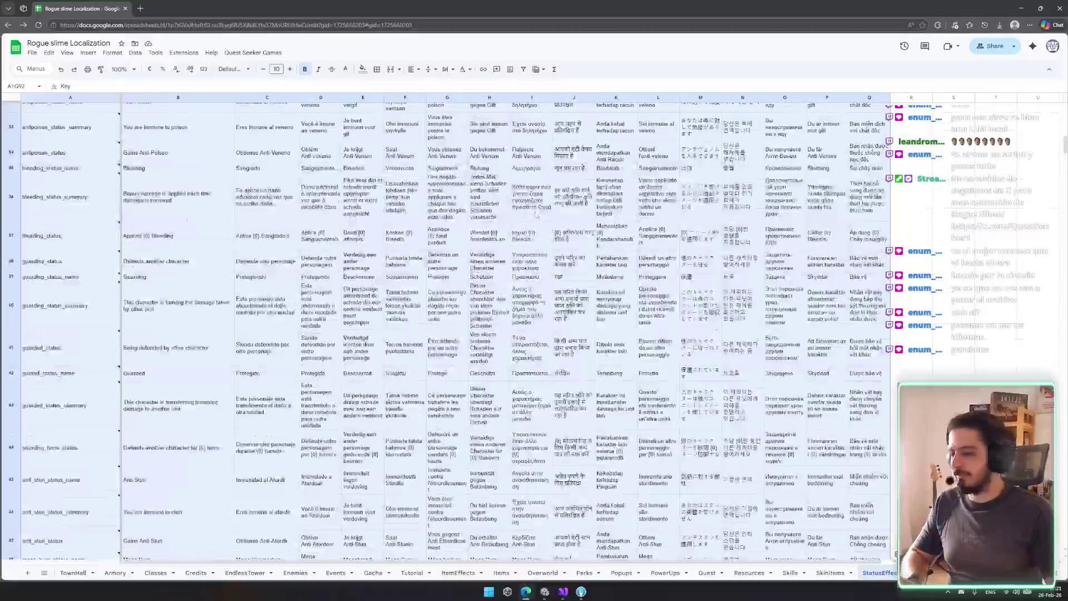
Select cells B10, A2 and I5, then minimize the spreadsheet to reveal Unity
left_click(142, 173)
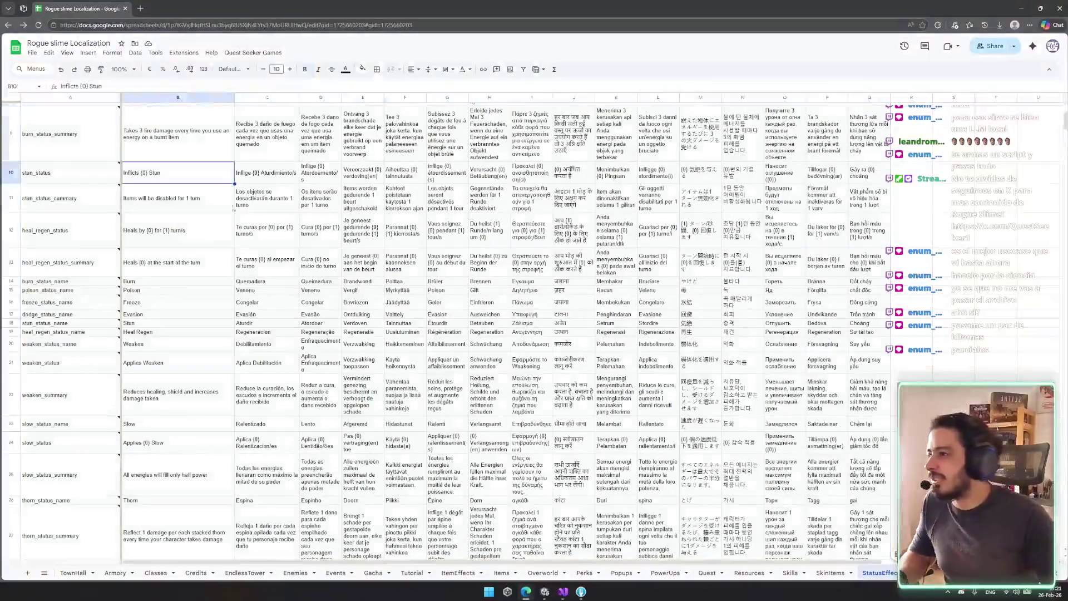
scroll(142, 173, "down", 10)
scroll(390, 328, "up", 10)
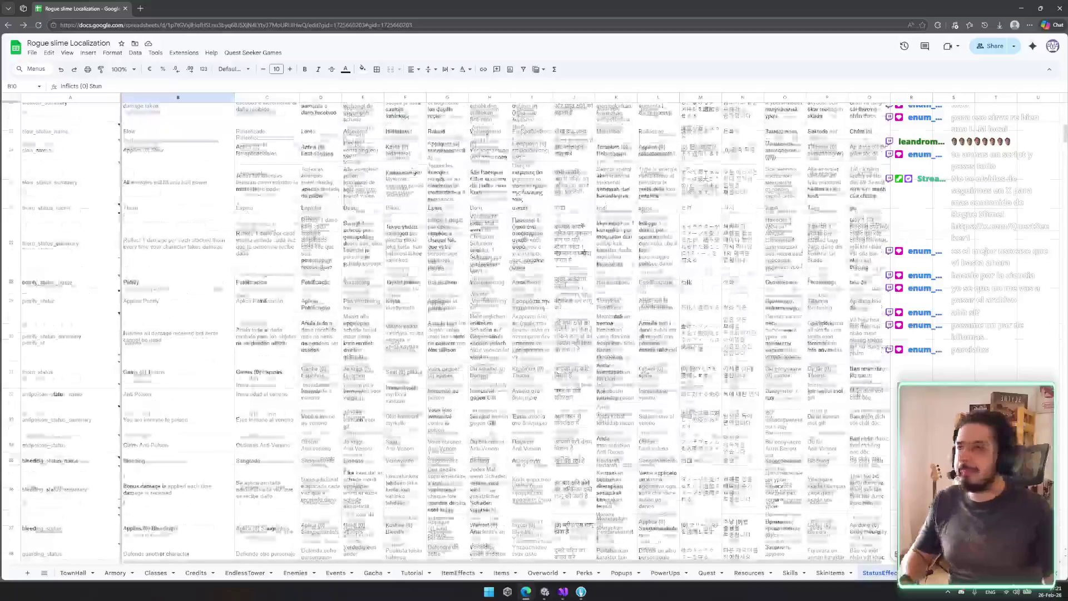
left_click(39, 126)
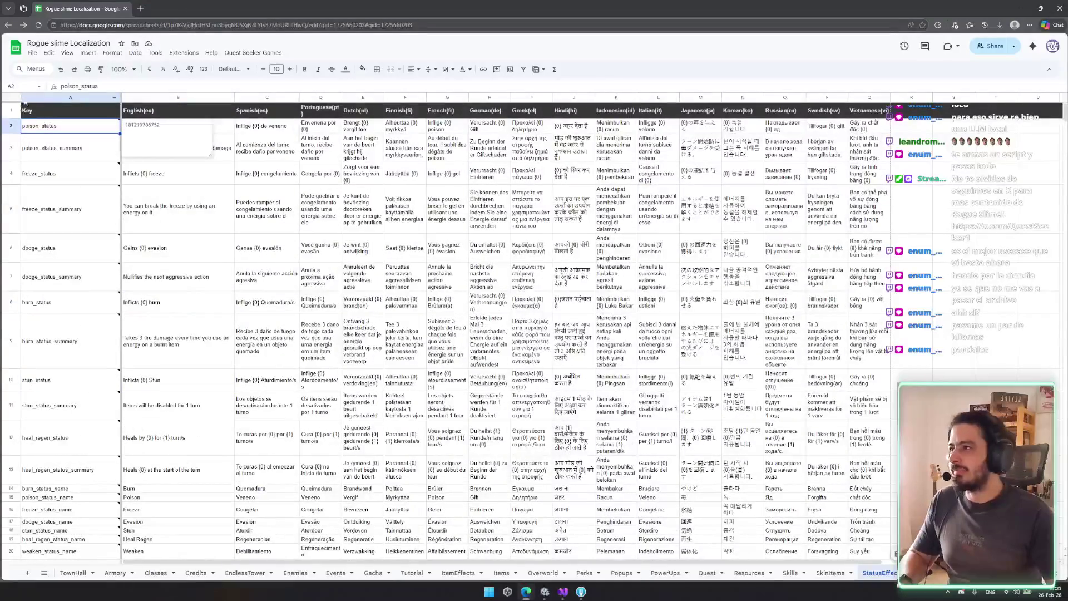
left_click(548, 222)
left_click(1021, 8)
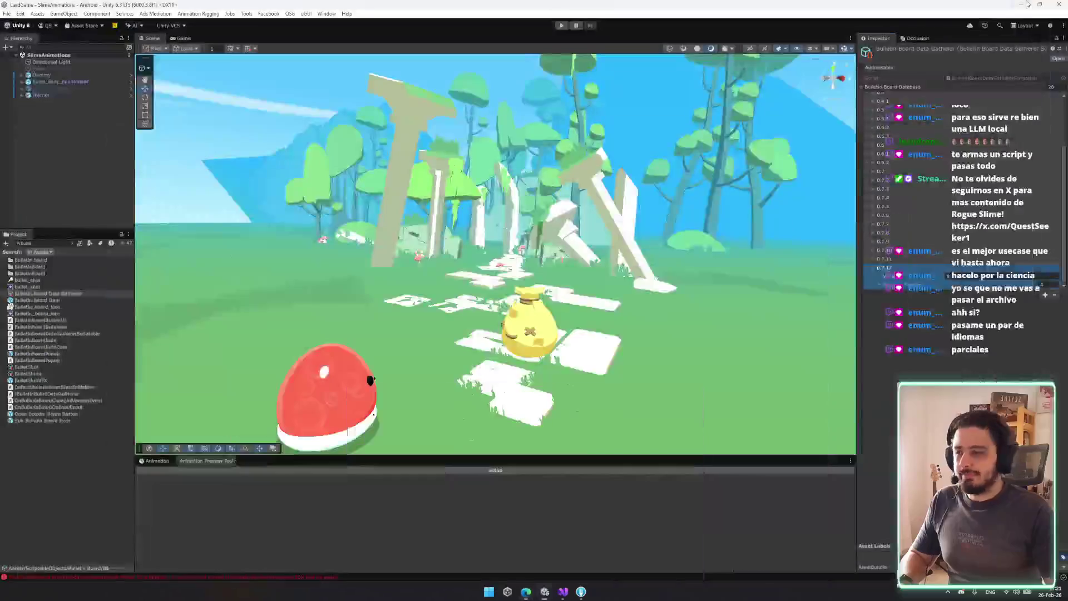
Expand and collapse 0.7.12's Items In Version and Balance foldouts, then return to the spreadsheet
left_click(909, 285)
scroll(934, 285, "down", 3)
scroll(934, 286, "down", 2)
left_click(904, 224)
left_click(915, 242)
left_click(915, 243)
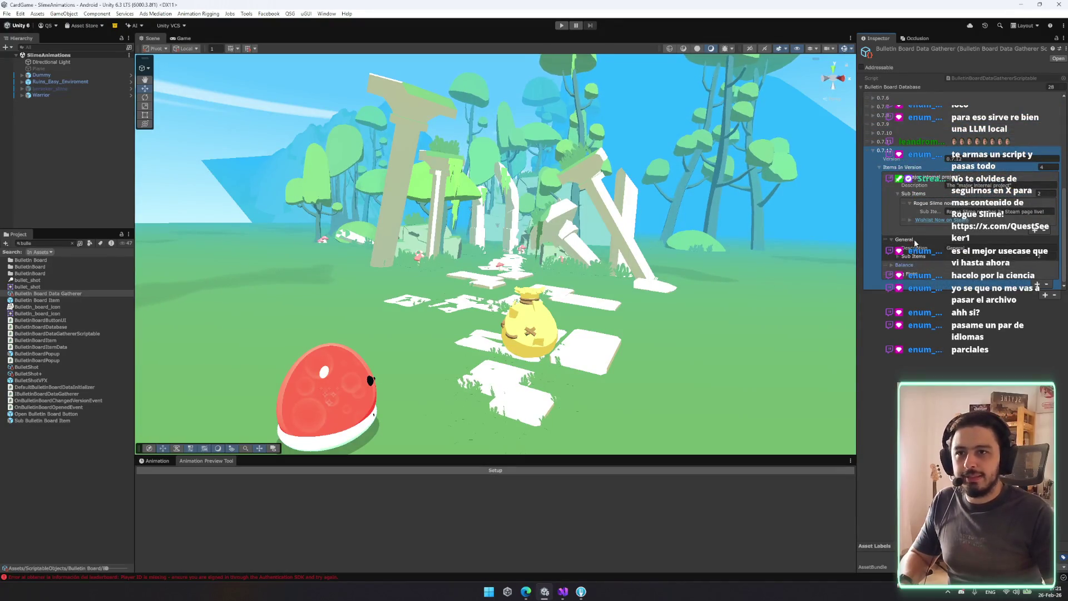
left_click(913, 248)
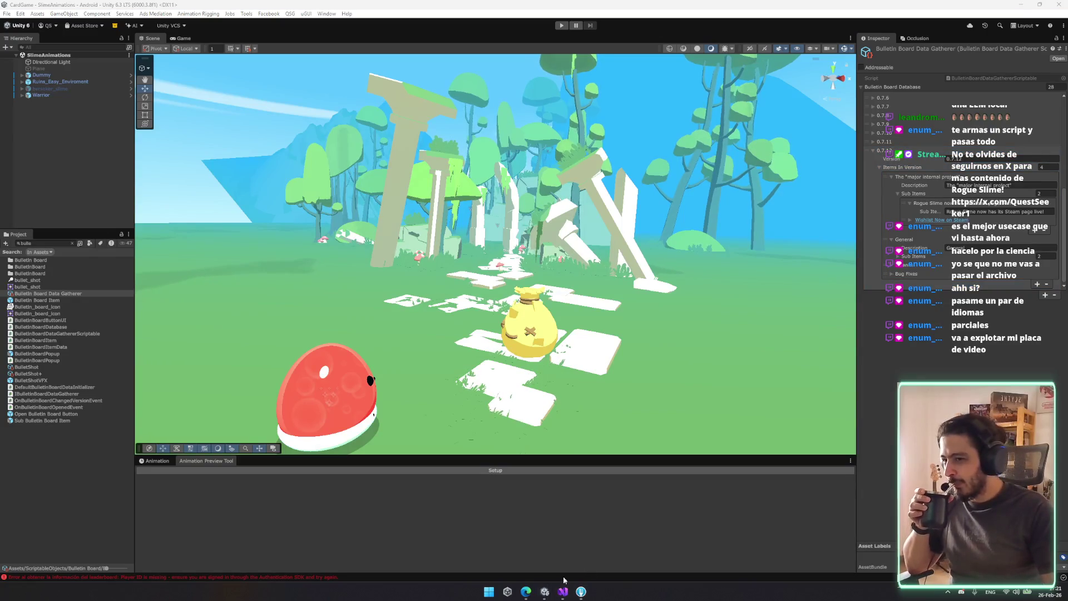
left_click(525, 592)
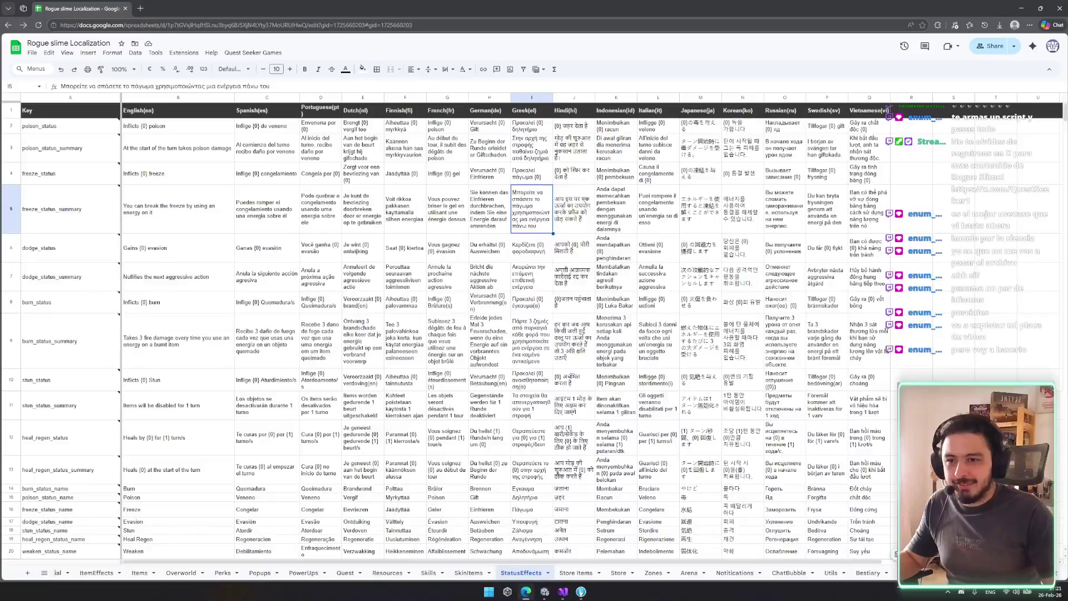
Browse the Bestiary sheet's localization rows in the Rogue slime Localization spreadsheet, then minimize it
left_click(868, 572)
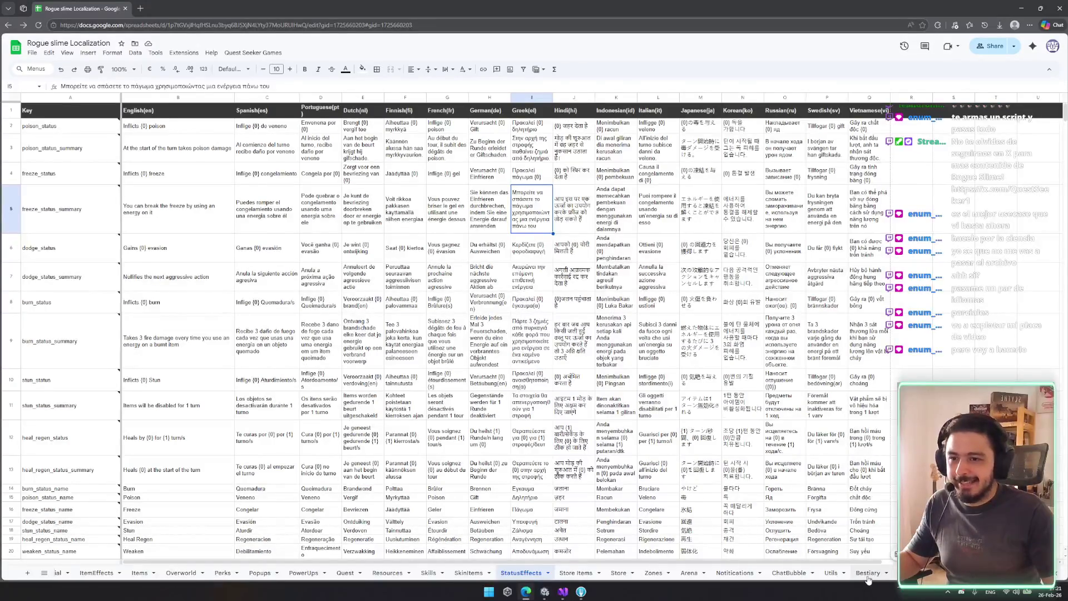
scroll(622, 267, "down", 5)
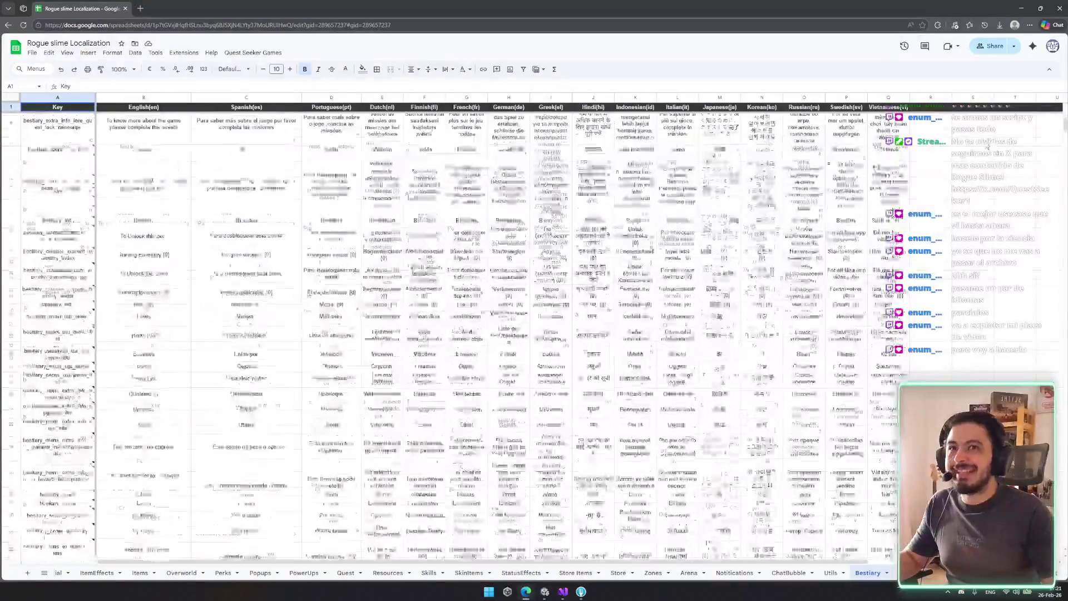
scroll(622, 268, "down", 10)
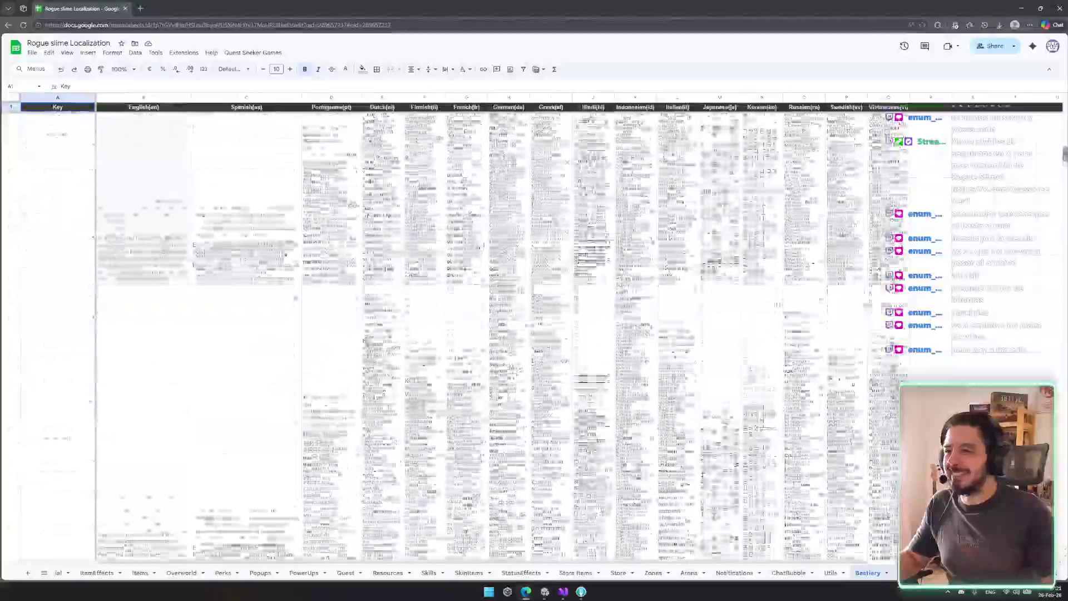
scroll(622, 267, "down", 10)
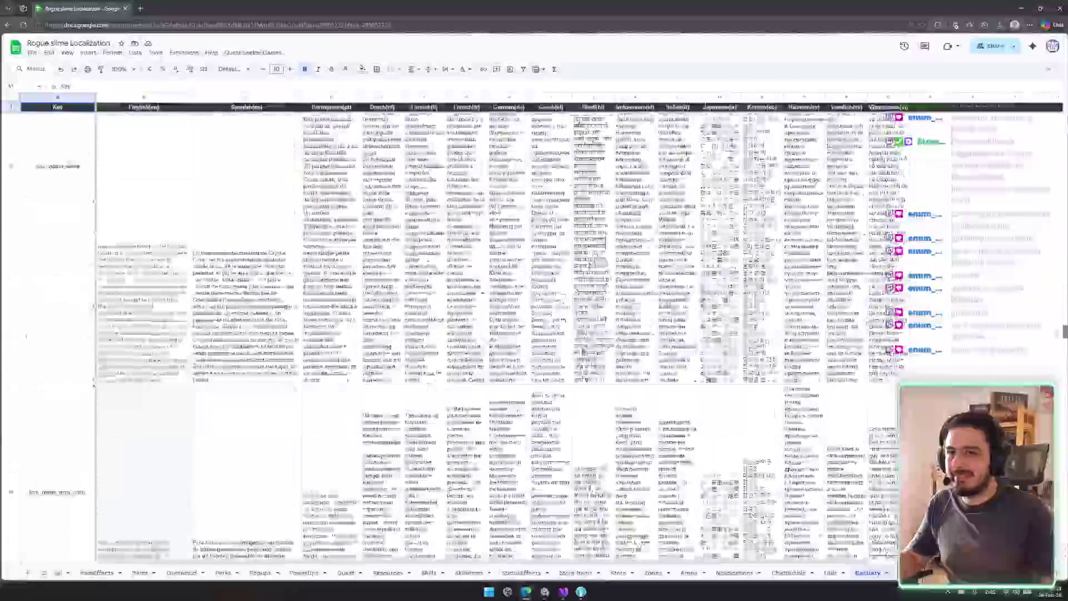
scroll(622, 267, "down", 10)
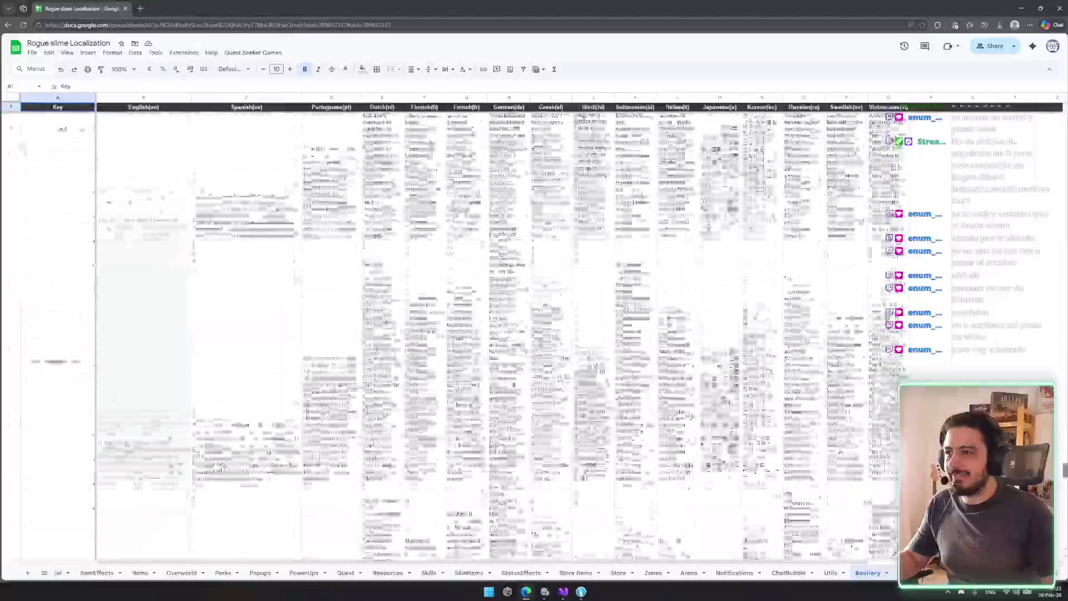
scroll(556, 334, "up", 15)
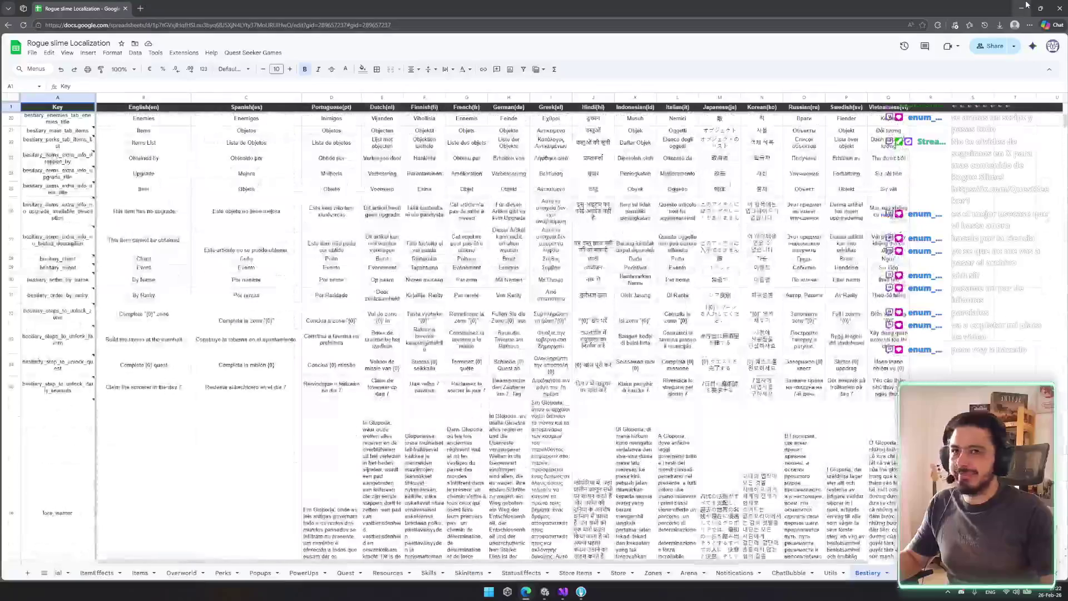
left_click(1026, 5)
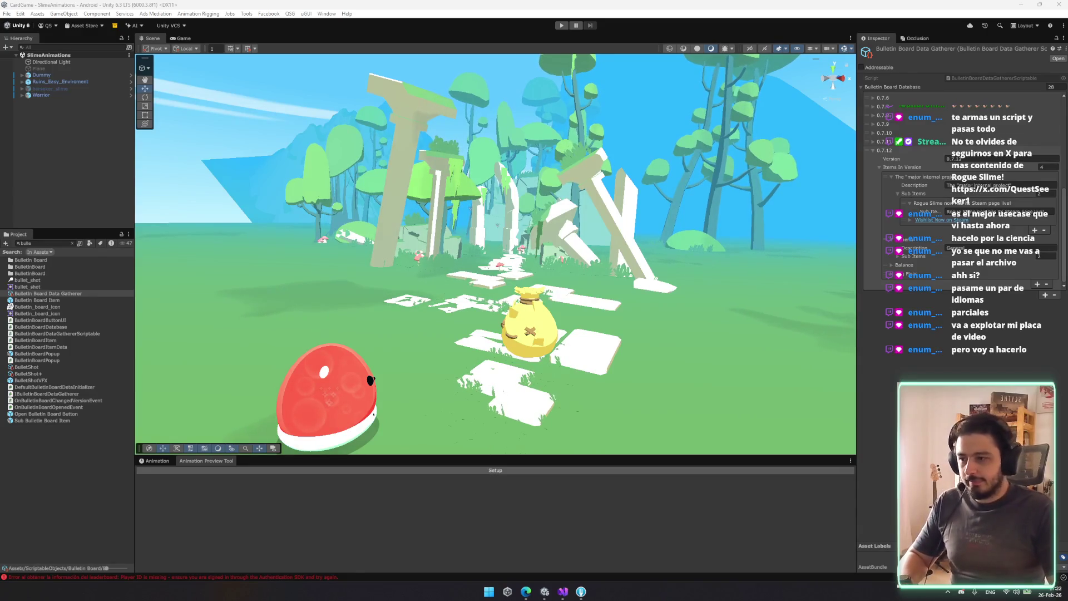
Bring the Unity editor back into focus from its Inspector
left_click(546, 528)
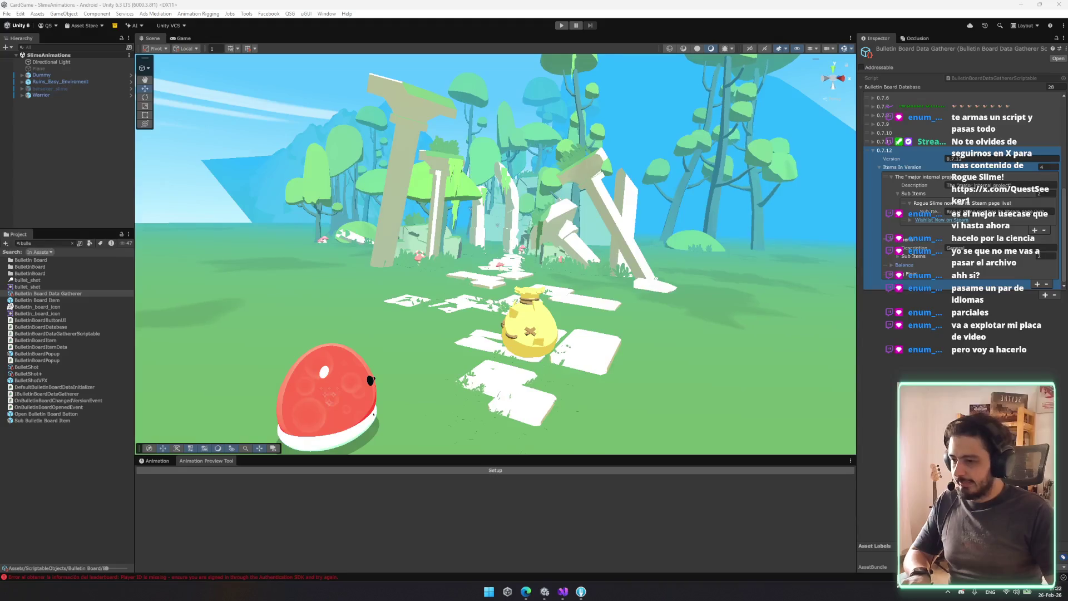
Add a second 0.7.12 Balance sub-item reading 'Camouflage status will no longer apply to skills'
left_click(911, 265)
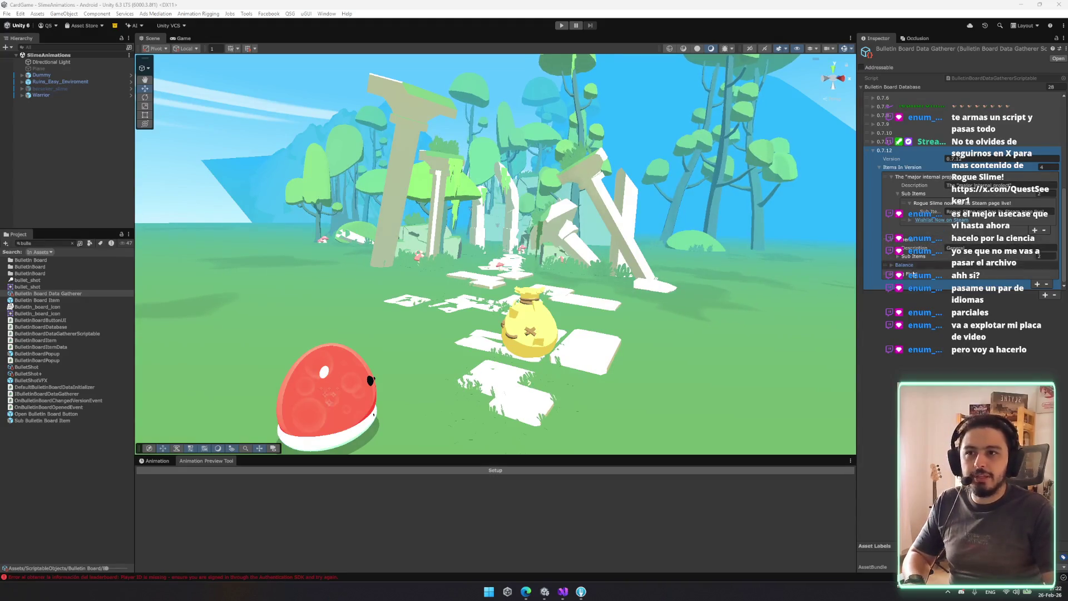
scroll(939, 262, "down", 1)
left_click(939, 262)
scroll(974, 233, "down", 2)
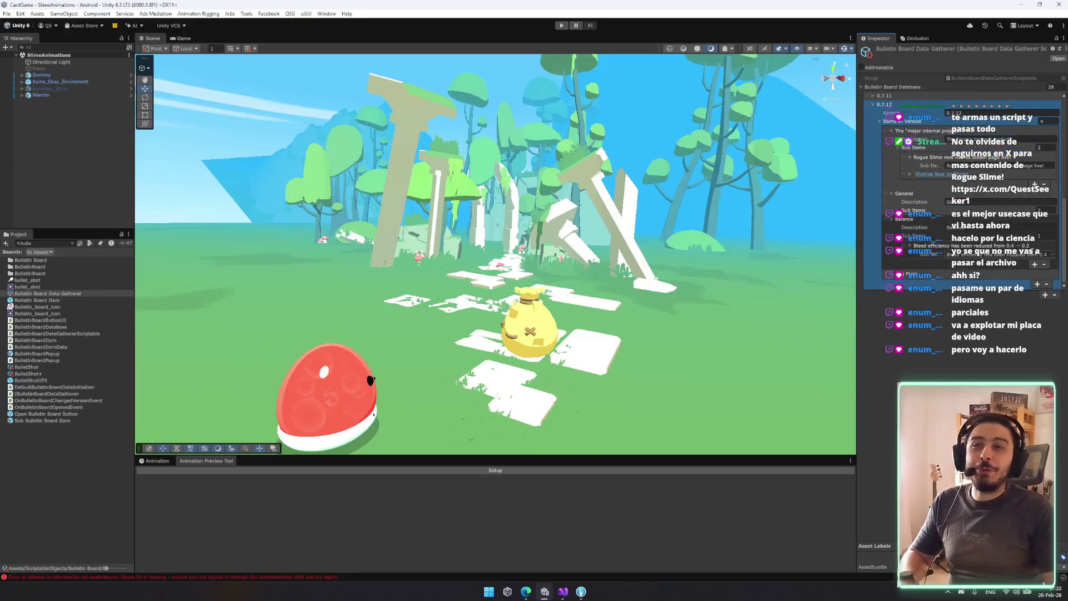
key("Return")
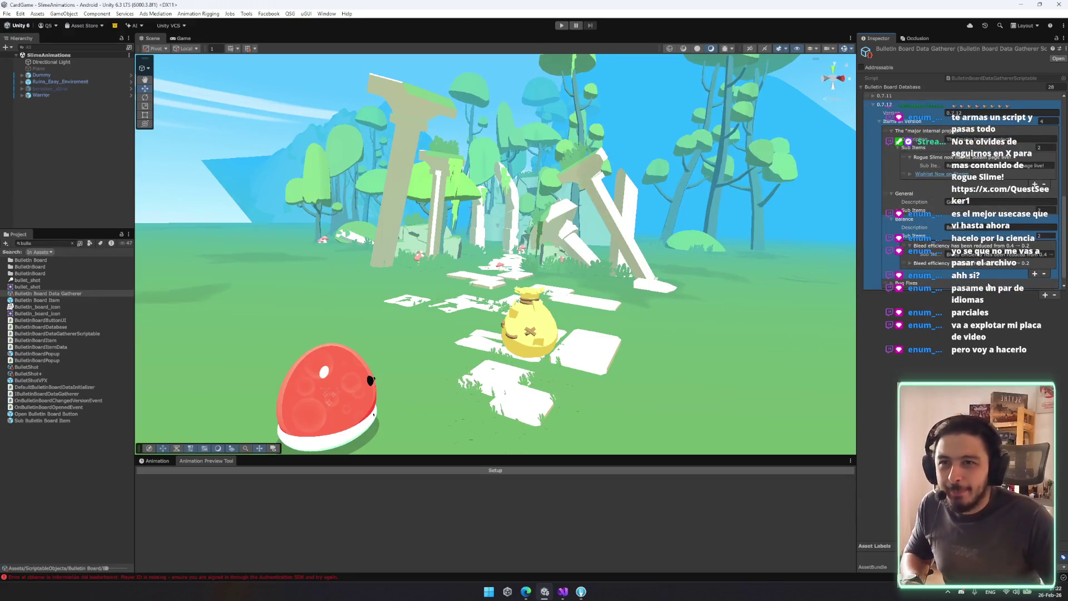
left_click(974, 263)
left_click(975, 271)
key("ctrl+v")
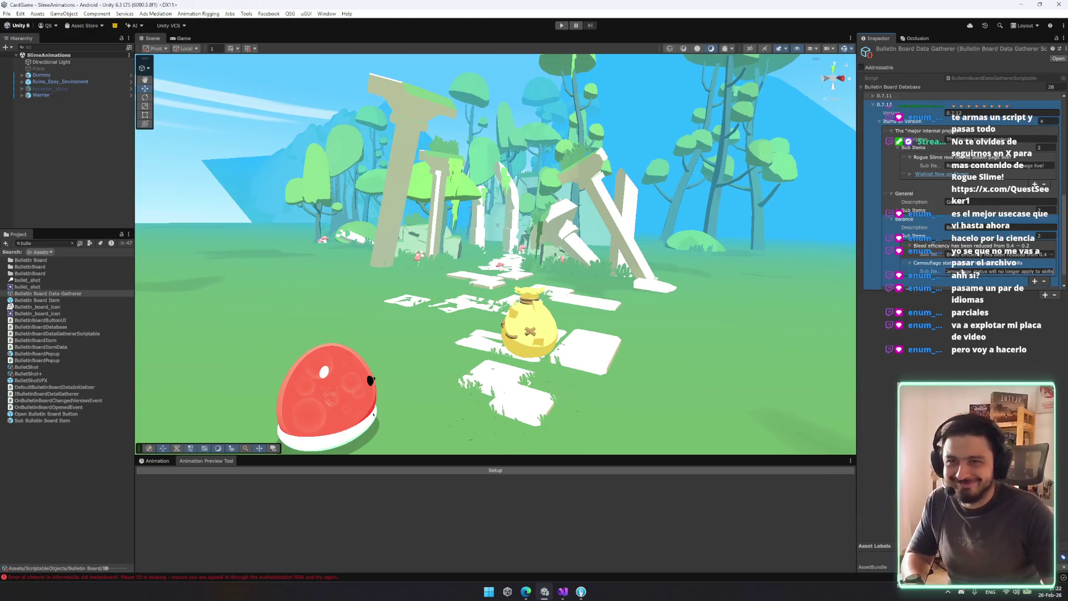
left_click(576, 591)
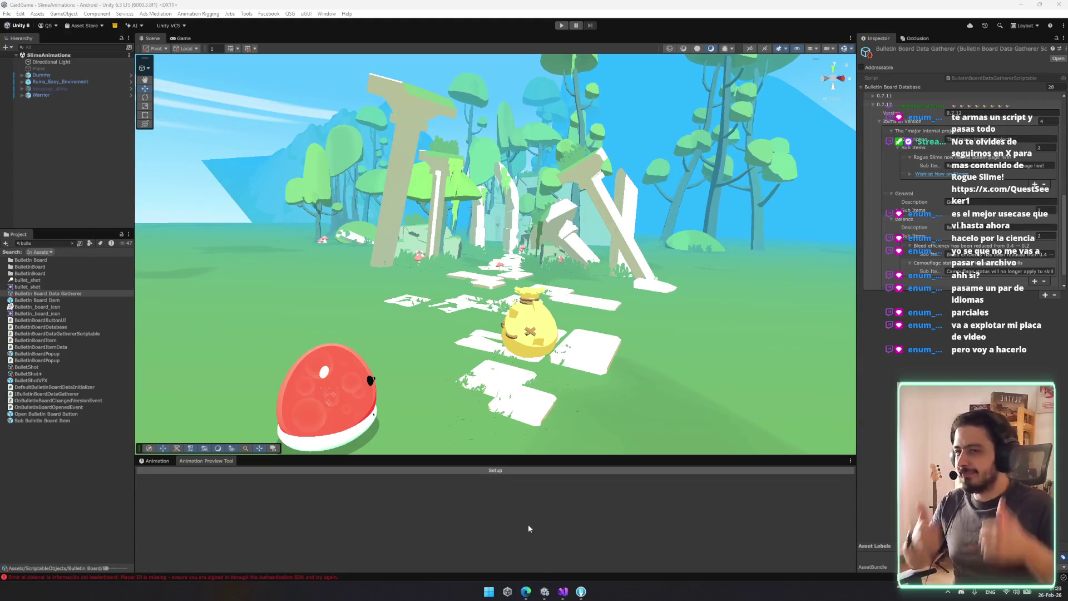
Switch Unity's lower panel to the Animation timeline, then bring up Fork
left_click(579, 483)
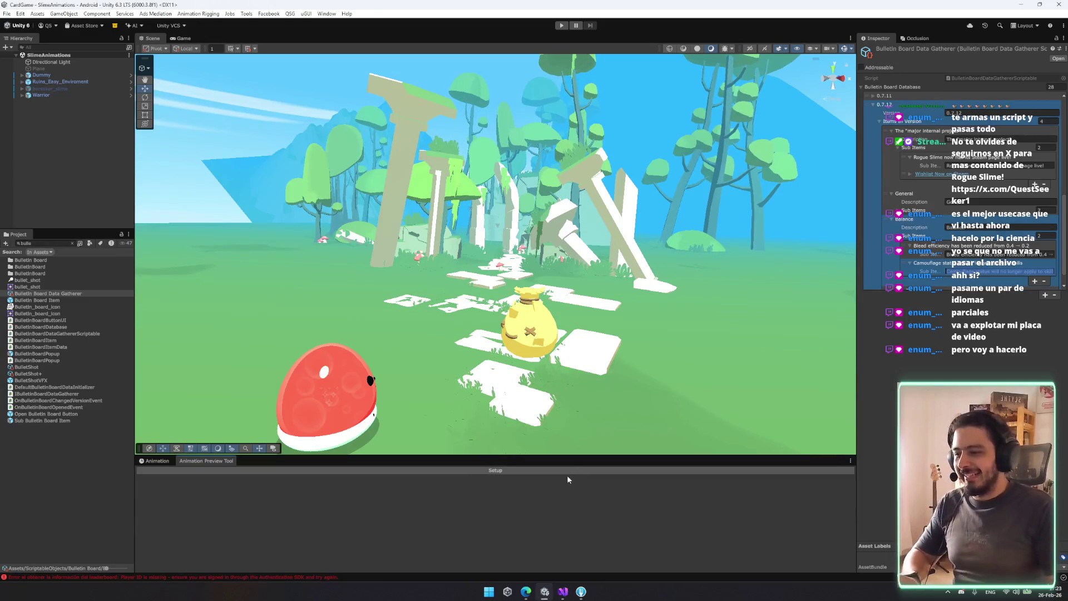
left_click(158, 461)
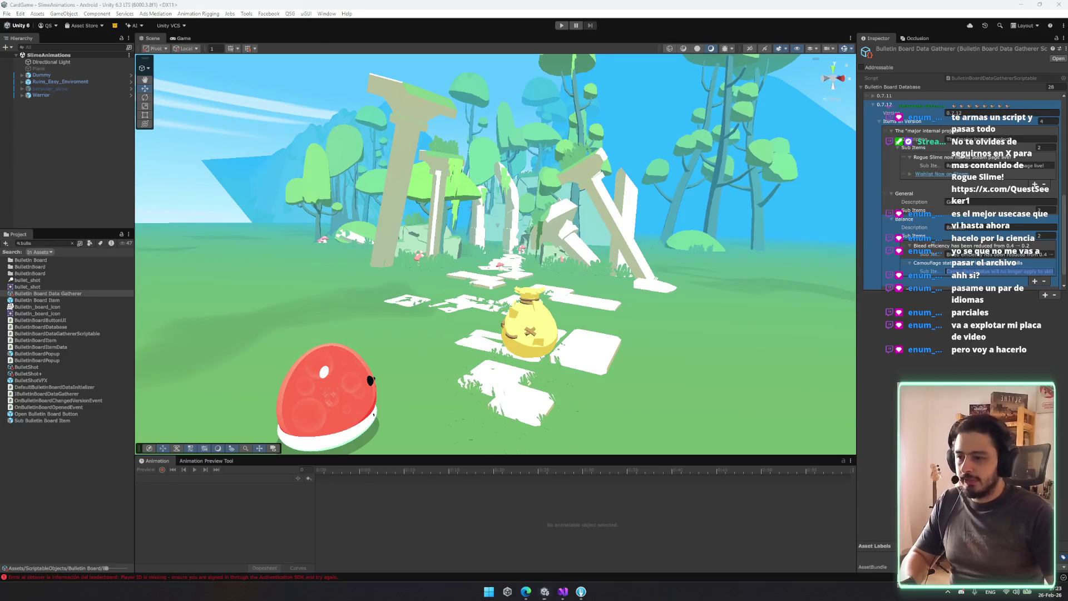
left_click(581, 592)
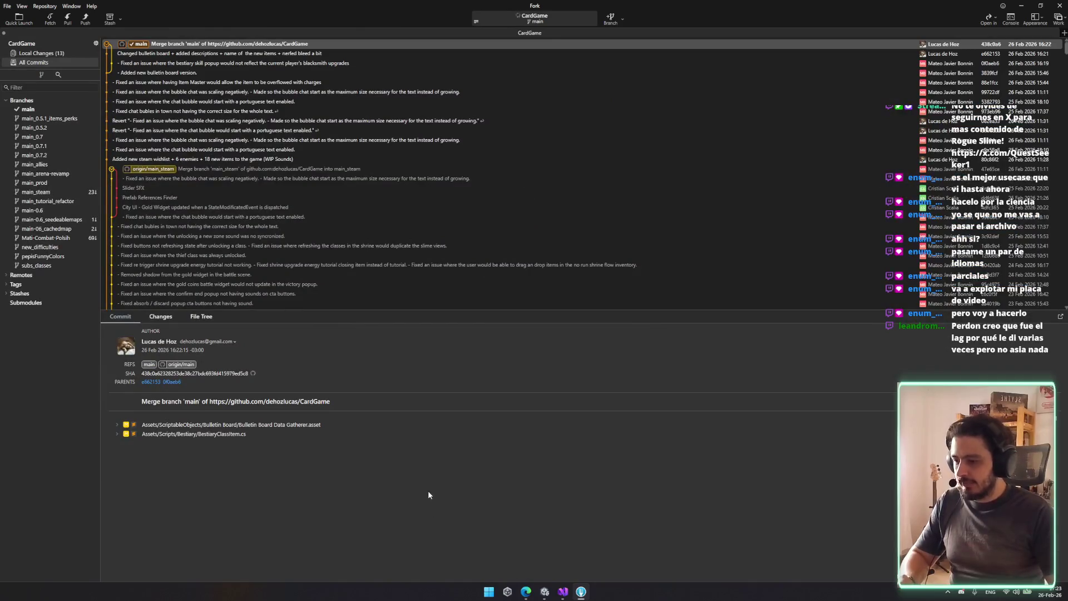
Fetch all remotes for CardGame and show the uncommitted Local Changes
left_click(49, 18)
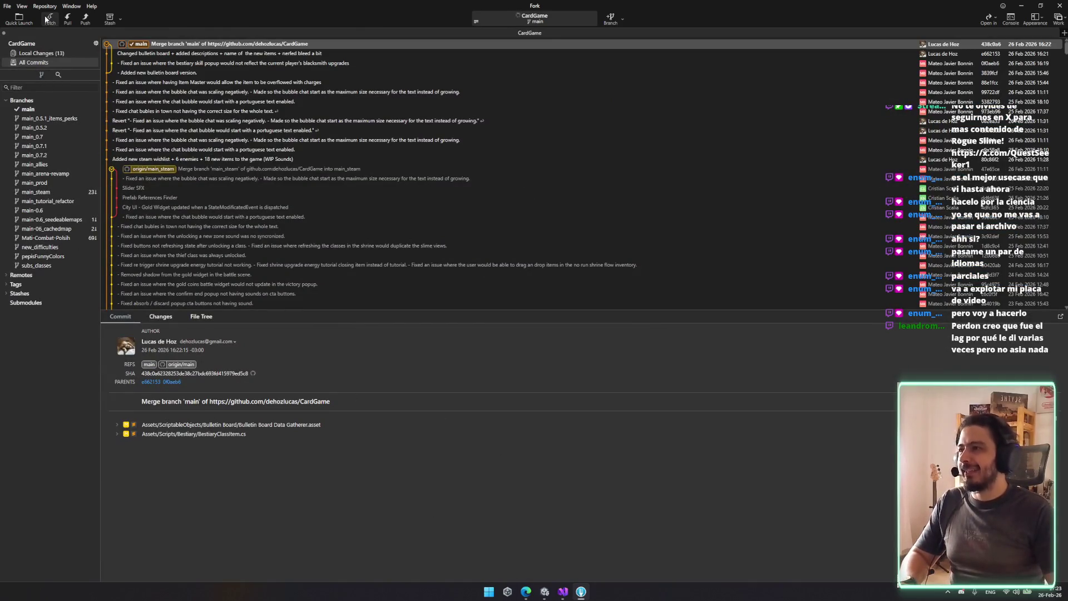
left_click(586, 309)
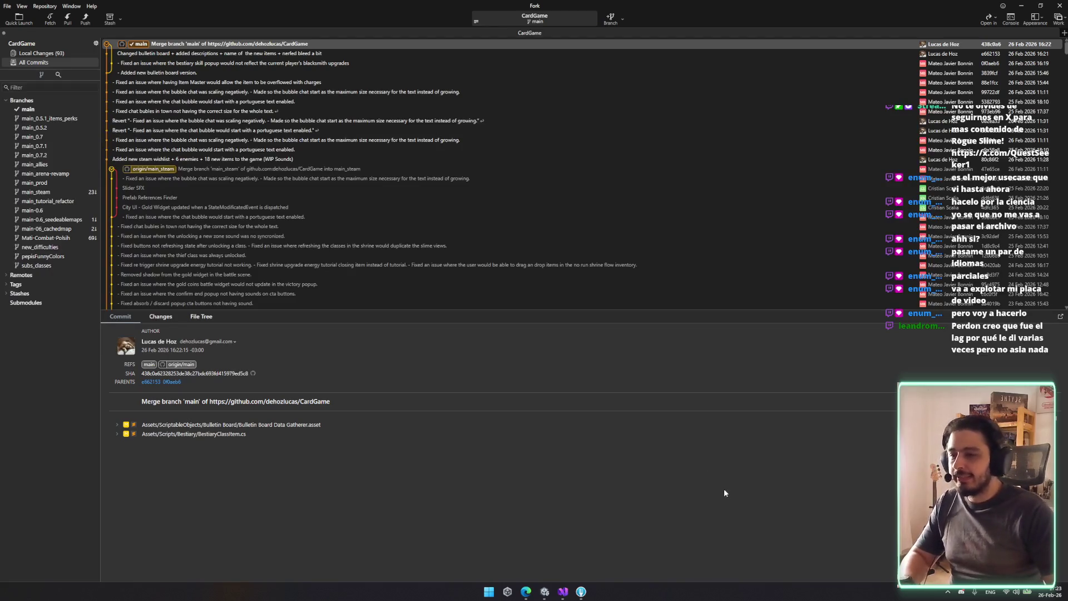
left_click(34, 53)
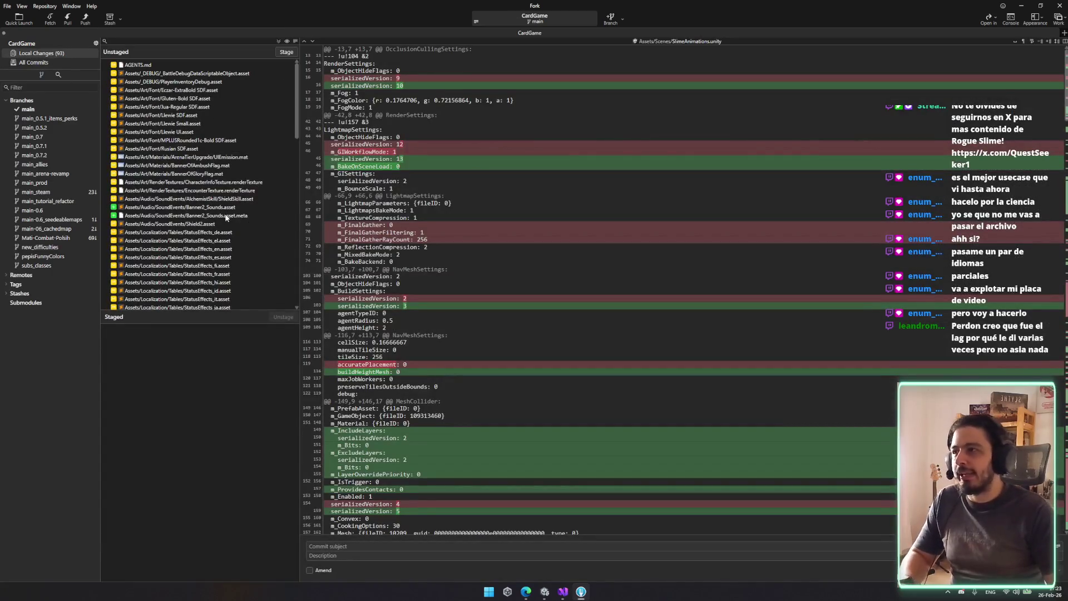
Discard the ShieldSkill and Shield2 changes and stage the Banner2_Sounds event files
left_click(228, 207)
left_click(238, 199)
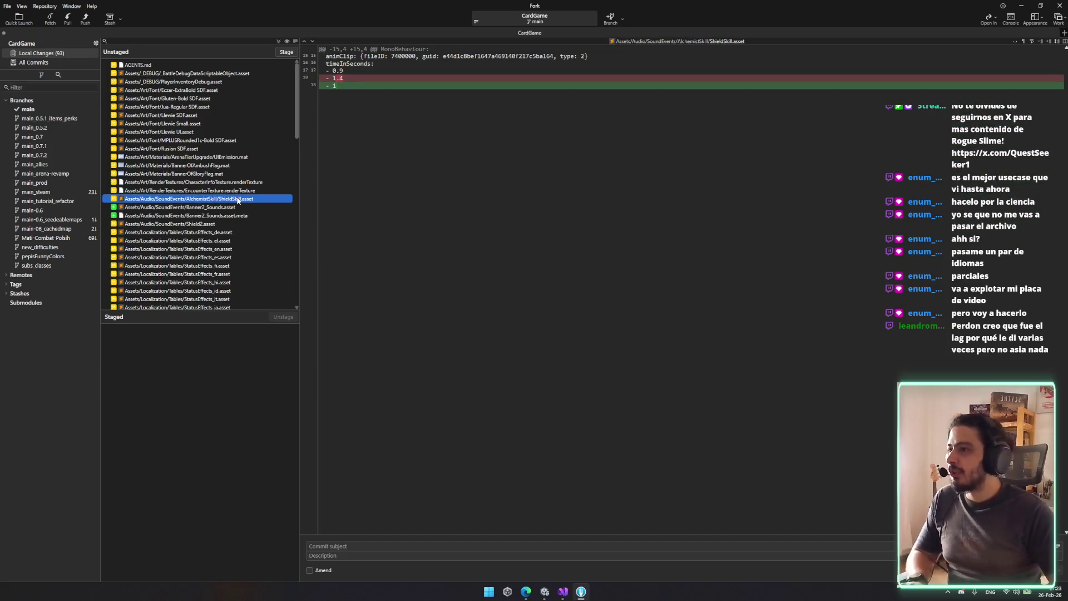
left_click(391, 89)
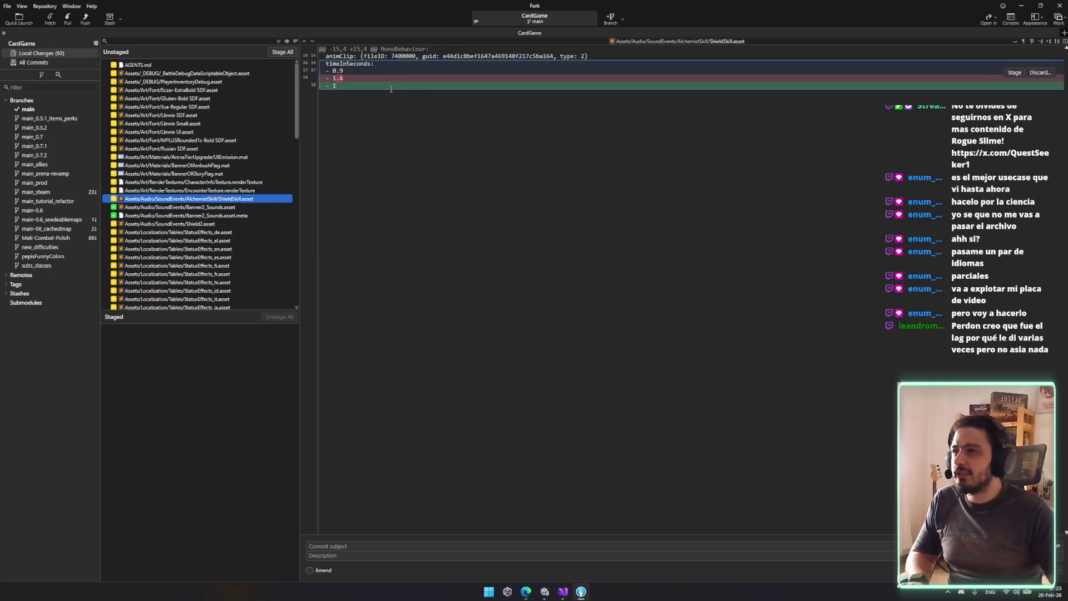
key("Delete")
key("Return")
key("shift+Down")
key("space")
key("Delete")
key("Return")
Stage the StatusEffects localisation tables, the banner prefabs and the changed item assets
scroll(215, 210, "down", 5)
left_click(229, 199, "shift")
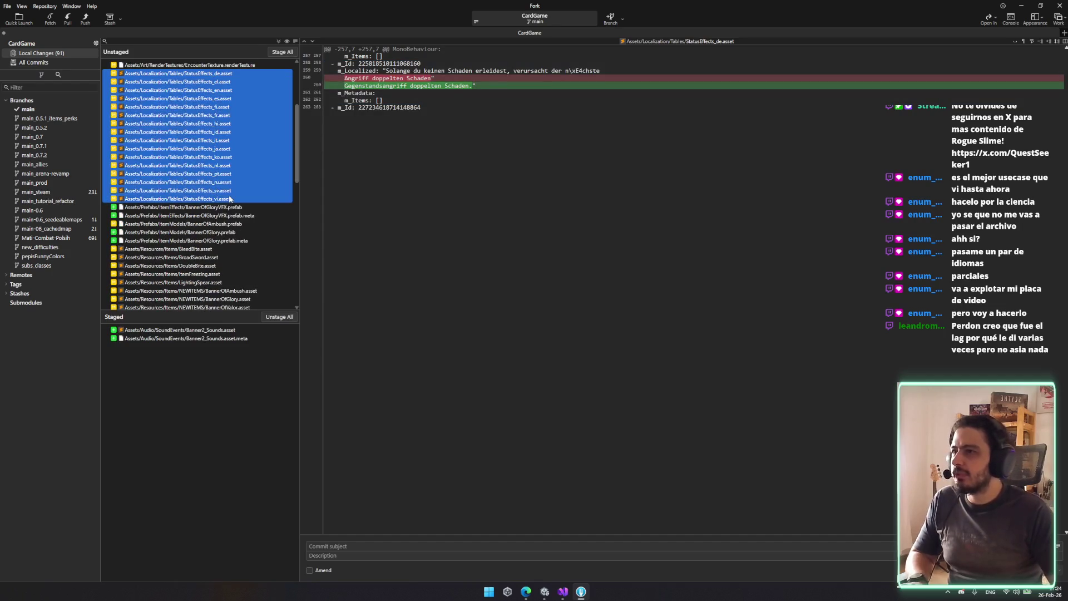
key("space")
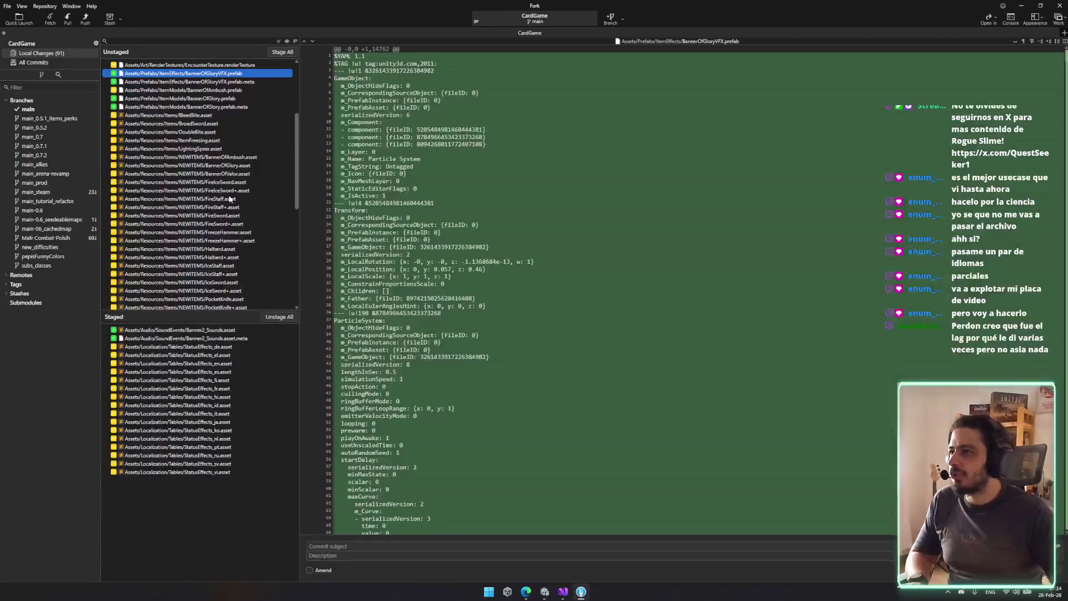
key("shift+Down")
key("shift+Down")
key("shift+Down")
key("shift+Down")
key("space")
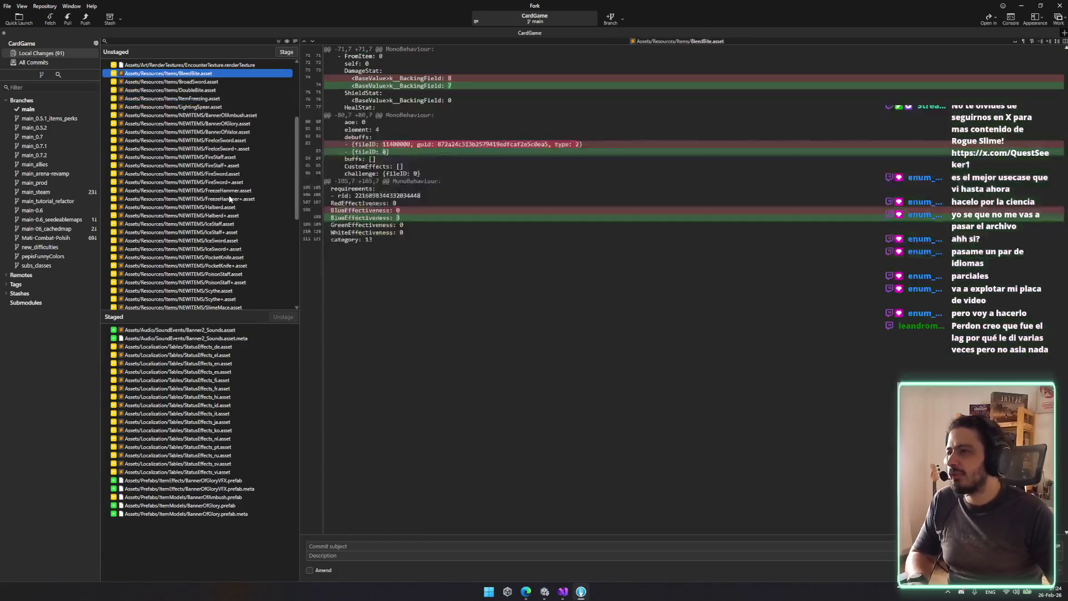
scroll(232, 216, "down", 7)
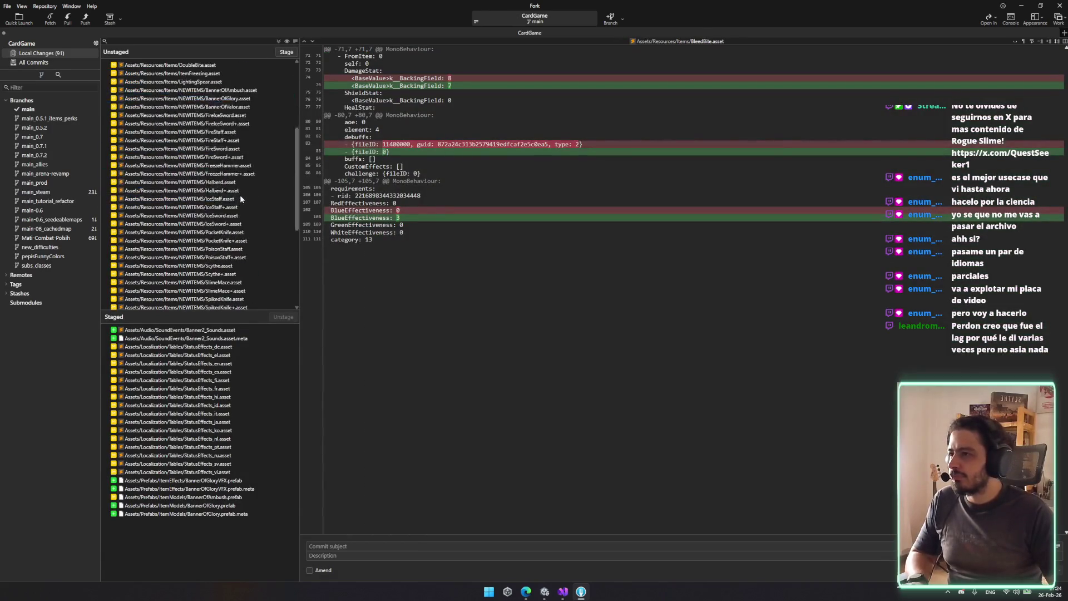
left_click(240, 208, "shift")
key("space")
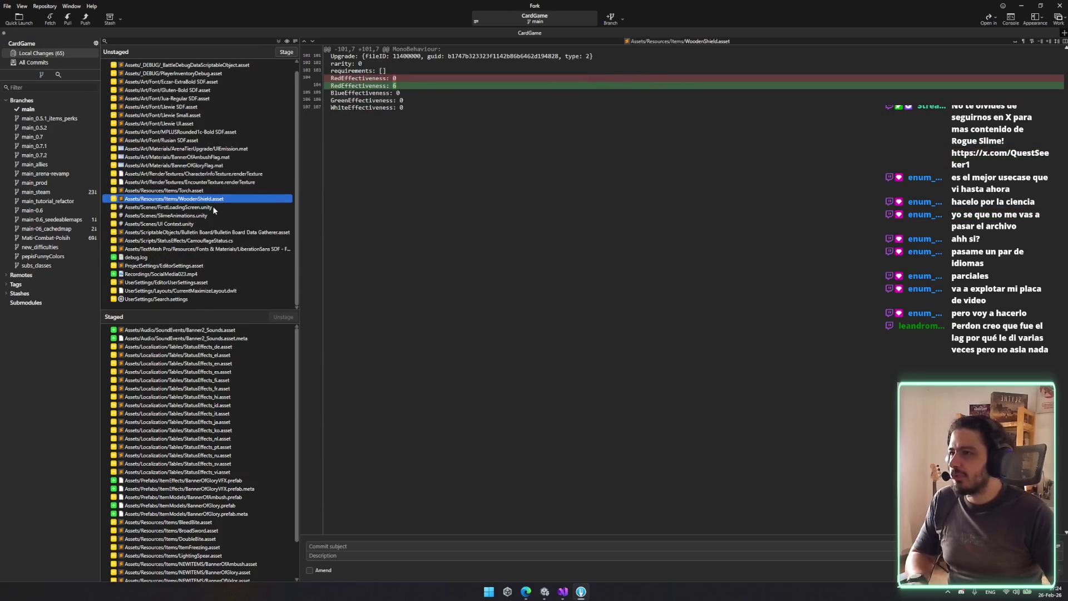
Discard the Torch and WoodenShield changes and stage the Bulletin Board Data Gatherer changes
key("Down")
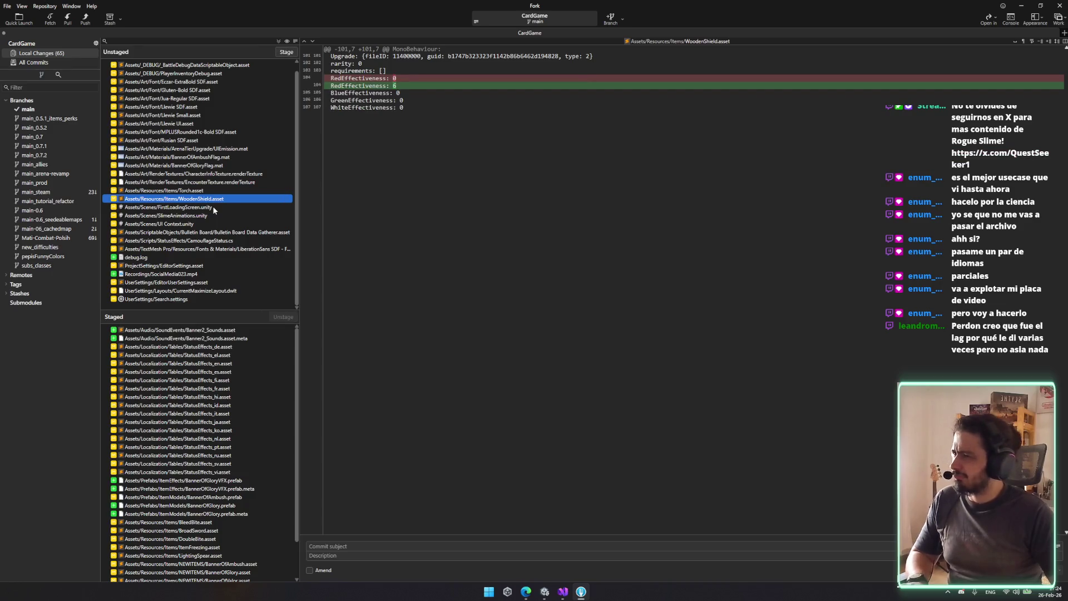
key("shift+Up")
key("Delete")
key("Return")
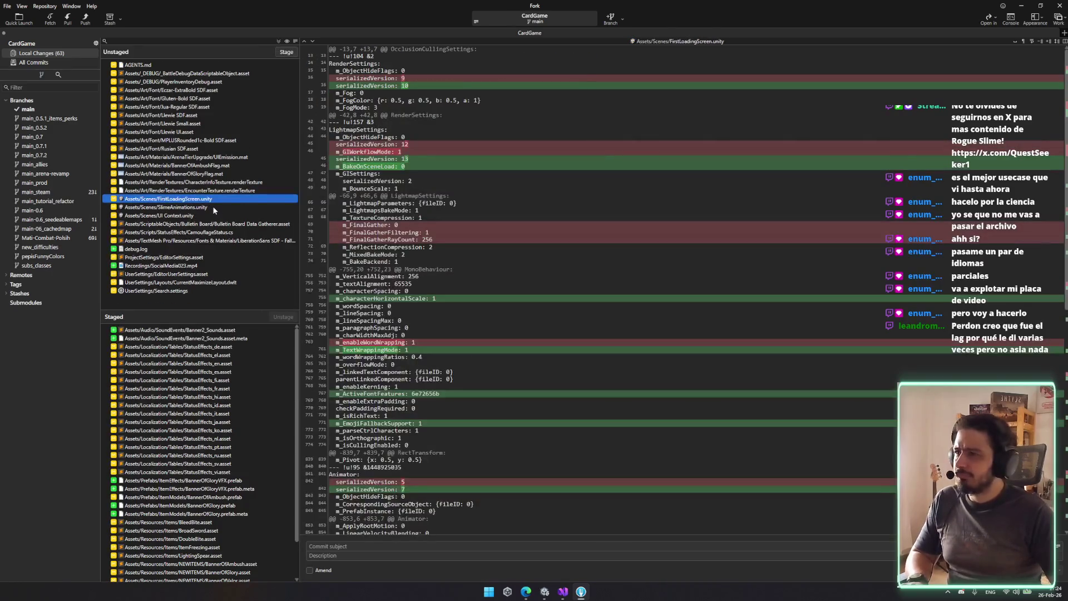
key("Down")
key("Down")
key("Down")
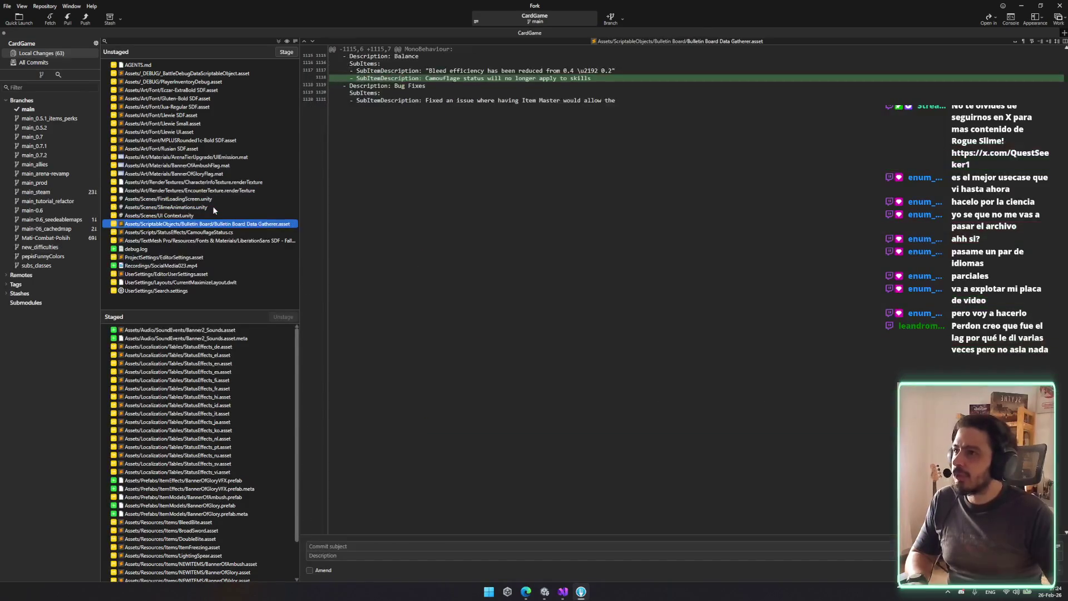
key("space")
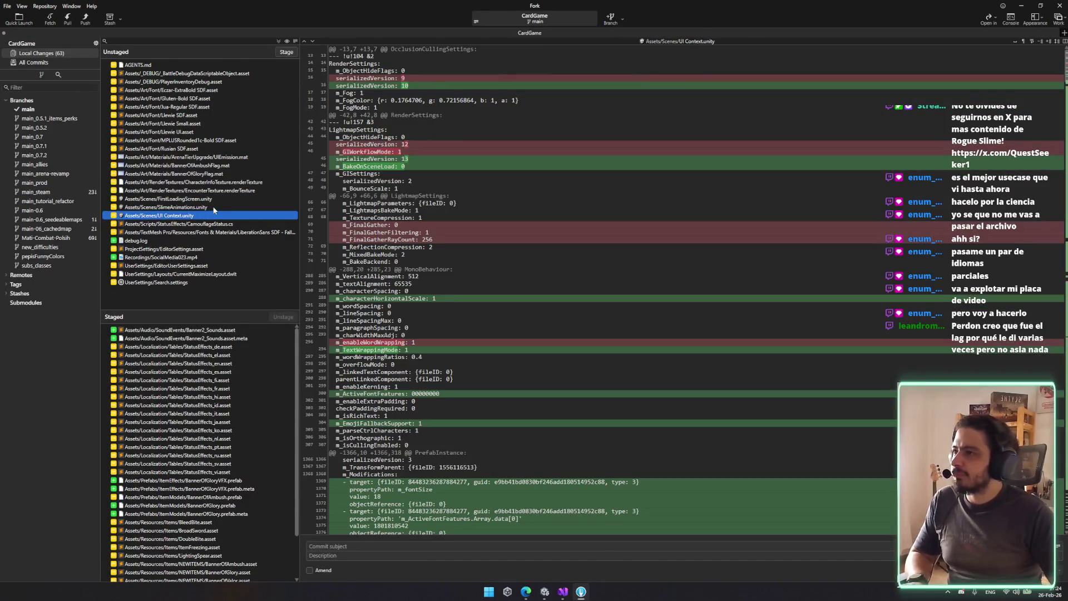
Review the remaining scene, font, log, recording, editor settings and PlayerInventoryDebug changes
left_click(206, 207)
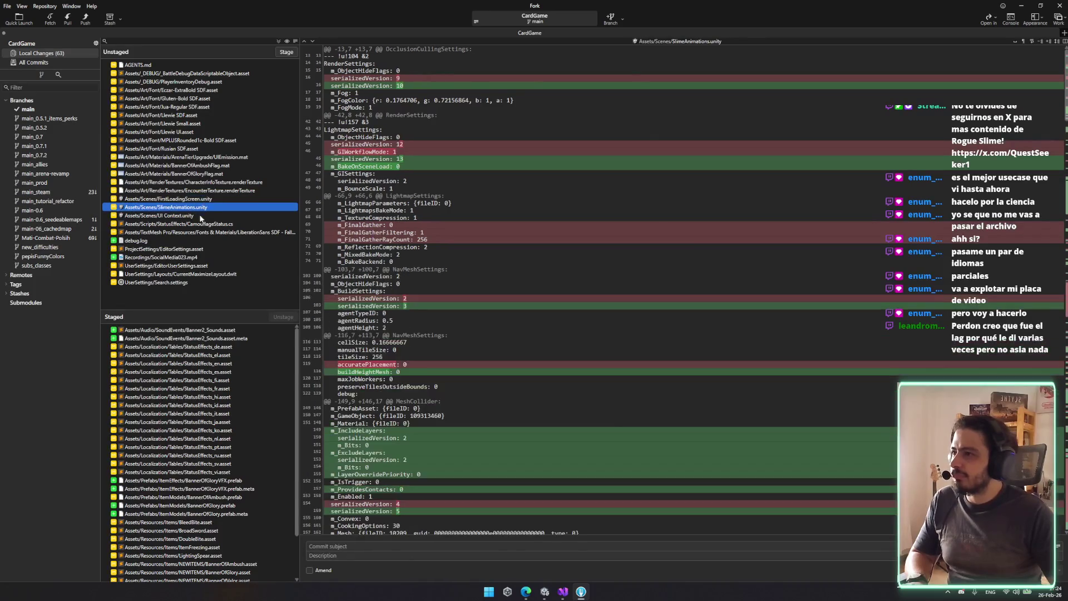
left_click(200, 233)
left_click(198, 240)
left_click(192, 257)
left_click(194, 248)
left_click(192, 274)
left_click(194, 266)
left_click(196, 81)
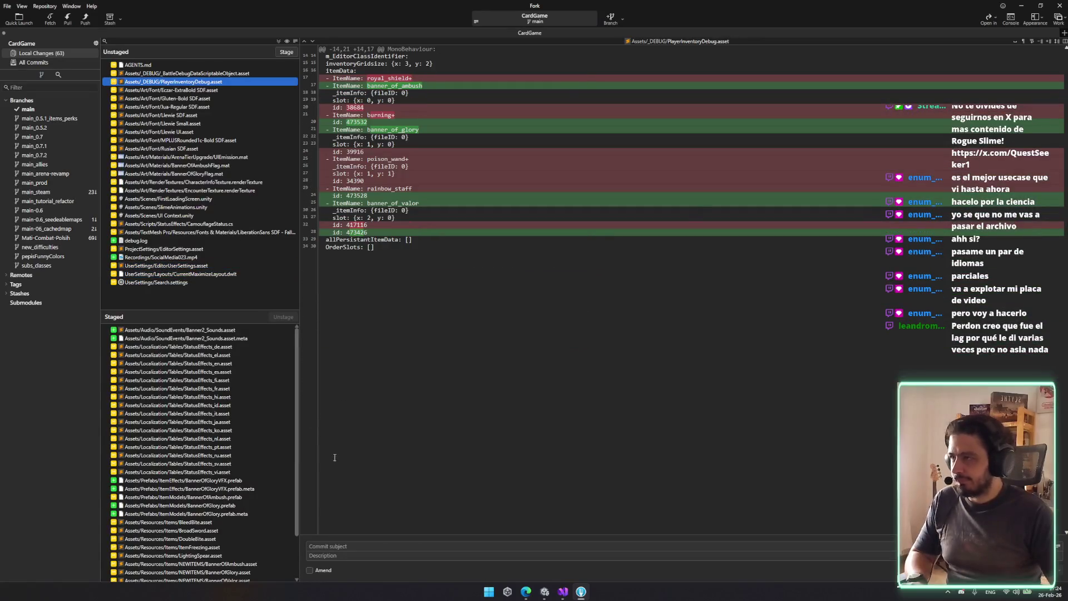
Stage the BannerOfAmbushFlag and BannerOfGloryFlag materials
left_click(225, 165)
left_click(227, 173, "shift")
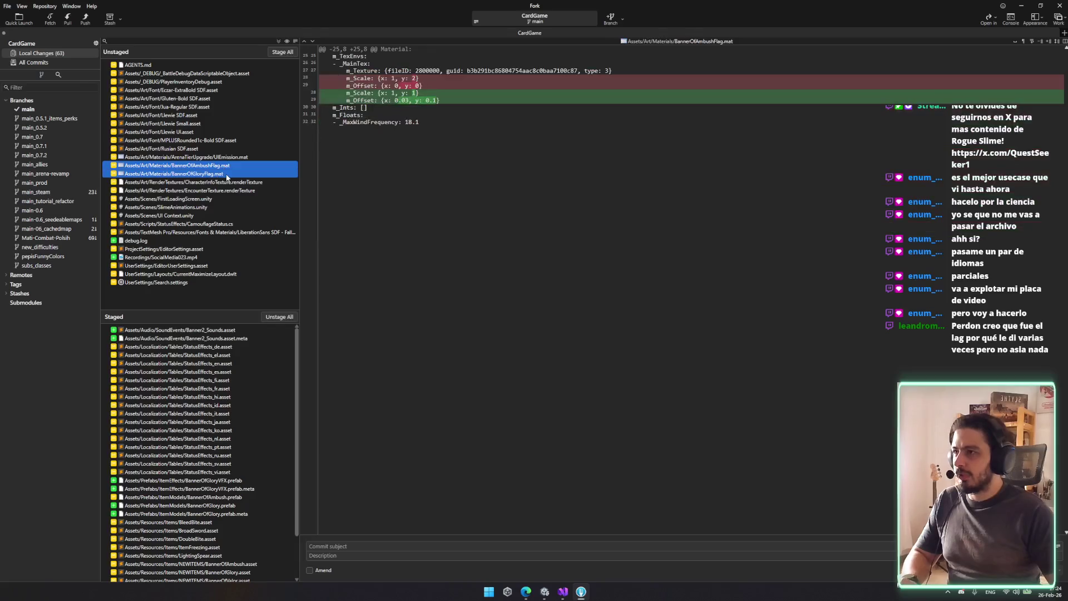
double_click(227, 174)
left_click(351, 546)
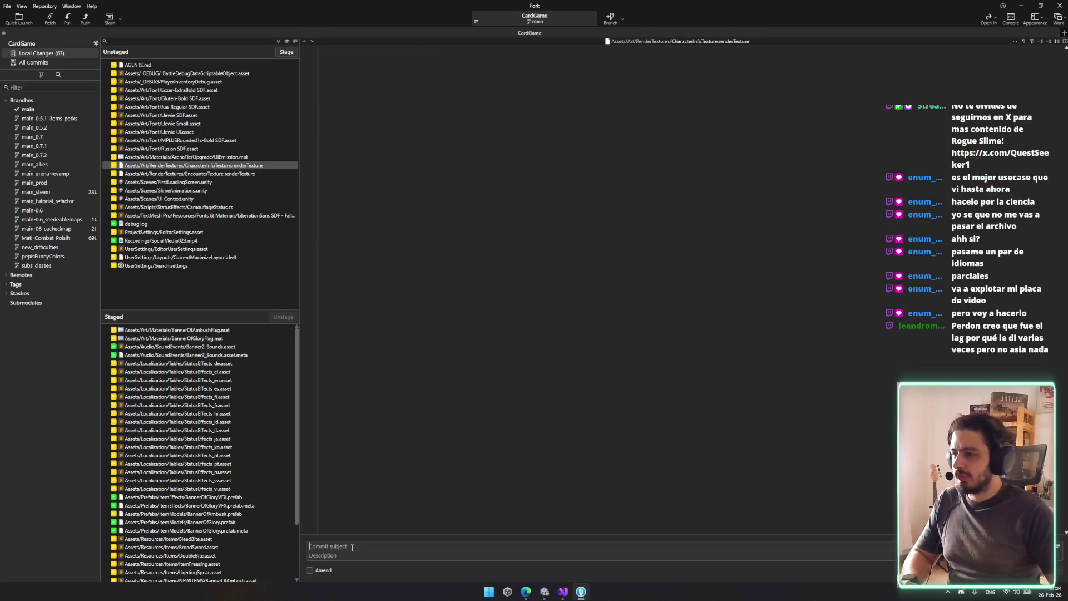
Commit the staged files as 'Fixed camouflage doing weird stuff + added new banners mnodels'
type("Fixed camou")
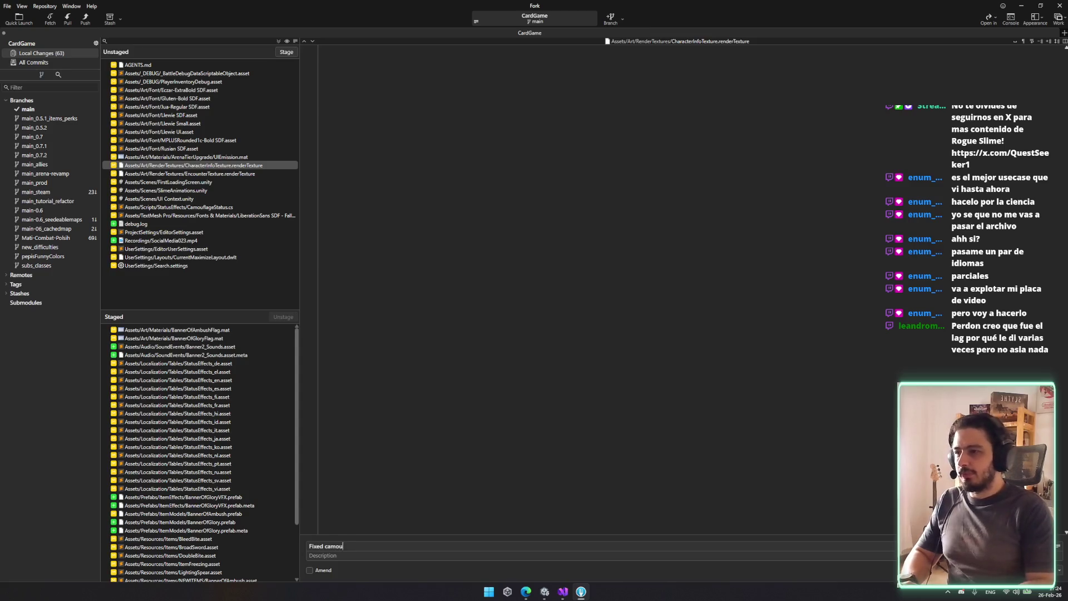
type("flaje")
key("BackSpace")
type("ge doi")
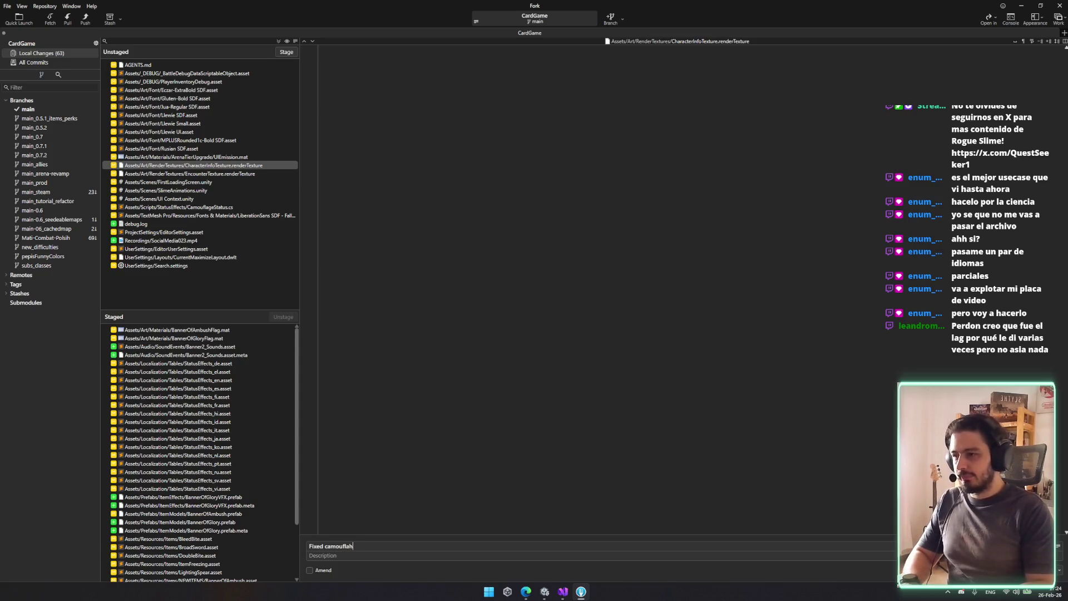
type("n")
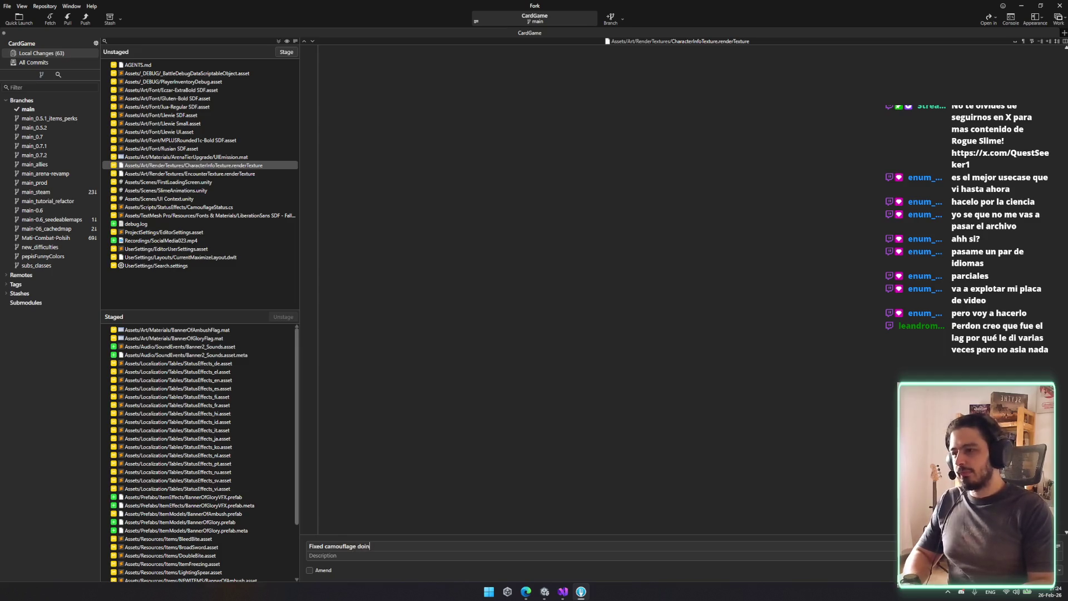
type("g ")
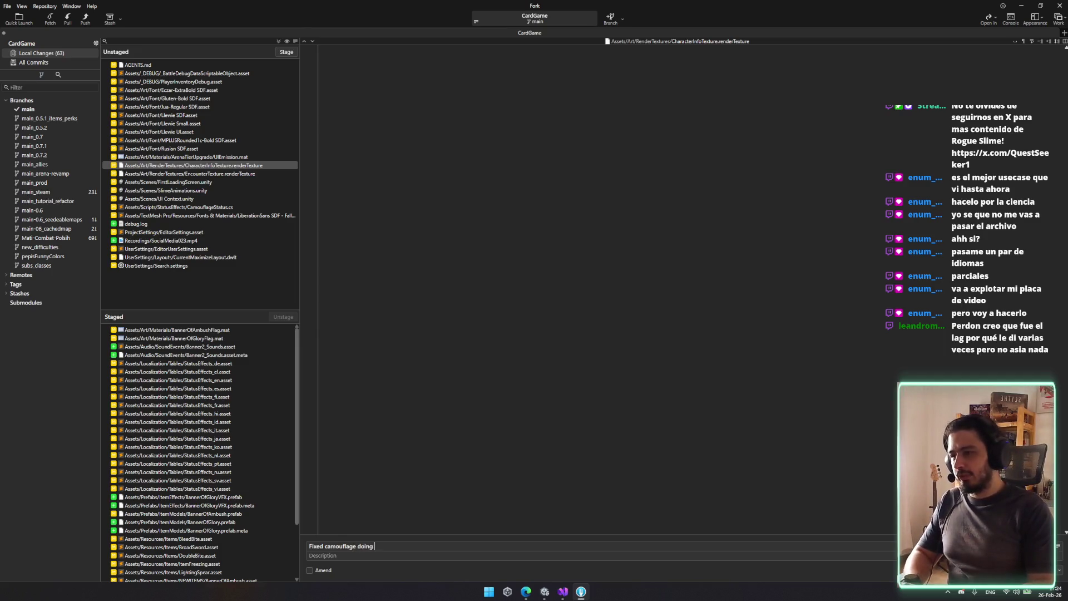
type("weird stuff")
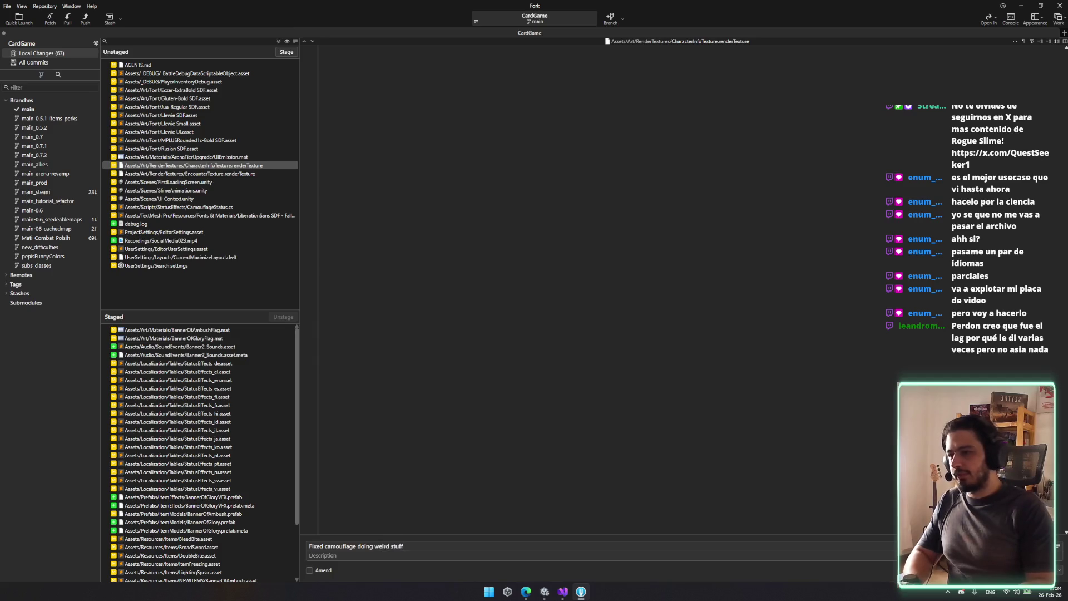
type(" + added")
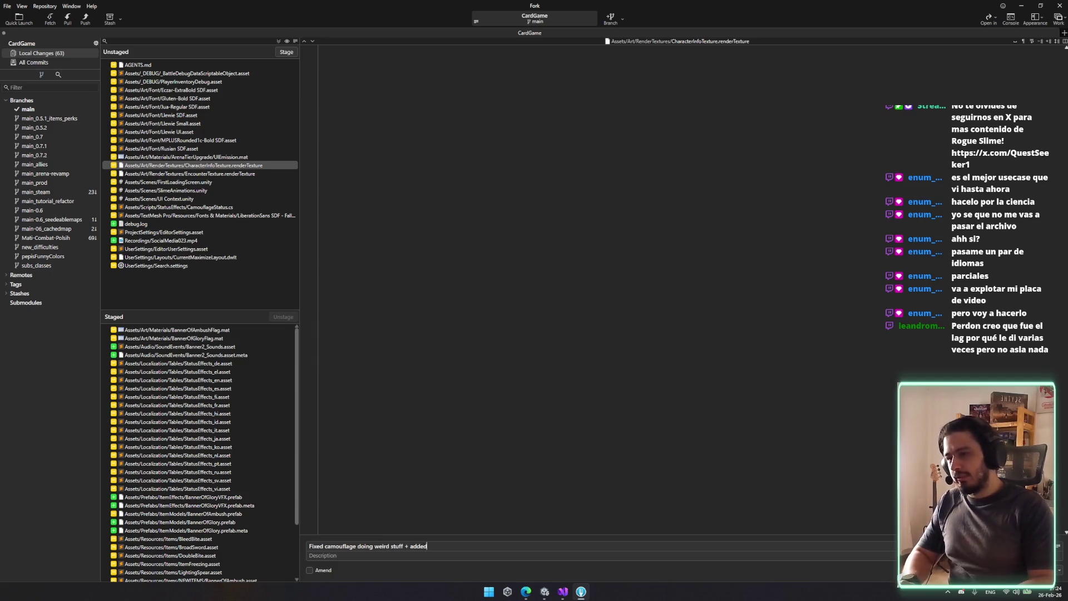
type(" new banners ")
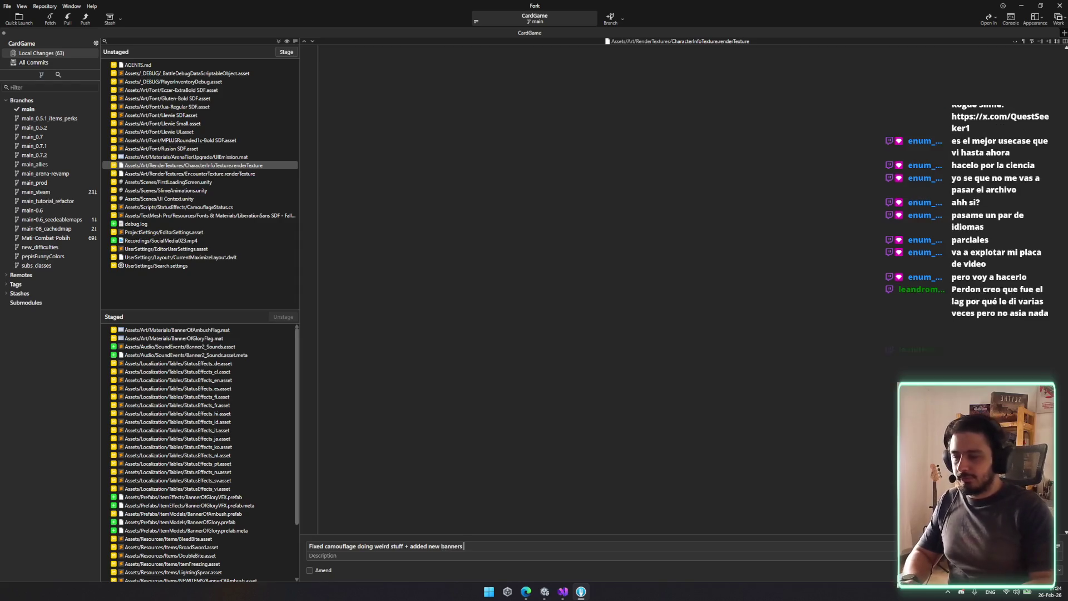
type("mnodels")
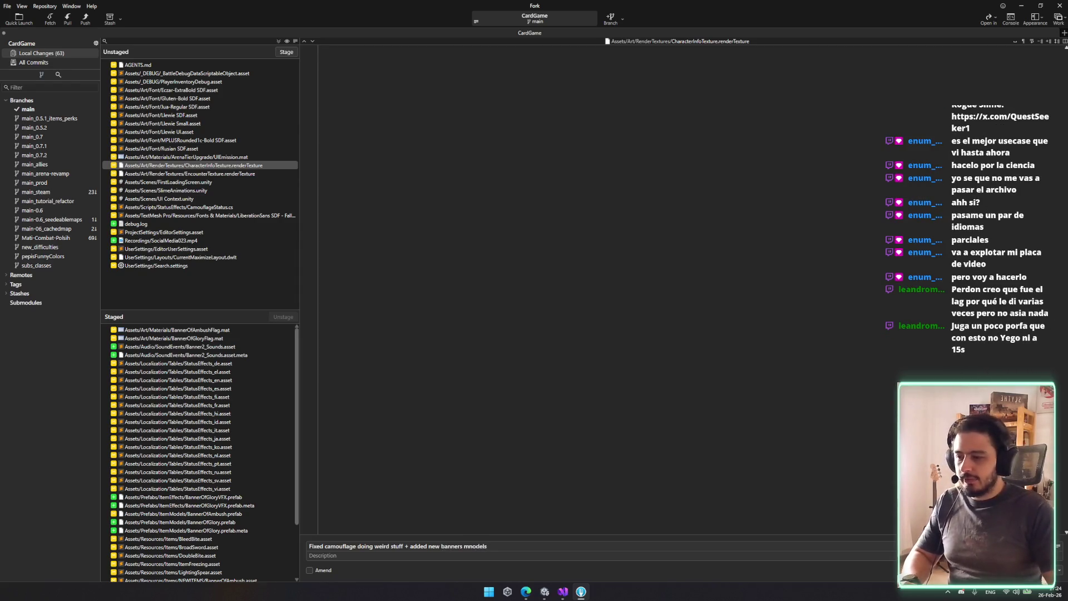
key("ctrl+Return")
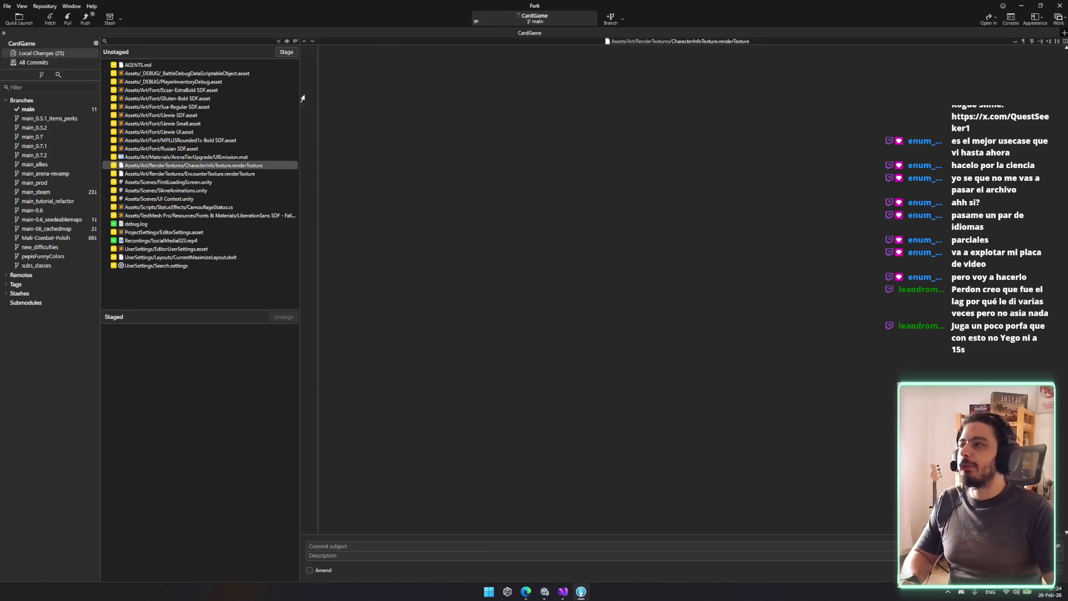
Push main to origin and minimise Fork
left_click(90, 24)
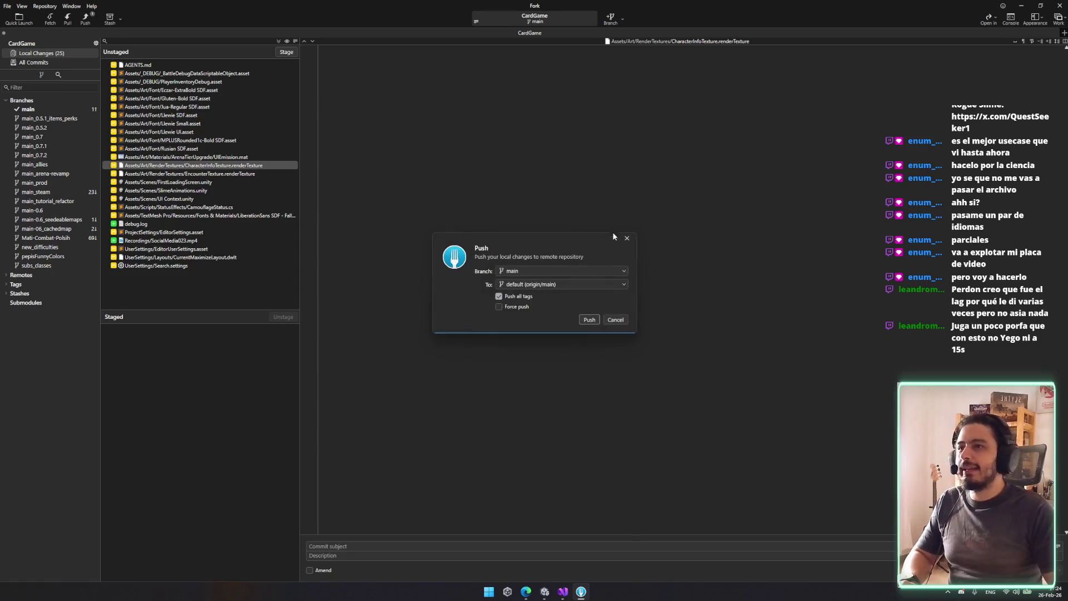
left_click(589, 317)
left_click(1027, 3)
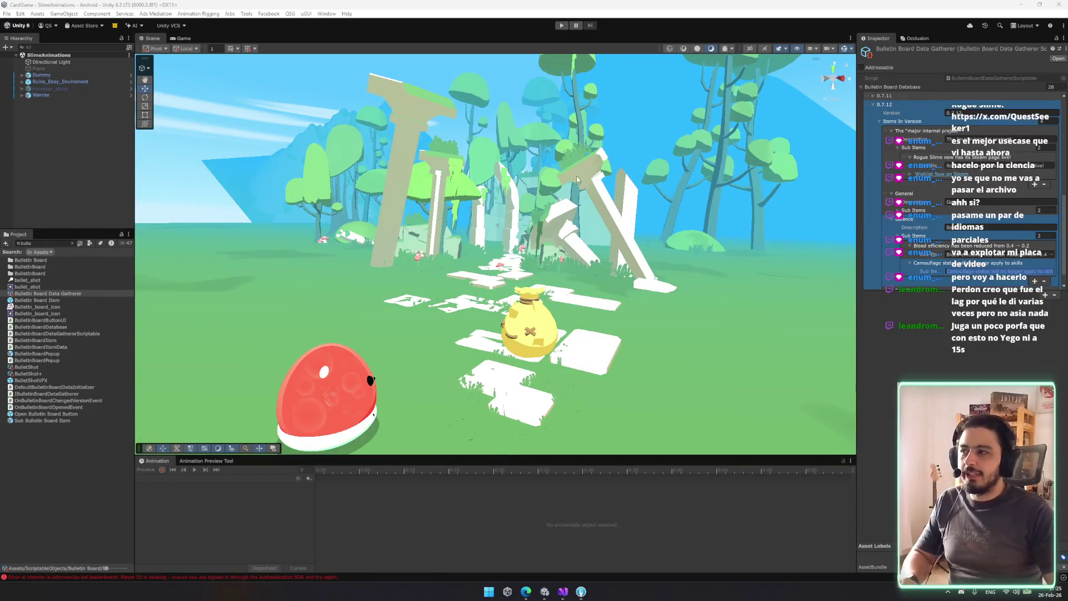
mouse_move(575, 275)
left_mouse_down()
mouse_move(550, 303)
mouse_move(538, 298)
left_mouse_up()
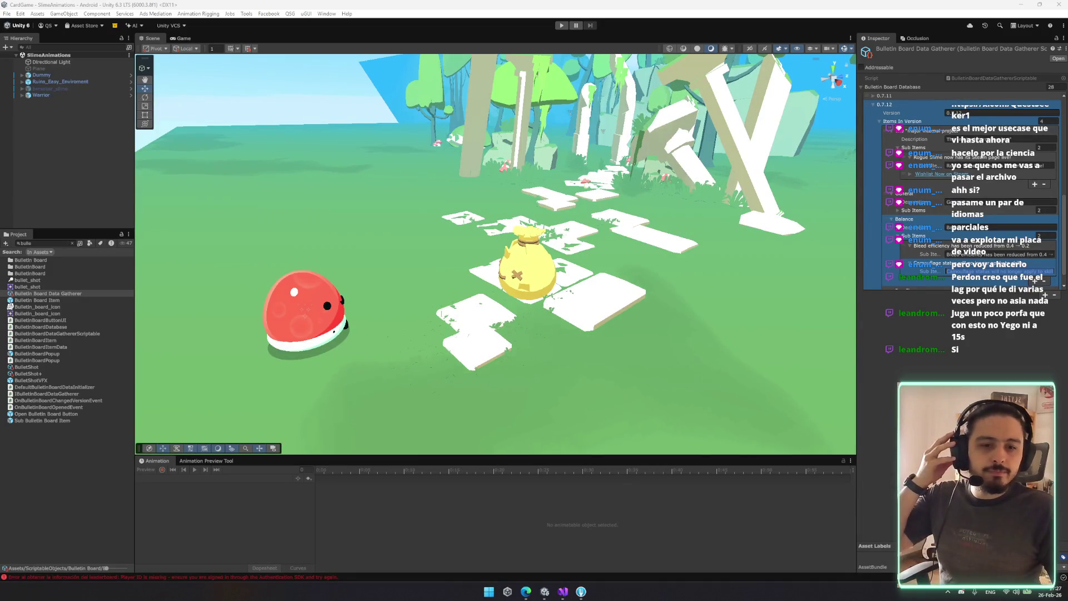
mouse_move(440, 311)
left_mouse_down()
mouse_move(529, 317)
mouse_move(500, 303)
left_mouse_up()
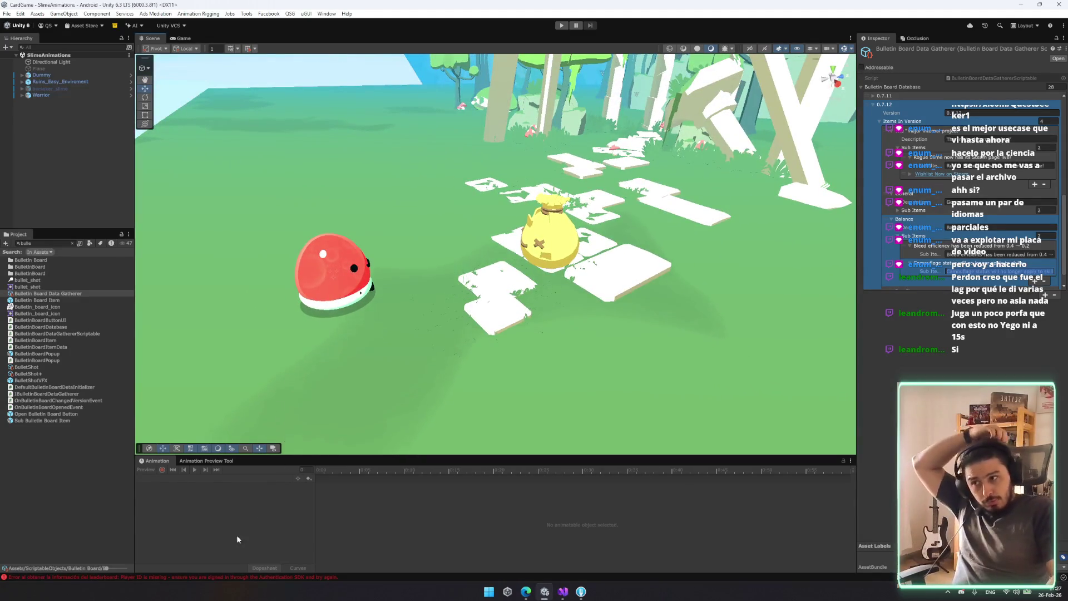
left_click(227, 462)
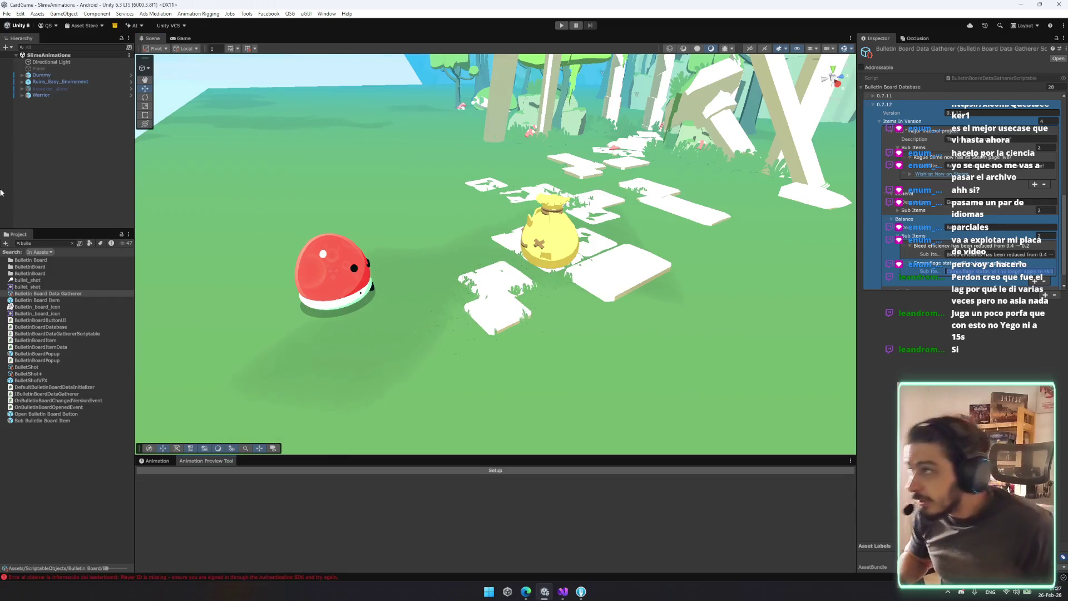
Delete the Shield from under the Warrior's ItemPivot
left_click(52, 88)
left_click(60, 94)
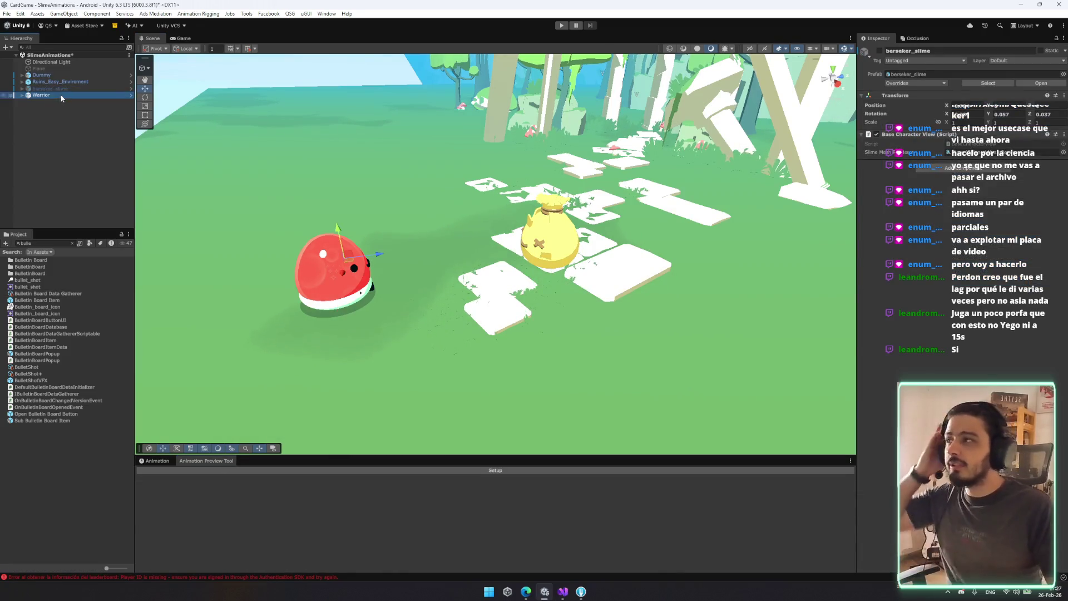
key("Right")
left_click(61, 102)
key("Down")
key("Delete")
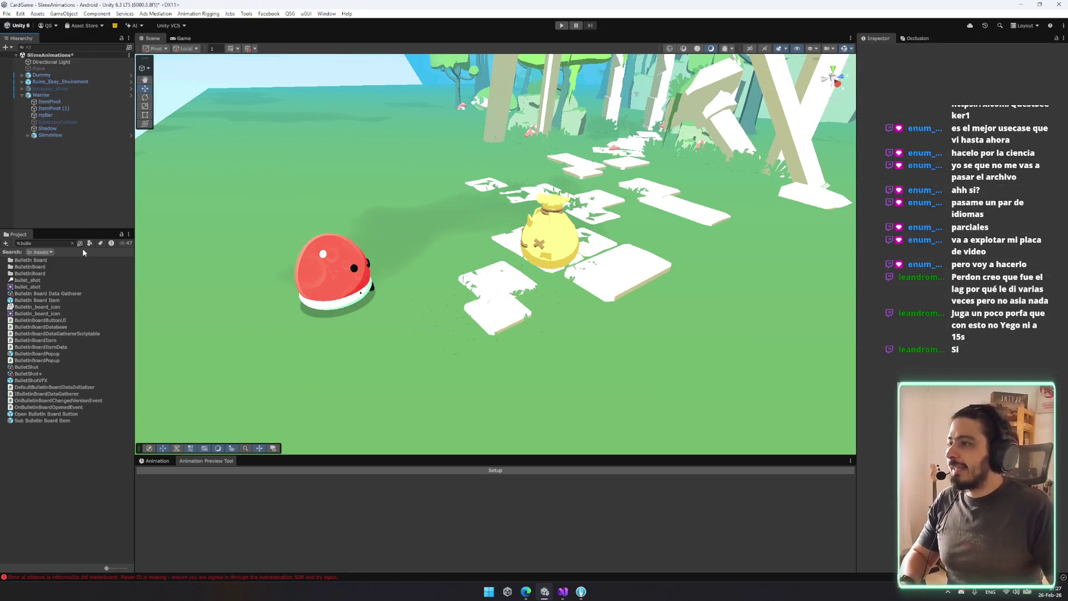
Clear the Project search and open Resources/Items/NEWITEMS/FireIceSword+ in the Inspector
left_click(71, 243)
scroll(92, 352, "down", 15)
scroll(89, 353, "up", 20)
scroll(126, 411, "down", 5)
scroll(127, 401, "down", 5)
left_click(46, 474)
key("Left")
key("Left")
key("Left")
key("Down")
key("Down")
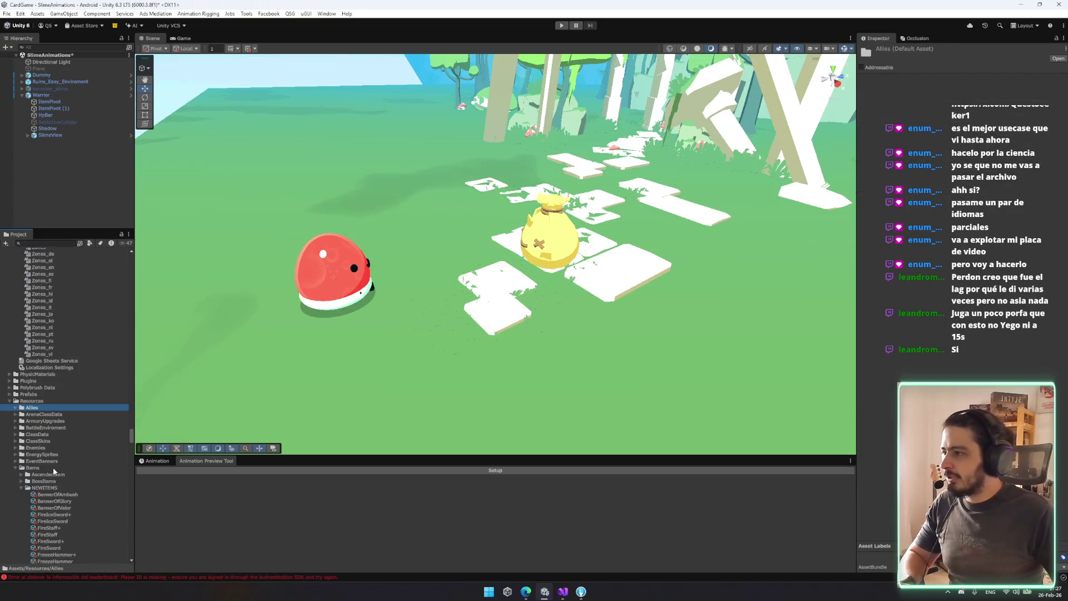
left_click(60, 514)
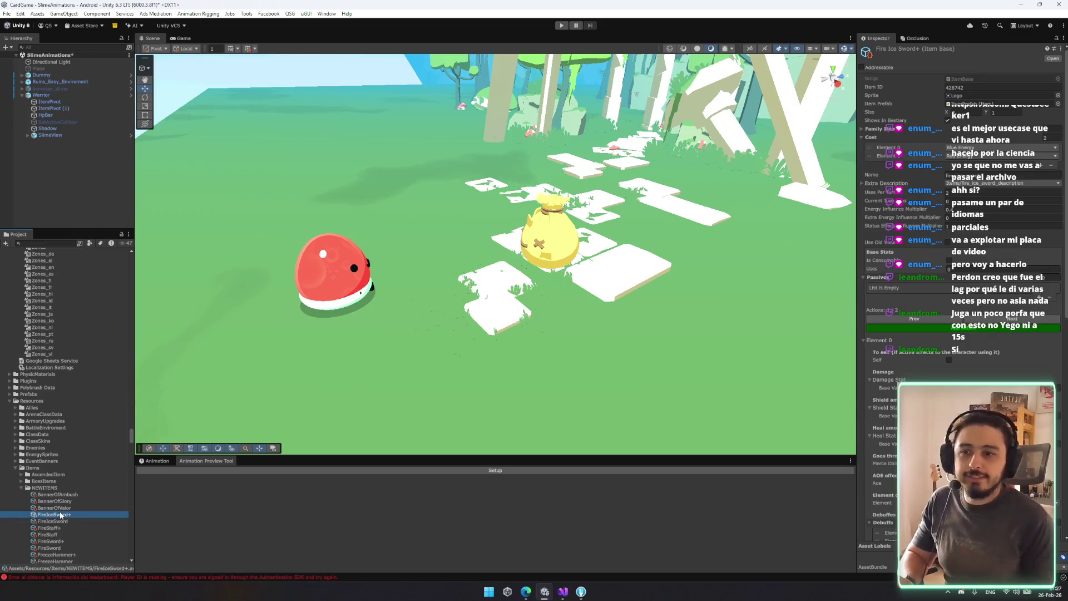
scroll(971, 353, "down", 8)
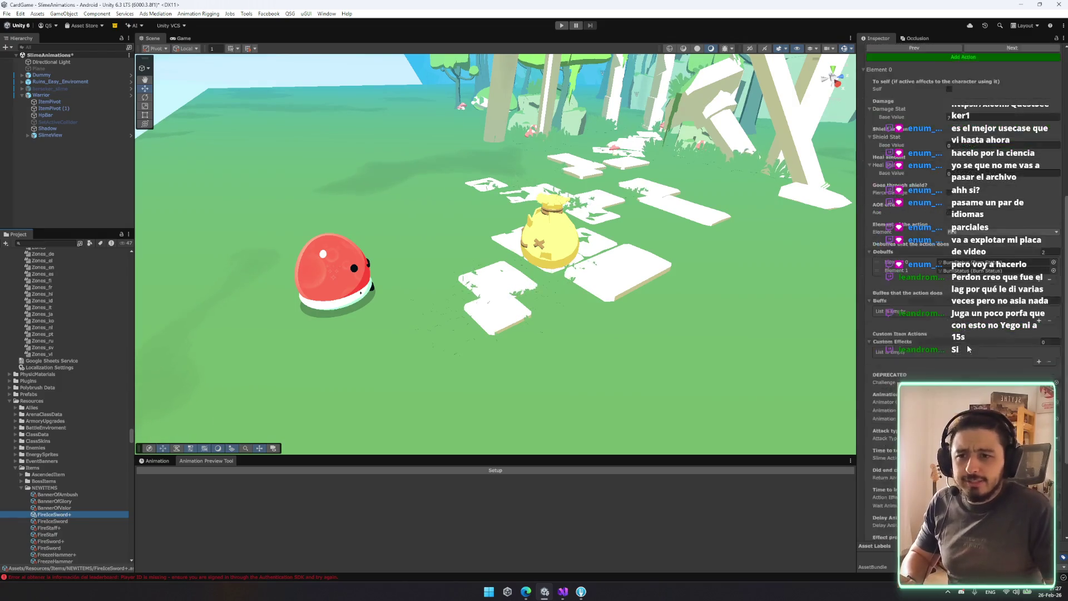
scroll(968, 349, "down", 1)
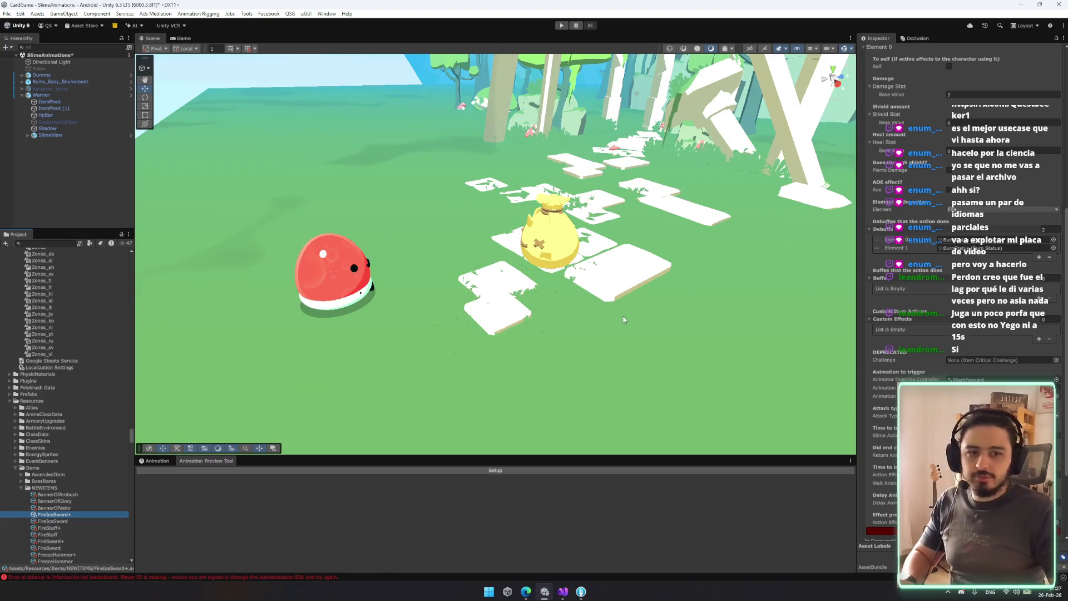
left_click(37, 101)
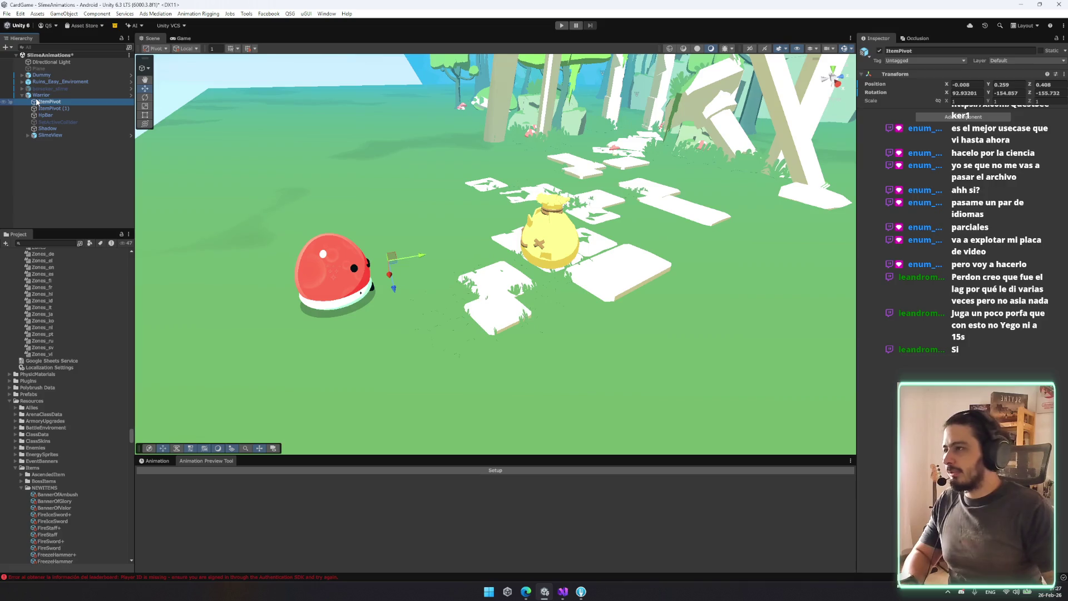
Create an empty child named Sword under the Warrior's ItemPivot
right_click(37, 102)
left_click(40, 104)
right_click(40, 104)
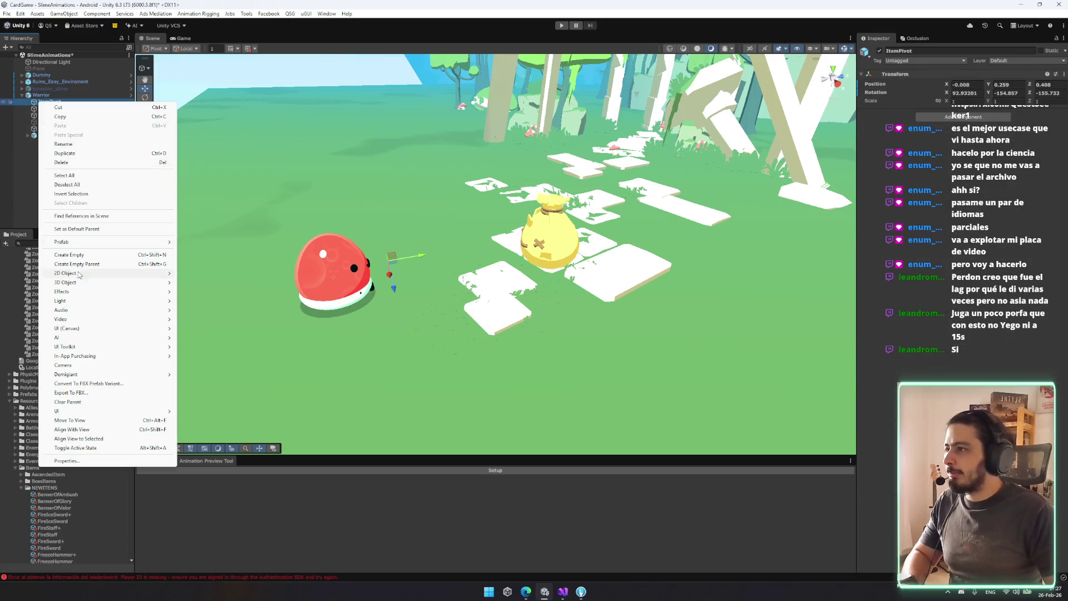
left_click(61, 256)
type("Sword")
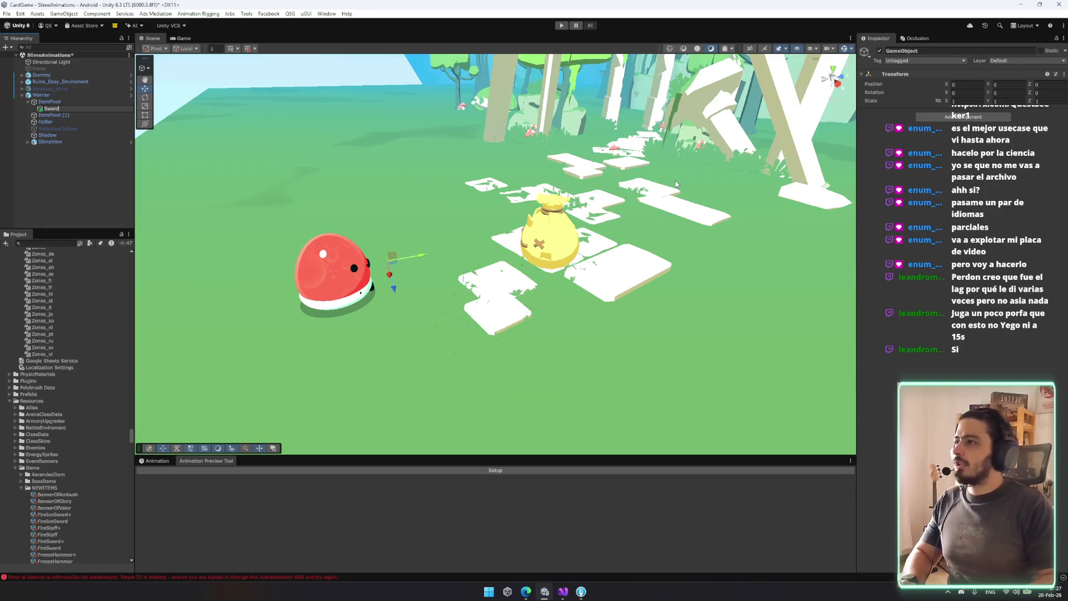
key("Return")
Place the sword_Fire_Ice model under Sword and reset its Transform
left_click(37, 244)
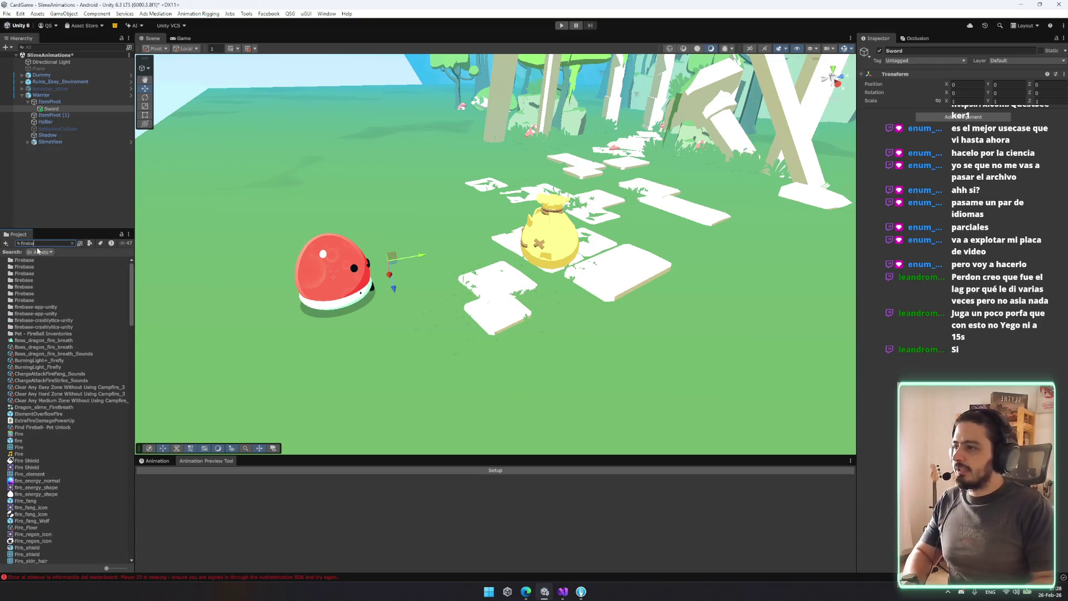
left_click(48, 261)
scroll(1012, 382, "down", 10)
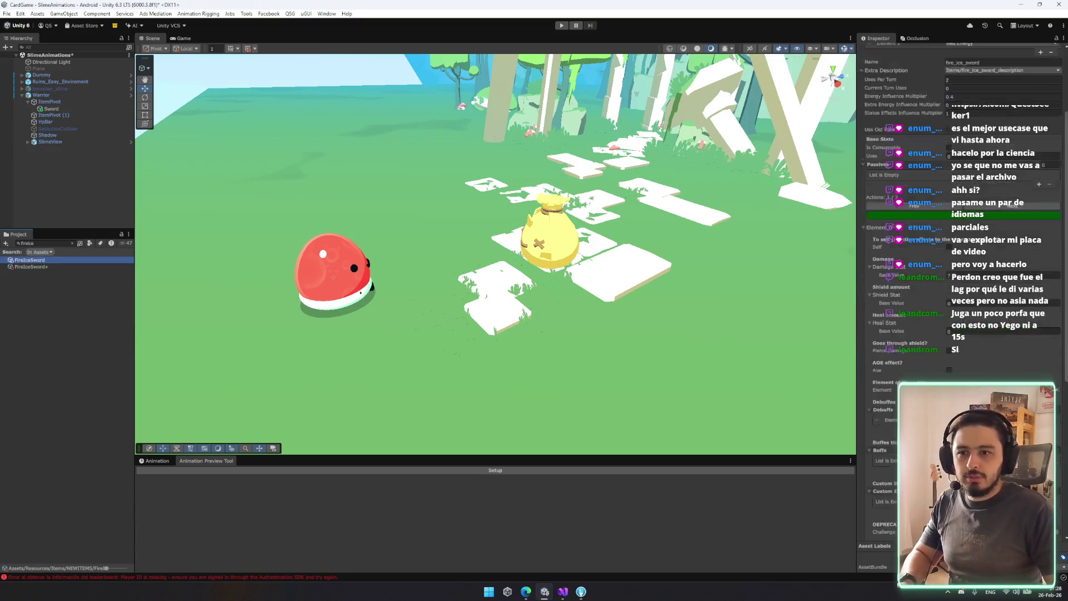
left_click(72, 244)
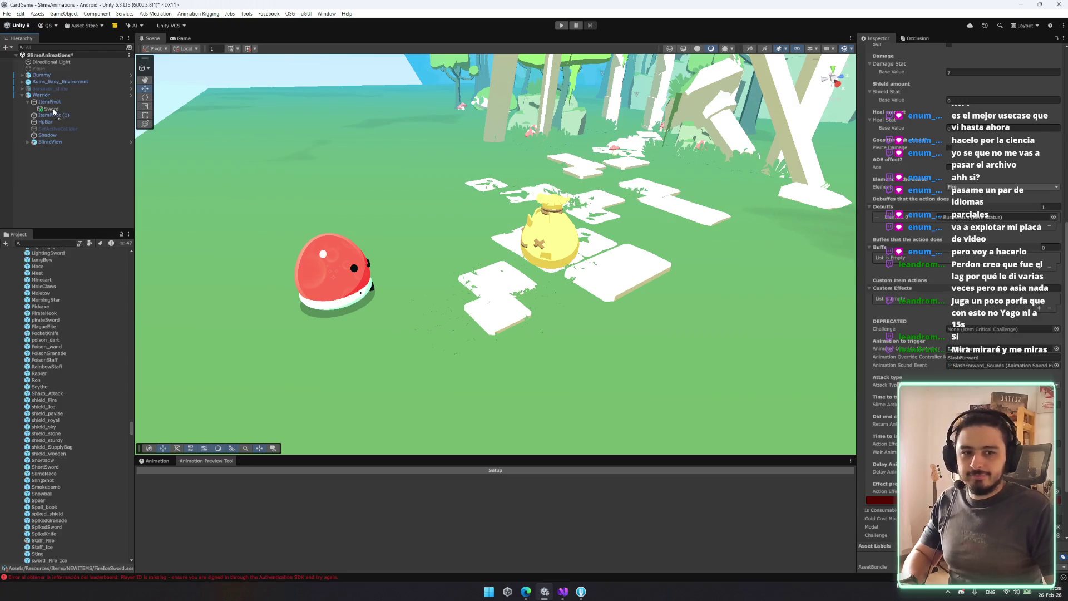
left_click_drag(54, 111, 53, 110)
key("f")
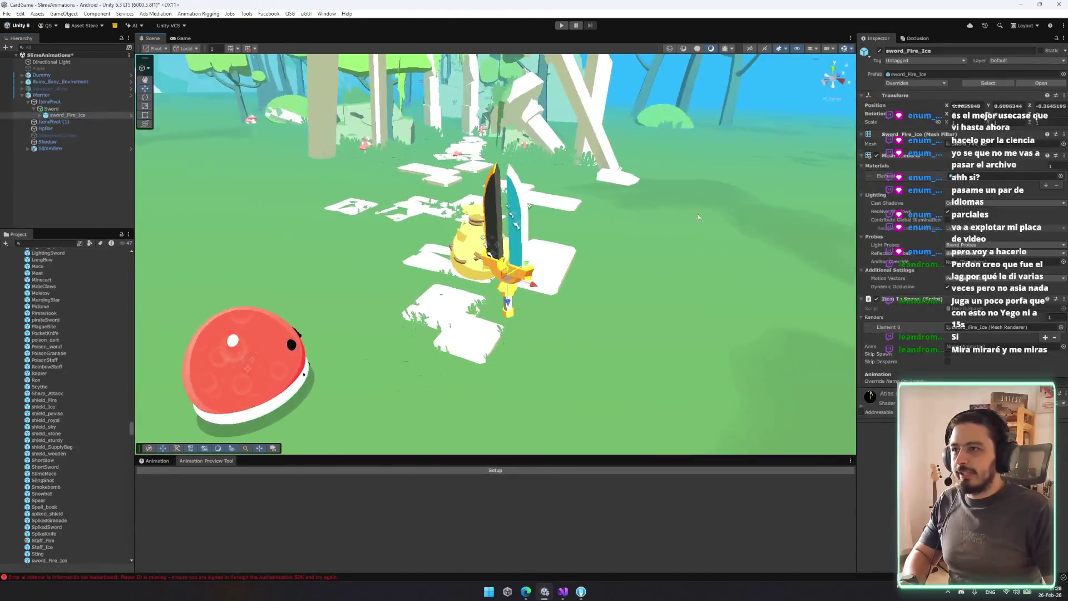
right_click(908, 96)
left_click(965, 104)
Frame the sword beside the red slime and select its Fire and Ice particle effects
left_click(51, 108)
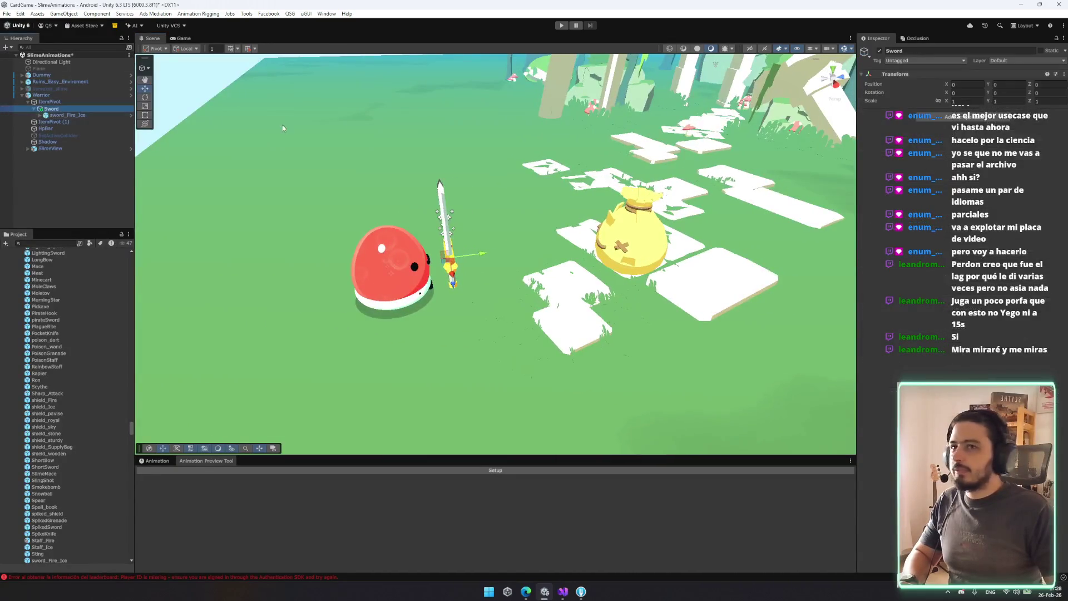
left_click(73, 102)
left_click(39, 116)
left_click(61, 115)
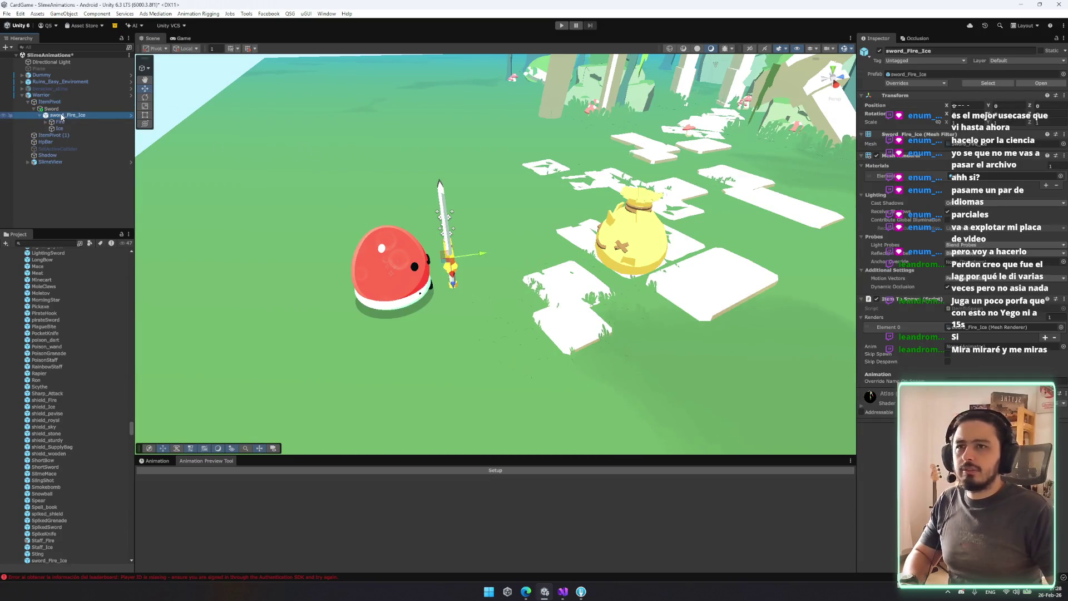
key("Left")
key("f")
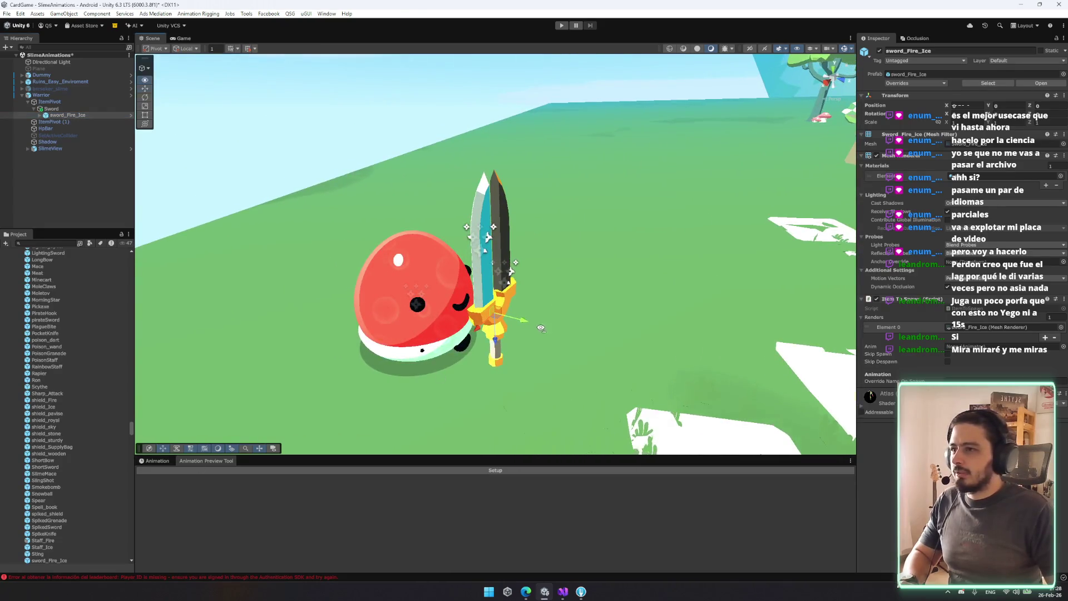
left_click(413, 266)
left_click(412, 266, "shift")
mouse_move(412, 266)
left_mouse_down()
mouse_move(612, 287)
mouse_move(732, 282)
mouse_move(562, 285)
left_mouse_up()
Set FireIceSword as the Animation Preview Tool's item and scrub through its slash
left_click_drag(521, 393, 396, 510)
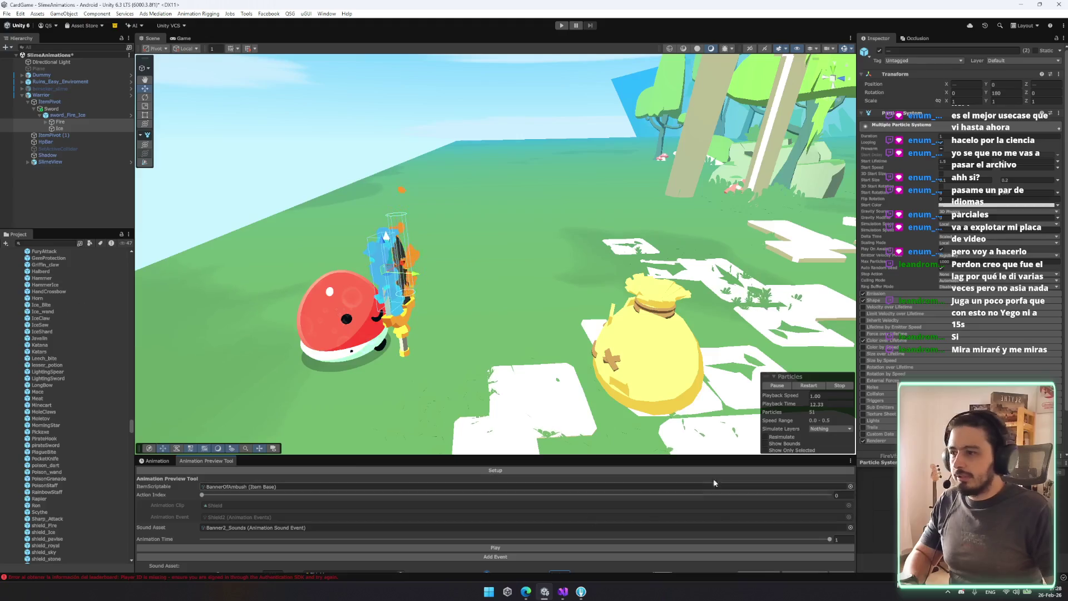
left_click(850, 487)
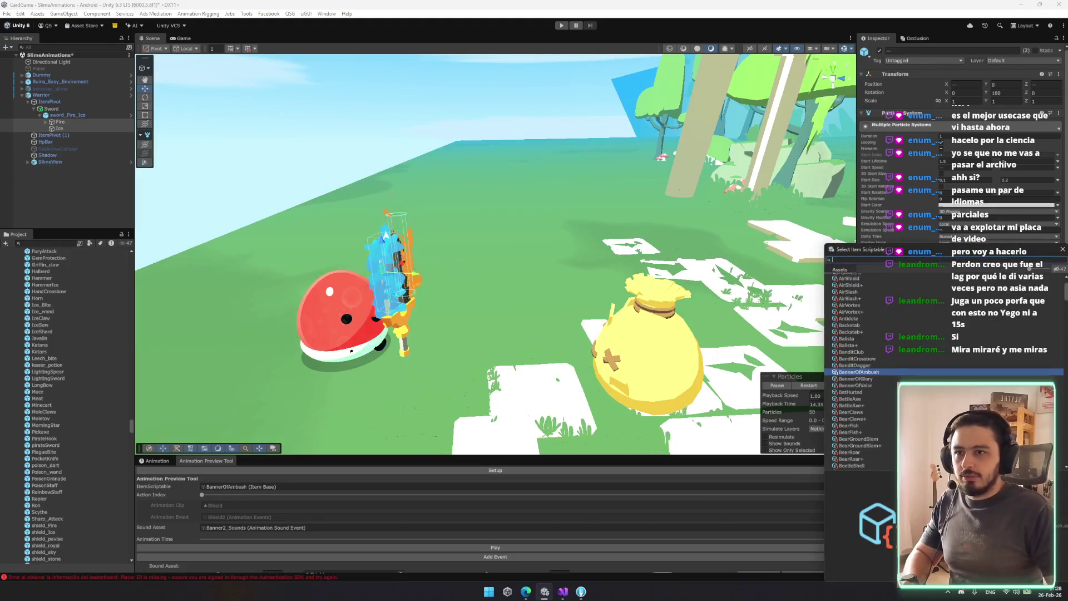
type("fire")
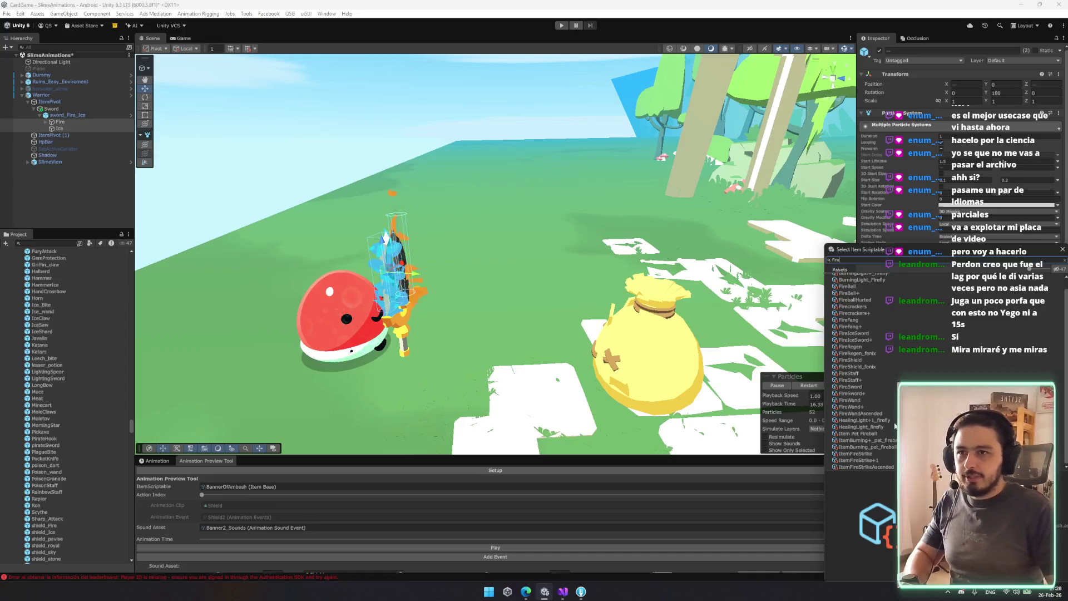
type("ice")
left_click(854, 284)
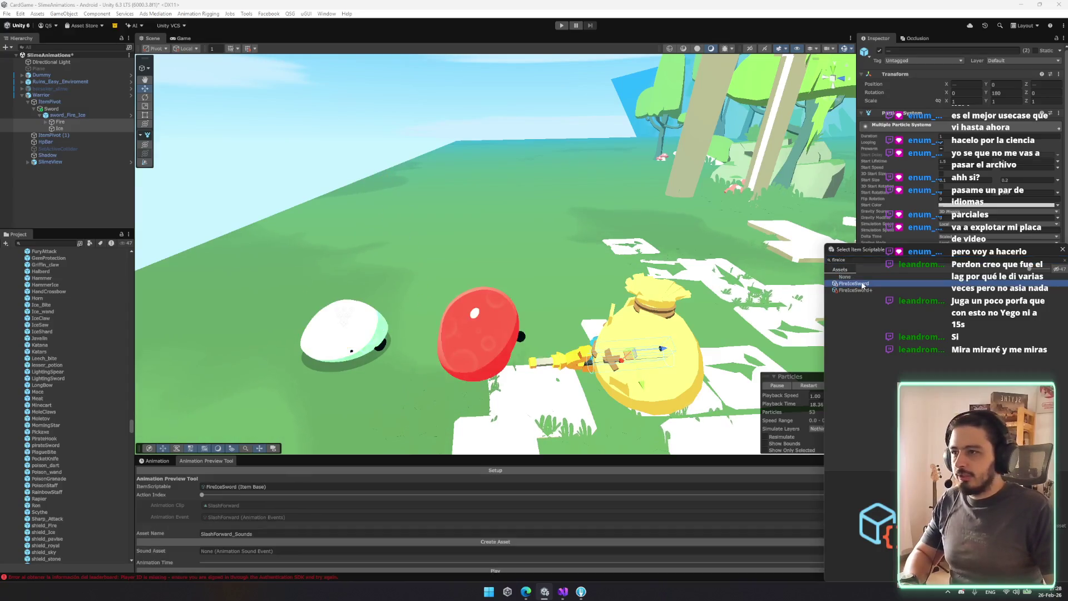
double_click(862, 286)
mouse_move(508, 455)
left_mouse_down()
mouse_move(507, 341)
mouse_move(507, 378)
left_mouse_up()
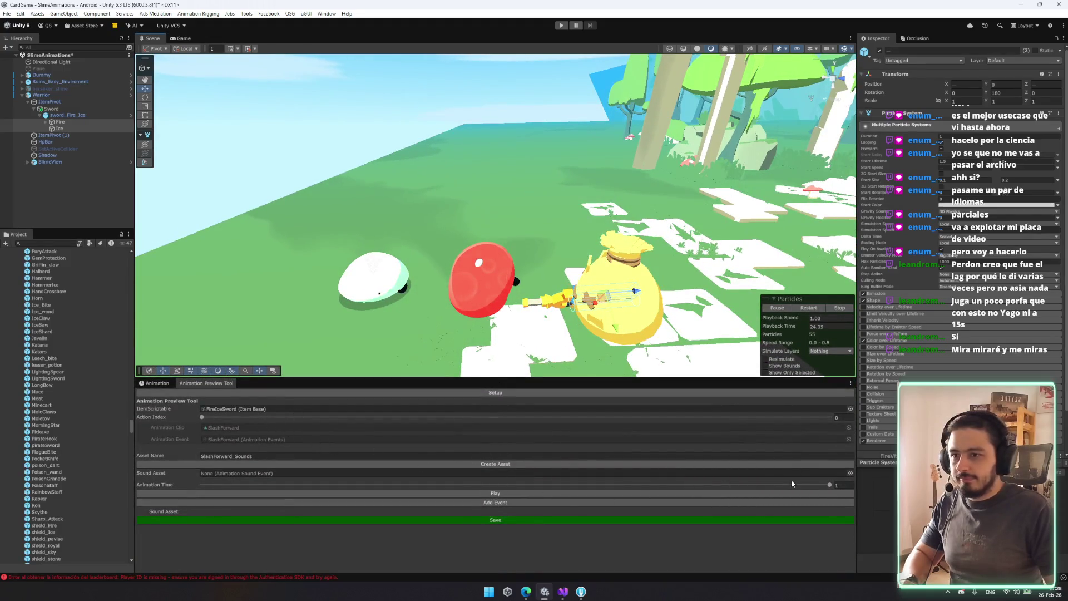
left_click(299, 485)
mouse_move(381, 453)
left_mouse_down()
mouse_move(442, 449)
mouse_move(687, 477)
mouse_move(309, 461)
left_mouse_up()
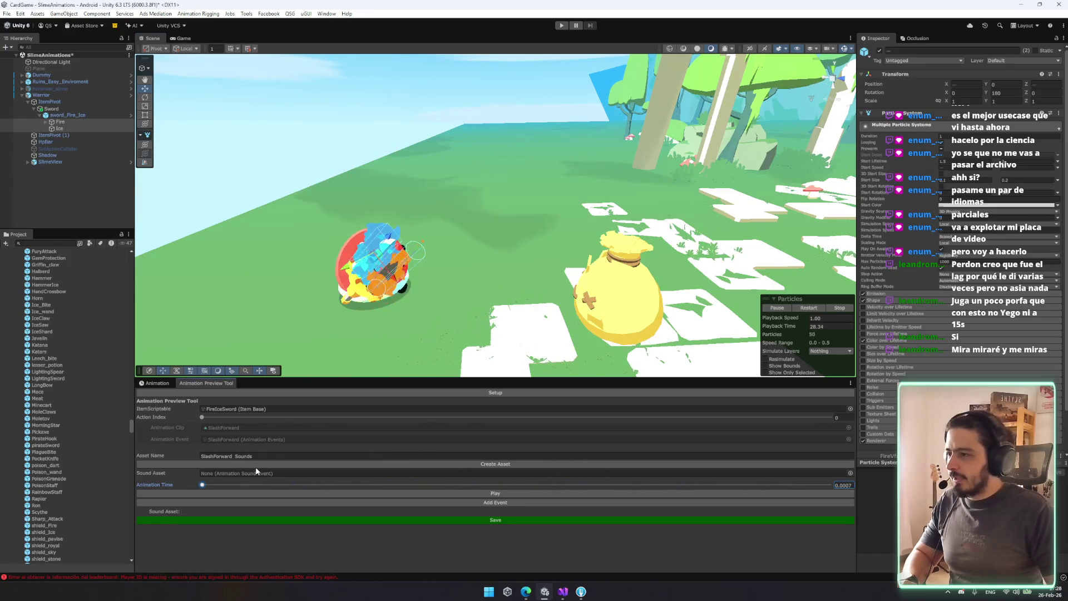
Attach SlashForward_Sounds as the preview's Sound Asset and play the slash several times
left_click(238, 439)
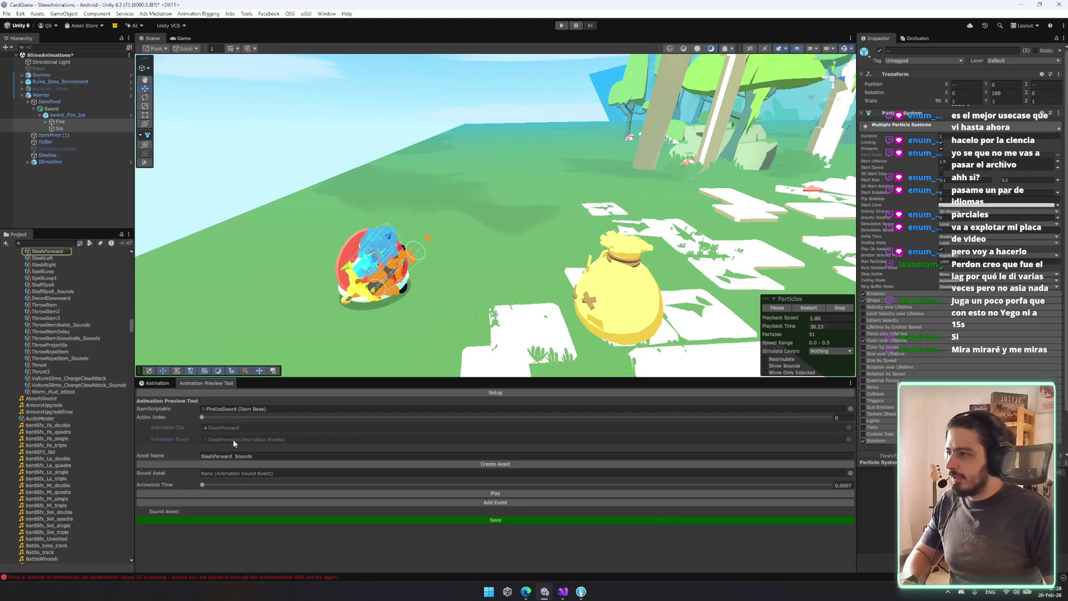
left_click(262, 409)
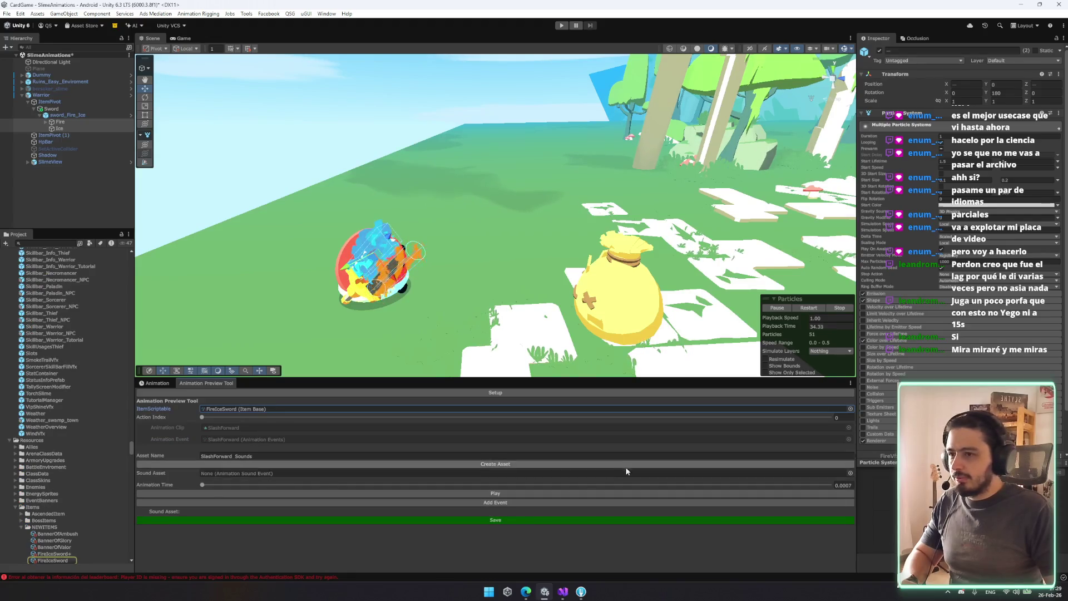
left_click(61, 560)
scroll(957, 278, "down", 5)
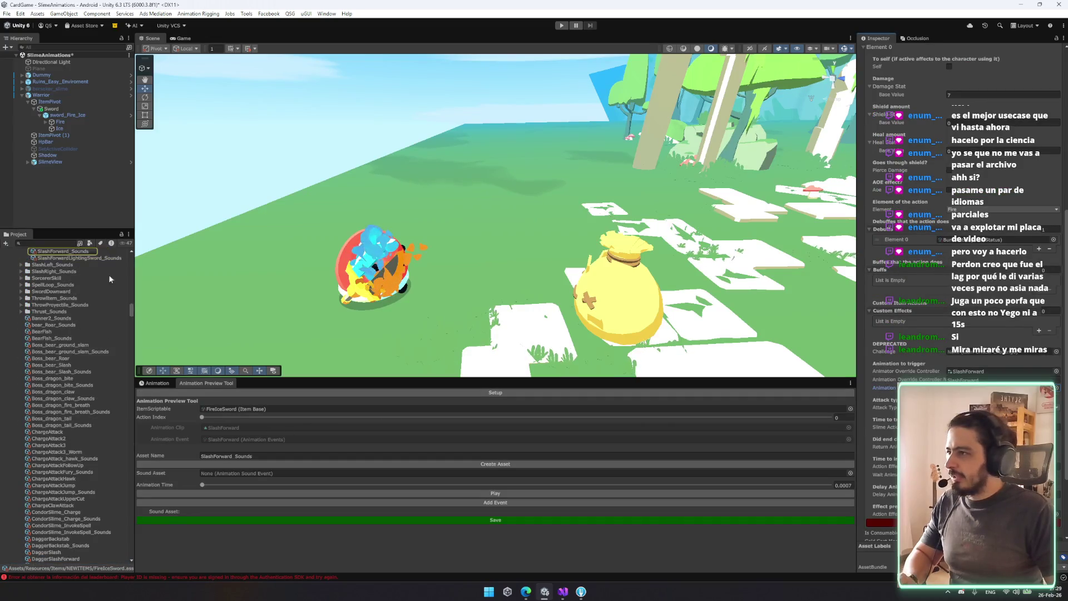
scroll(78, 267, "up", 1)
mouse_move(77, 281)
left_mouse_down()
mouse_move(325, 459)
mouse_move(440, 474)
left_mouse_up()
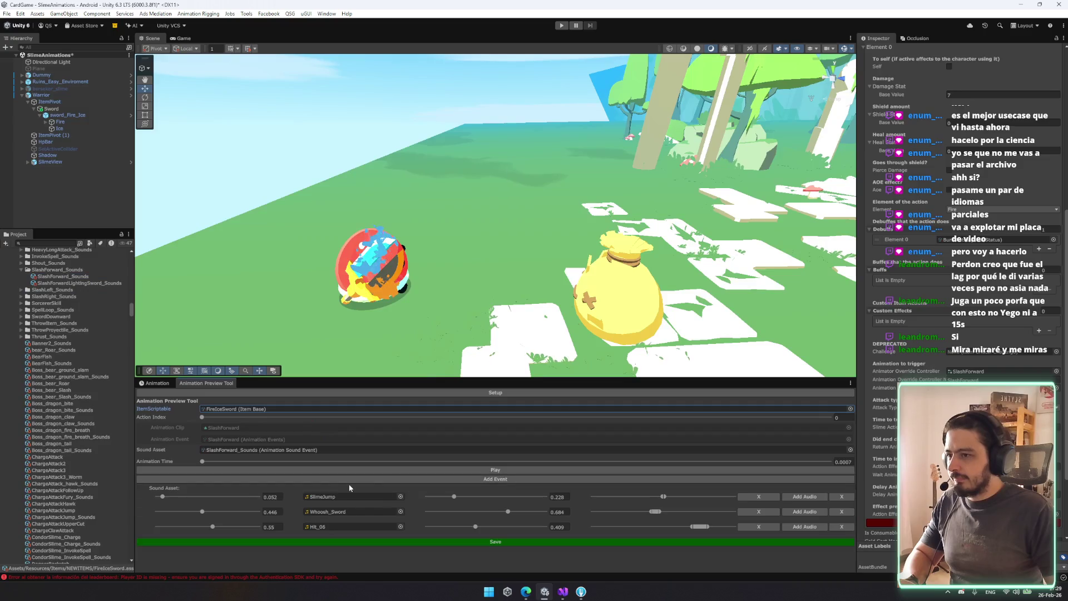
left_click(439, 470)
left_click(439, 470)
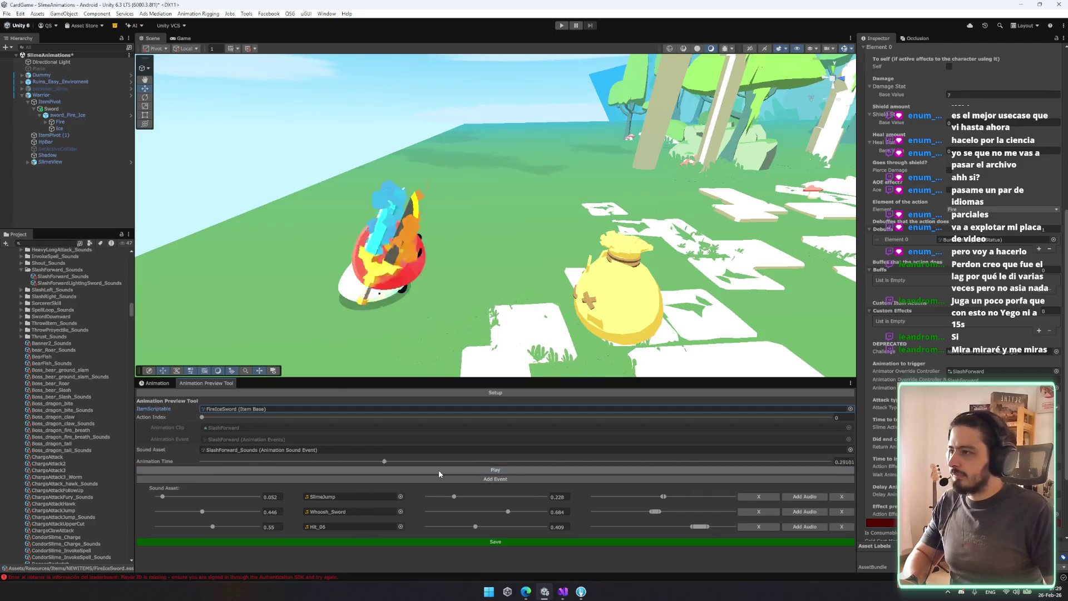
left_click(439, 470)
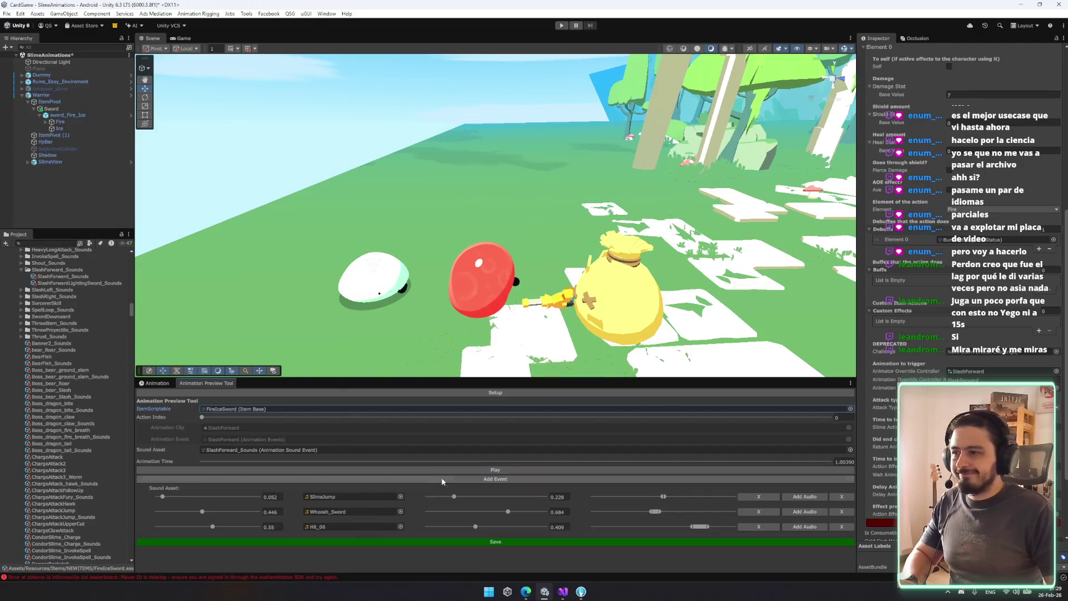
left_click(91, 277)
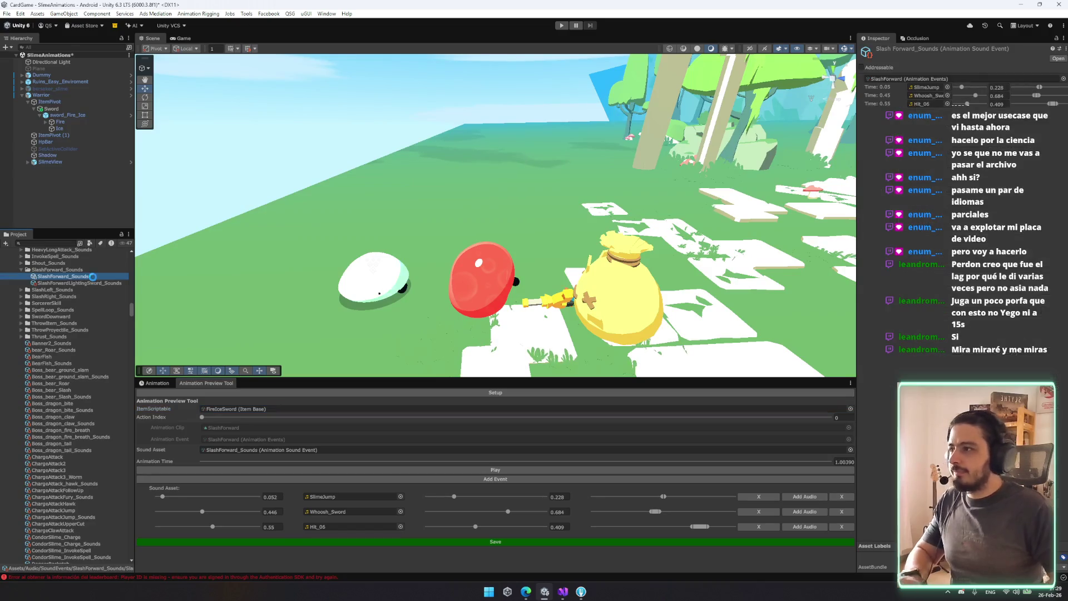
Duplicate the event as SlashForwardFire_Sounds, attach it, and swap Hit_06 for Hit_Fire
key("ctrl+d")
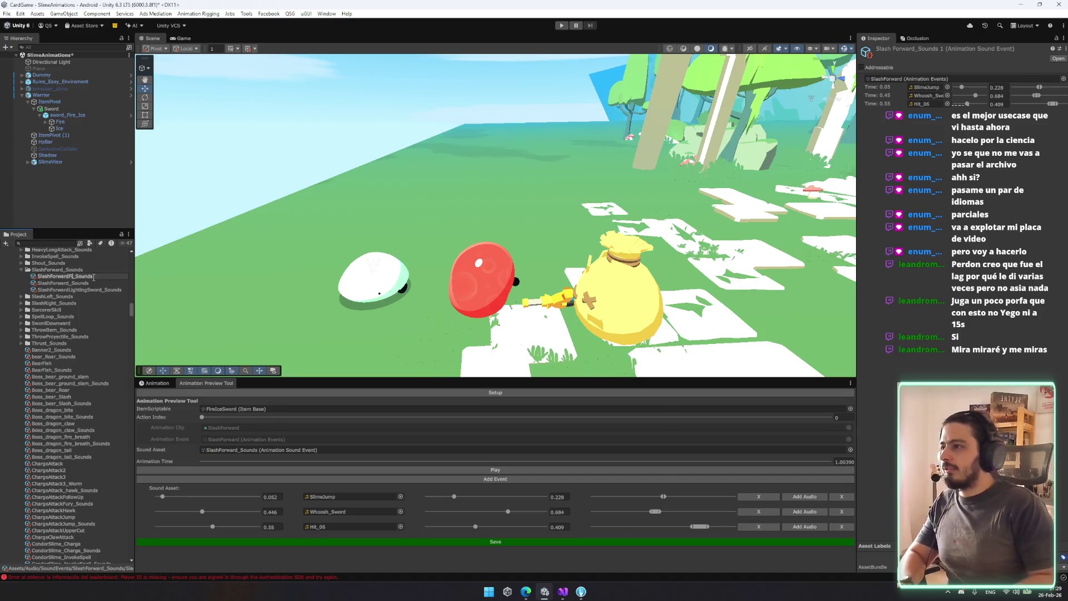
type("re")
key("Return")
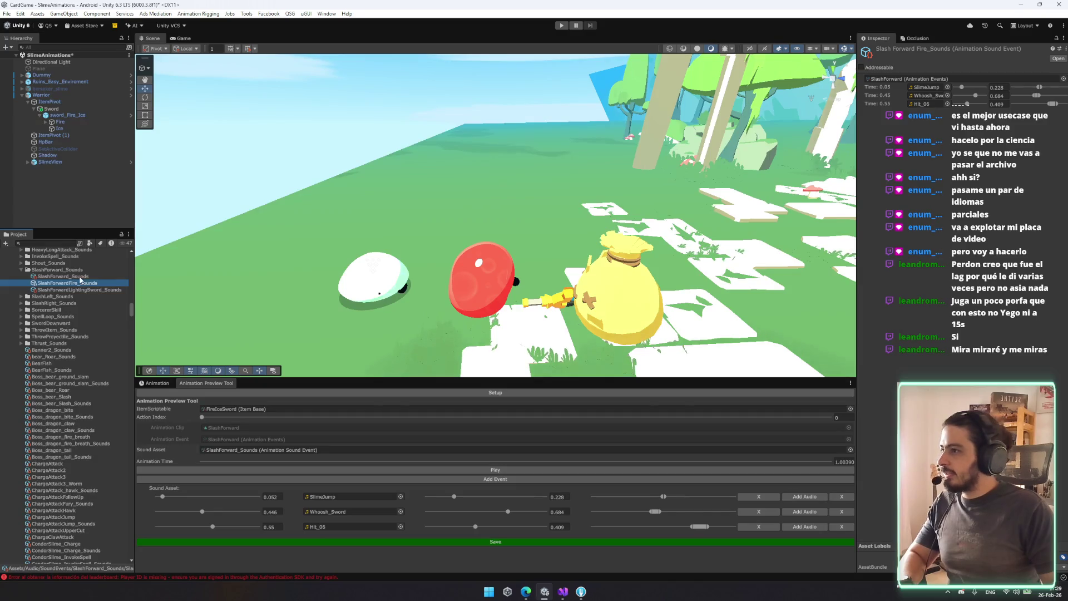
left_click(237, 409)
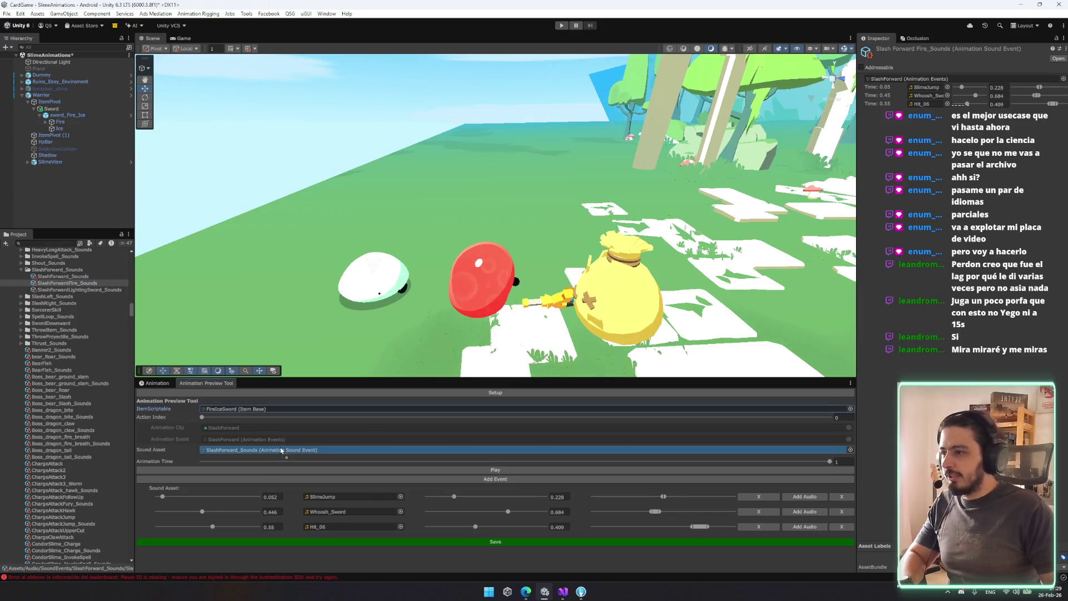
left_click(401, 526)
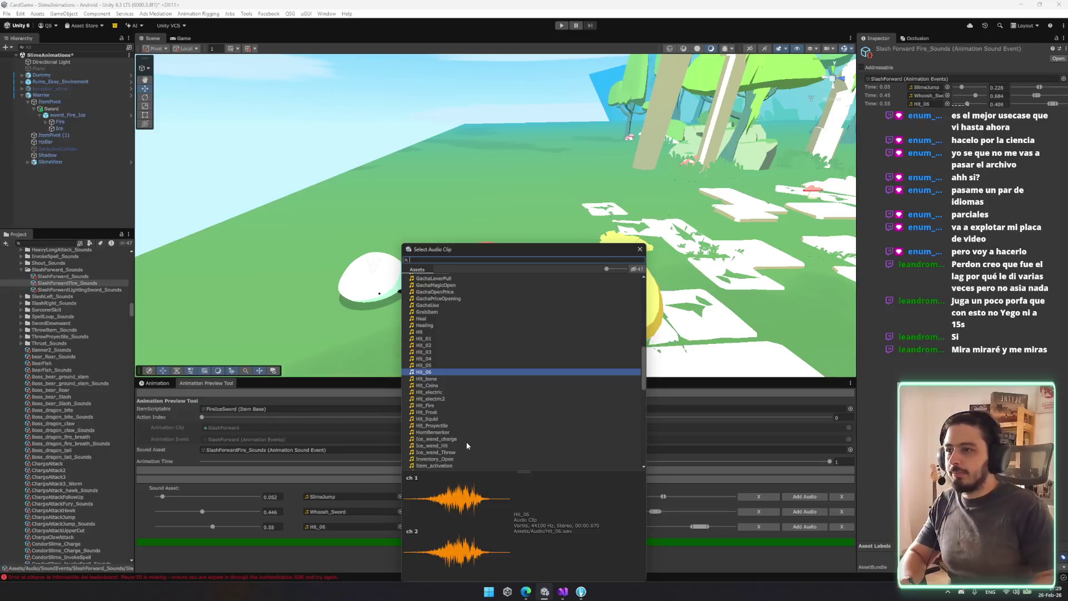
double_click(425, 405)
Preview the forward slash with the Hit_Fire sound several times
left_click(456, 470)
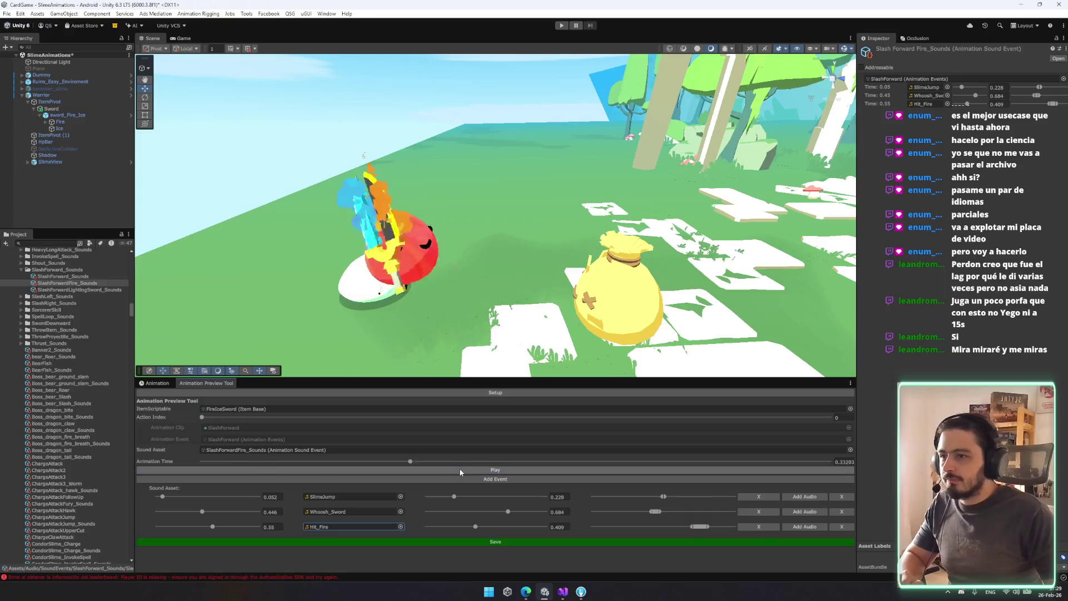
left_click(460, 469)
left_click(460, 470)
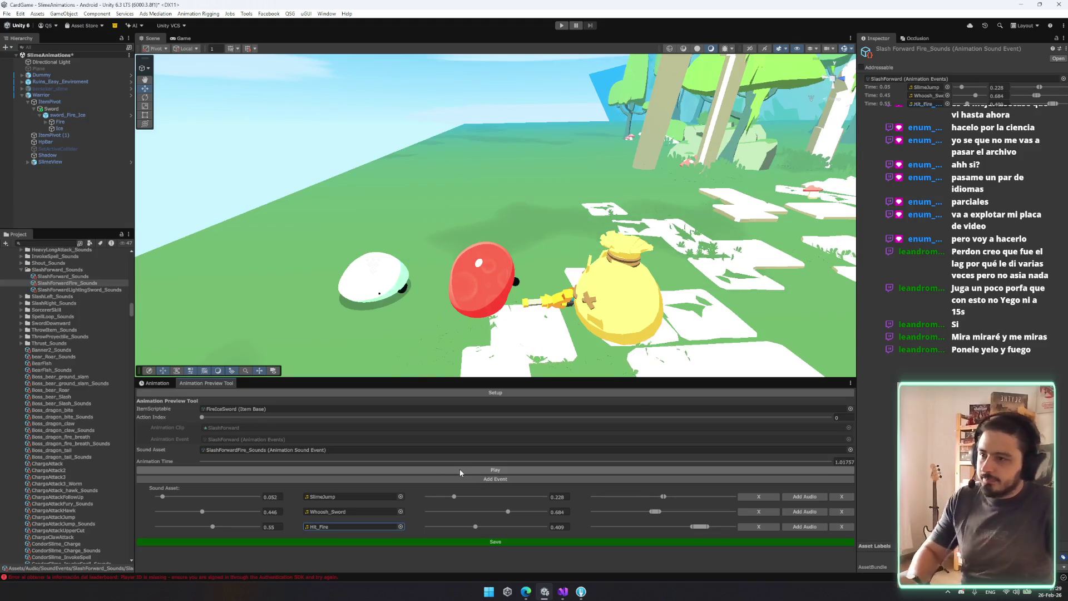
left_click(440, 470)
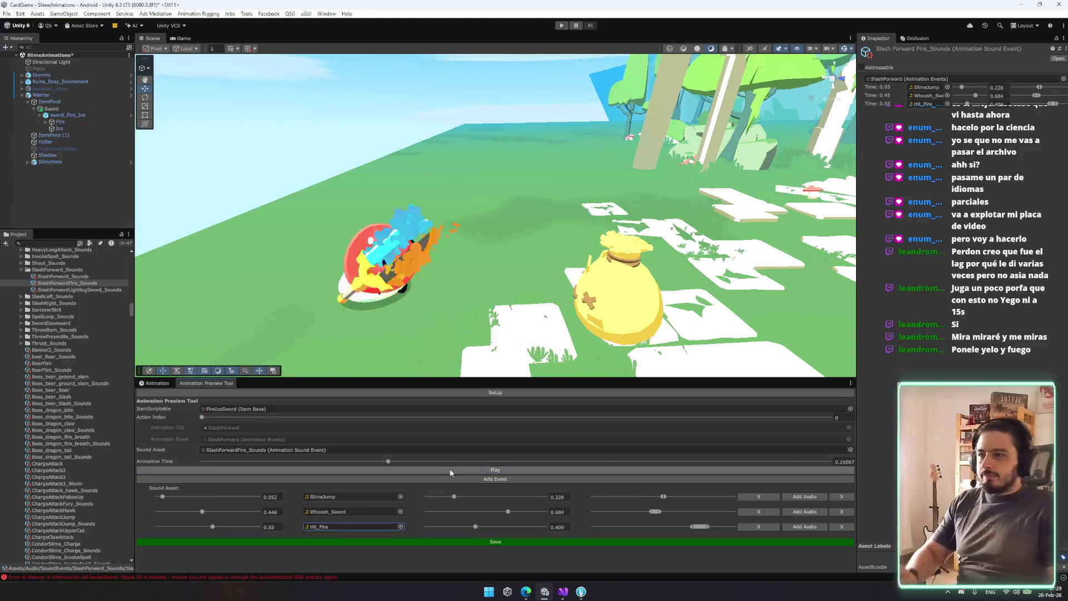
Set Action Index to 1 and preview the SlashRight slash, then pick another sound event
left_click_drag(203, 417, 829, 417)
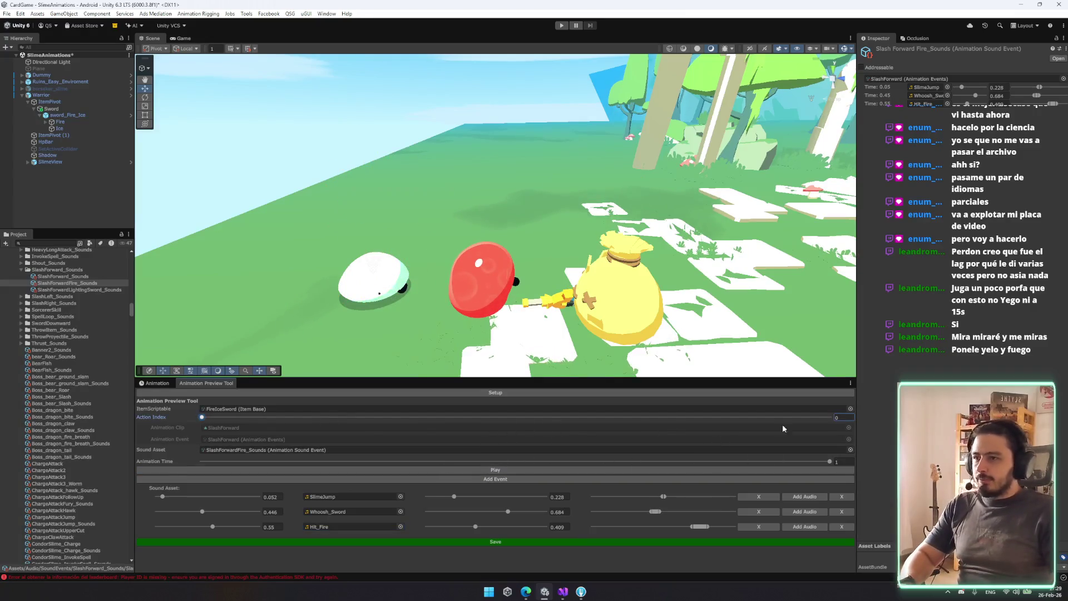
left_click(550, 470)
left_click(549, 470)
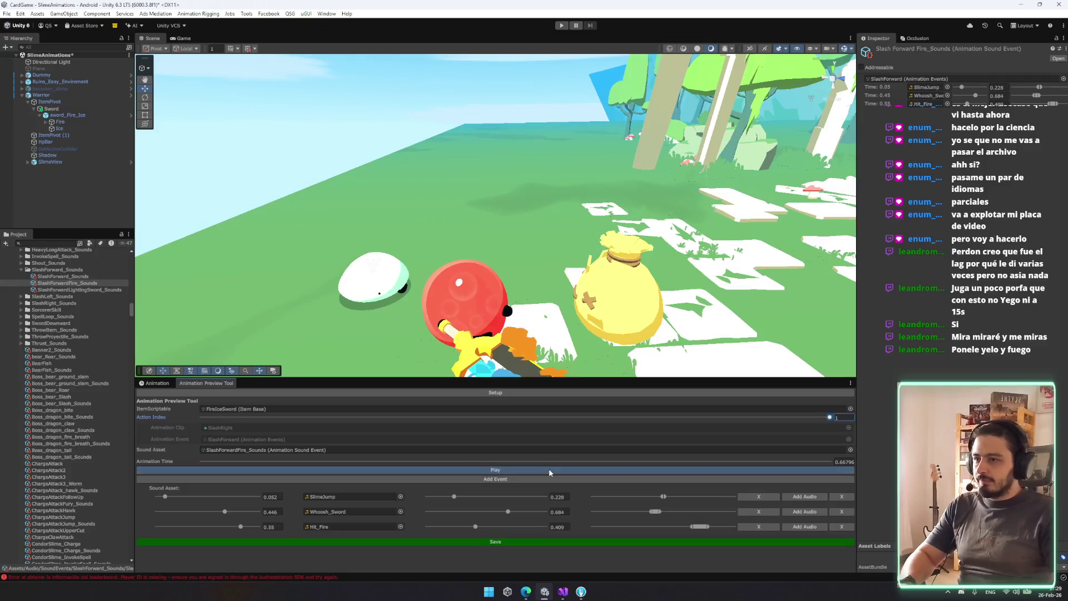
left_click(329, 448)
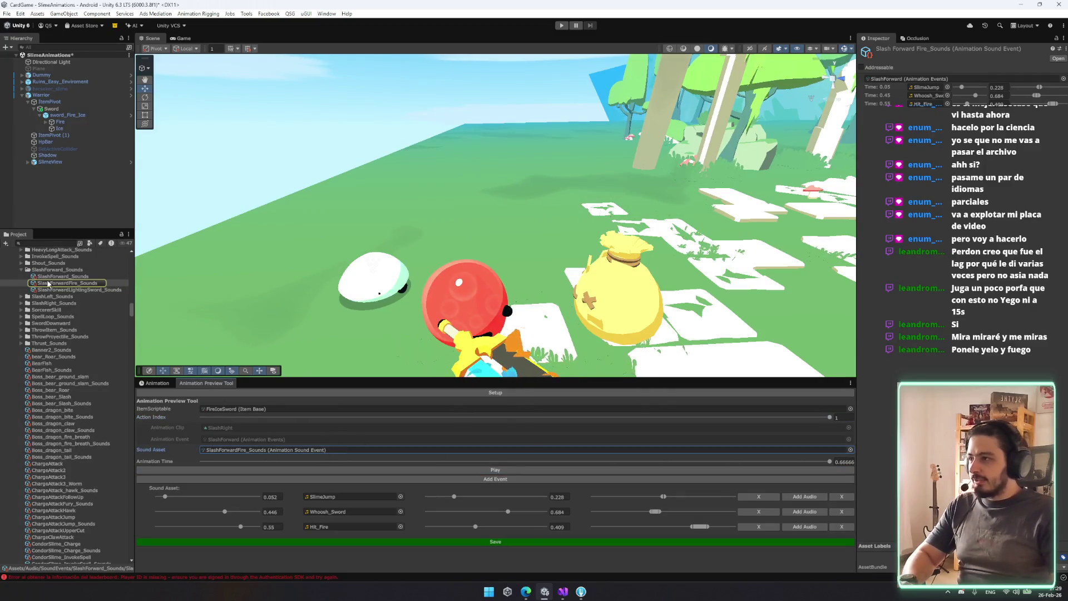
left_click(850, 450)
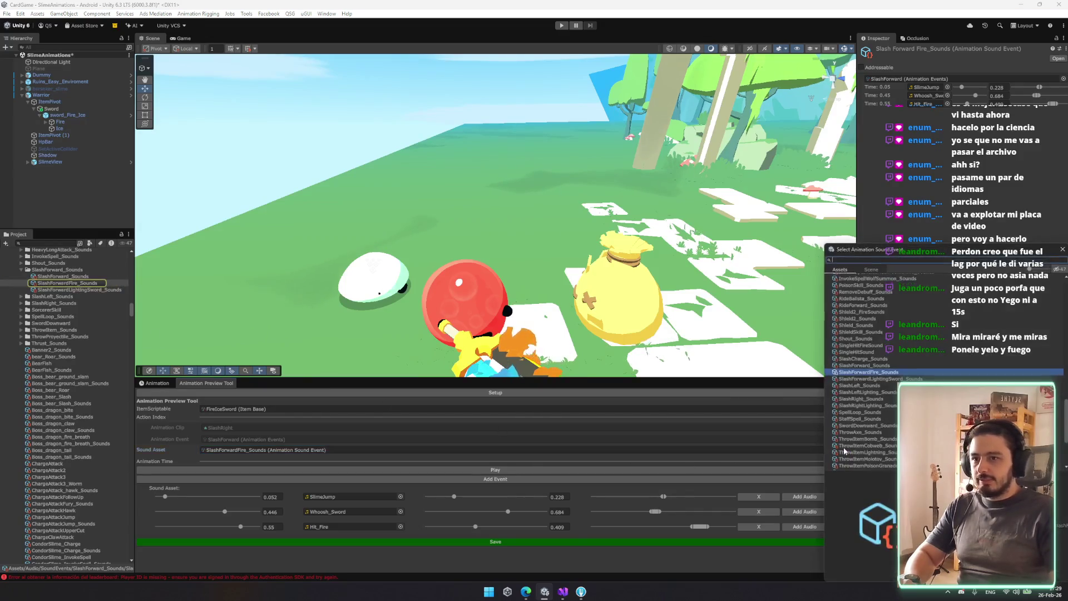
Preview the sword's slash using the SlashRight_Sounds event
type("h")
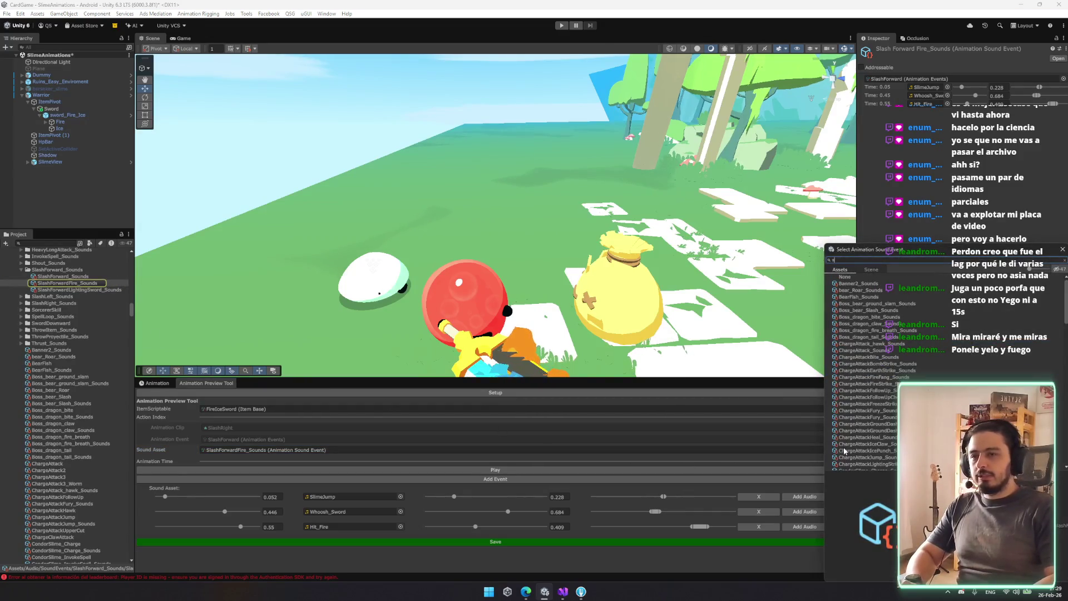
type("r")
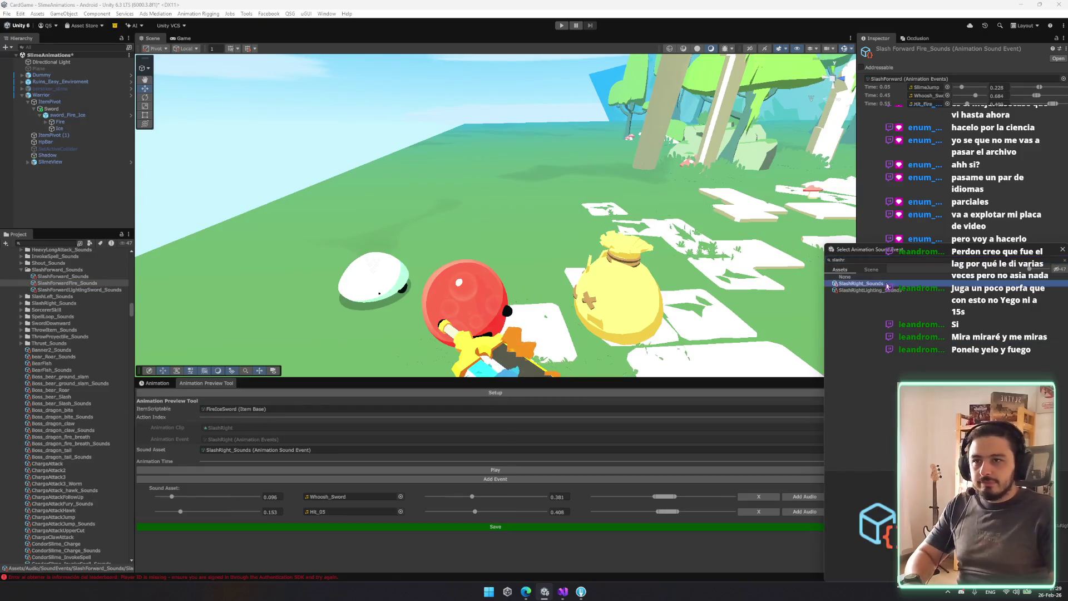
double_click(886, 285)
left_click(528, 467)
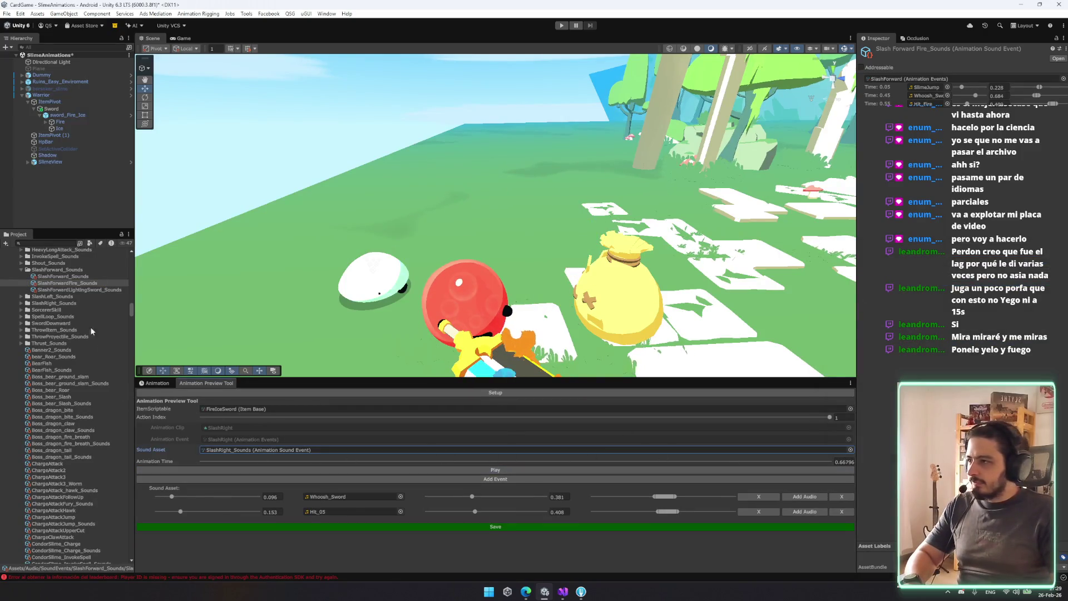
Duplicate the lightning slash sound event and rename the copy SlashRightIce_Sounds
left_click(81, 283)
scroll(81, 279, "up", 3)
double_click(73, 352)
key("Down")
key("Down")
key("ctrl+d")
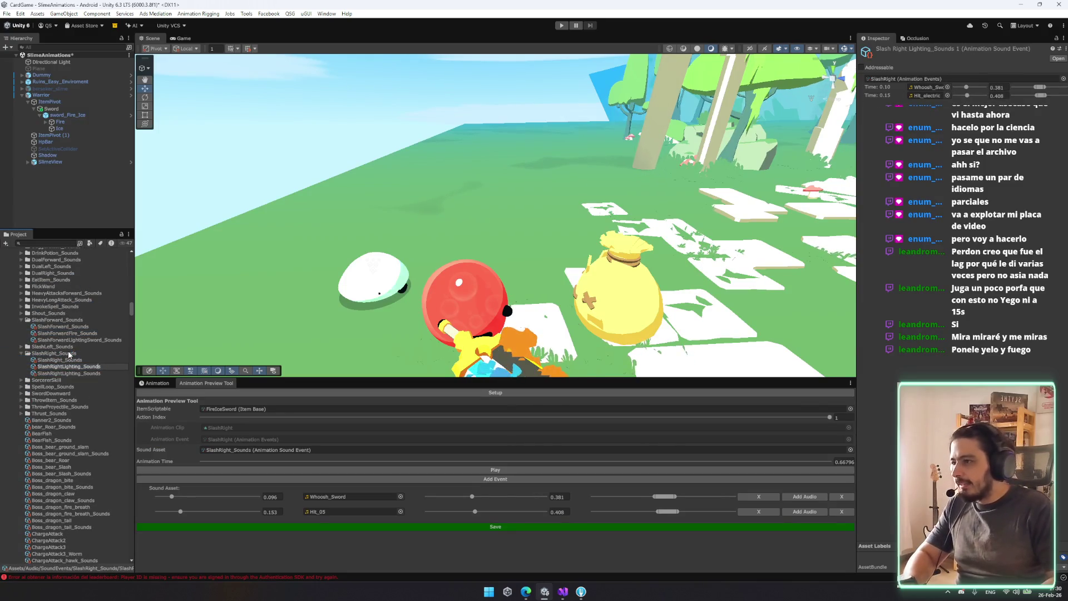
key("BackSpace")
key("BackSpace")
key("BackSpace")
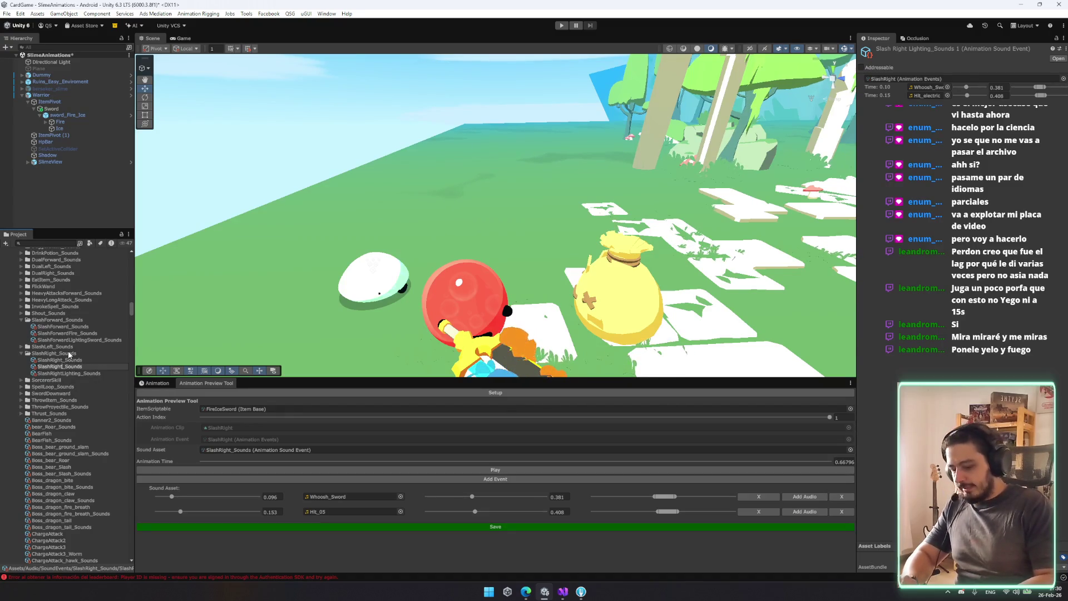
key("Return")
Preview with SlashRightIce_Sounds, replacing its Hit_electric second sound with Hit_Frost, and replay the slash
left_click_drag(59, 367, 322, 449)
left_click(401, 511)
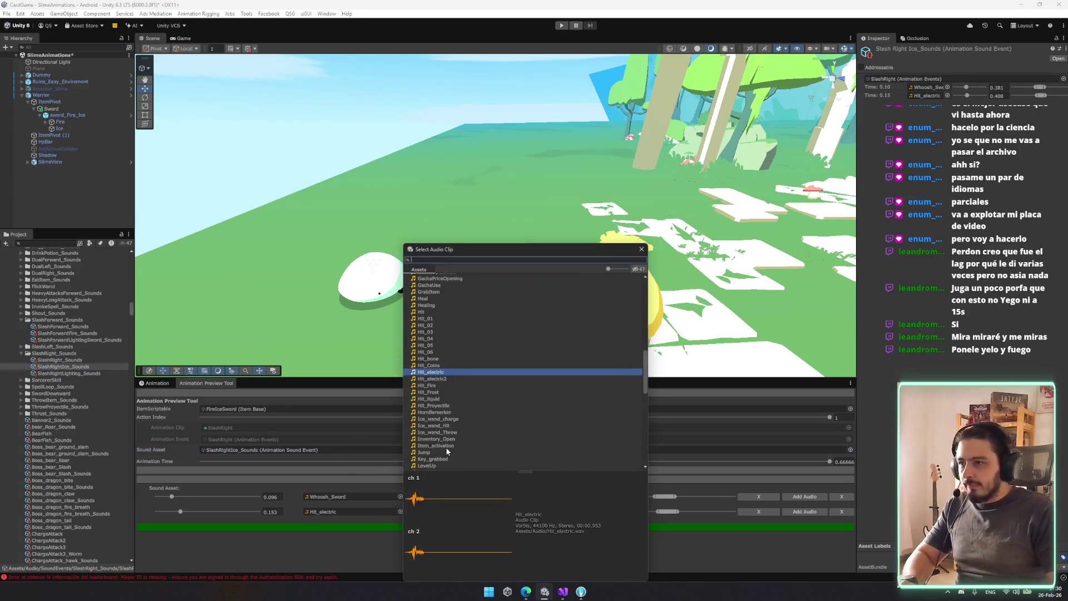
double_click(439, 391)
left_click(495, 470)
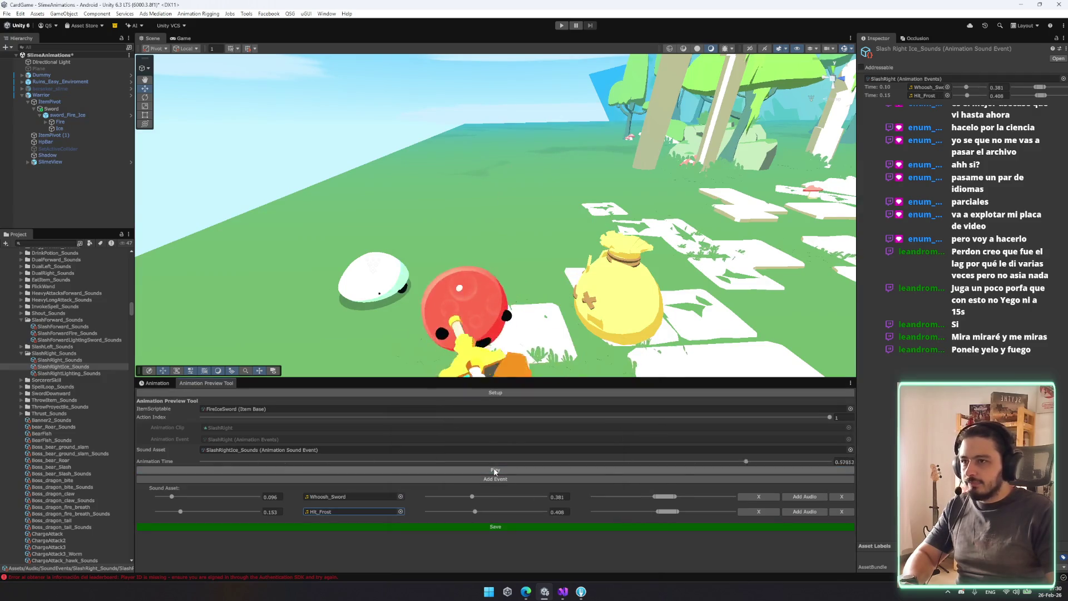
left_click(204, 418)
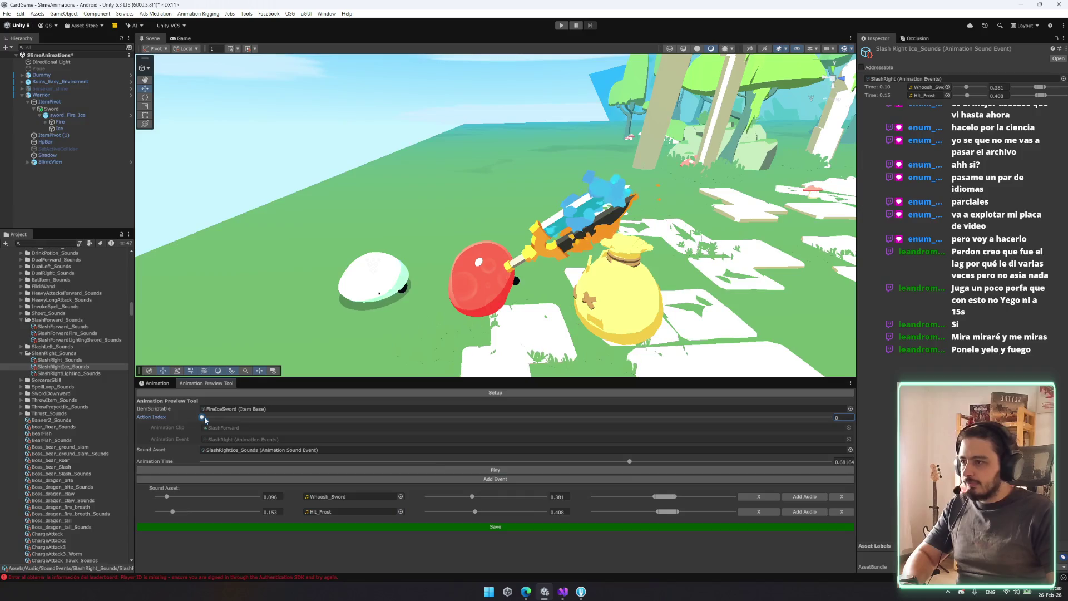
left_click(376, 469)
left_click(247, 409)
scroll(22, 469, "down", 4)
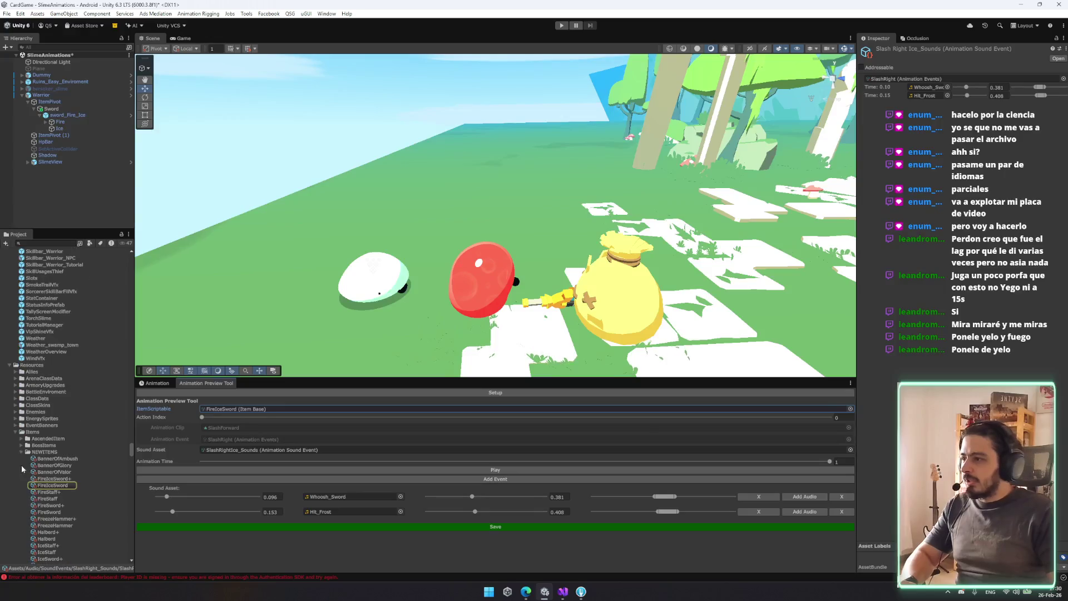
Set SlashRightIce_Sounds as the Animation Sound Event of FireIceSword's Element 1 action
left_click(53, 486)
scroll(957, 278, "down", 10)
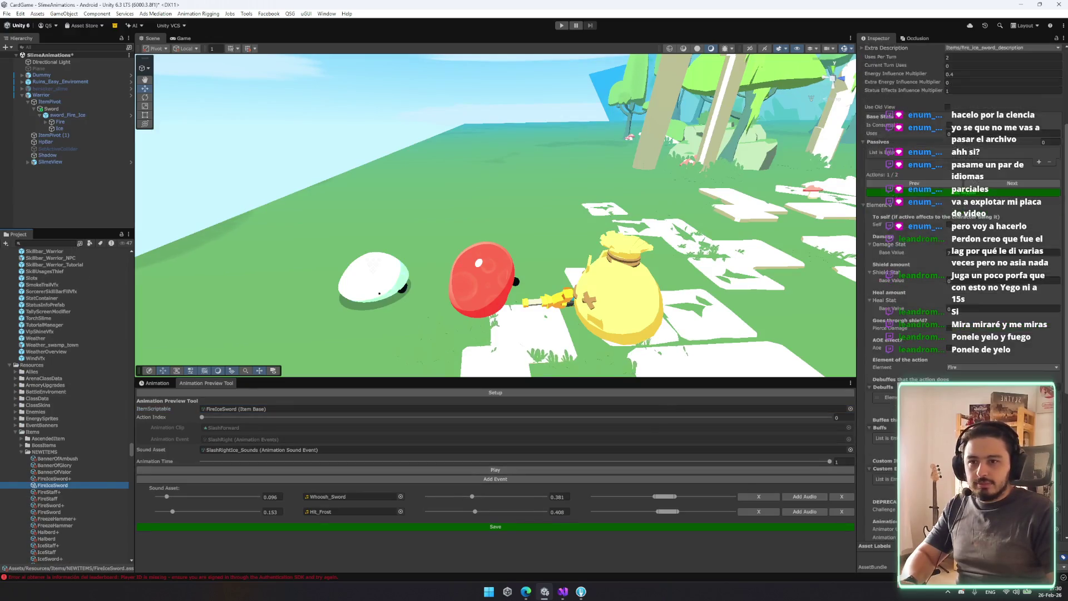
left_click(996, 343)
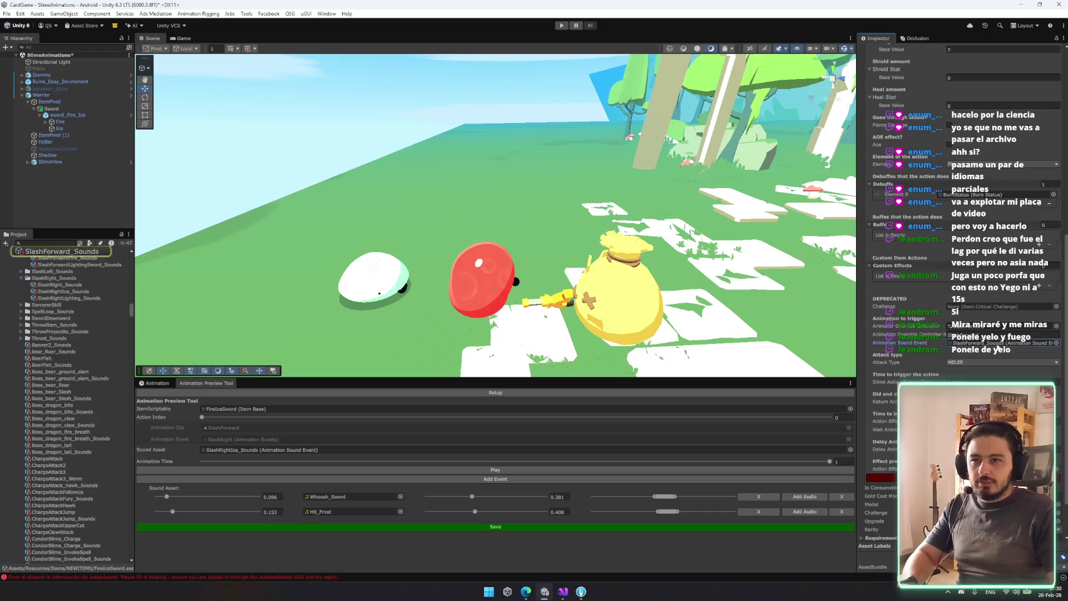
left_click(88, 285)
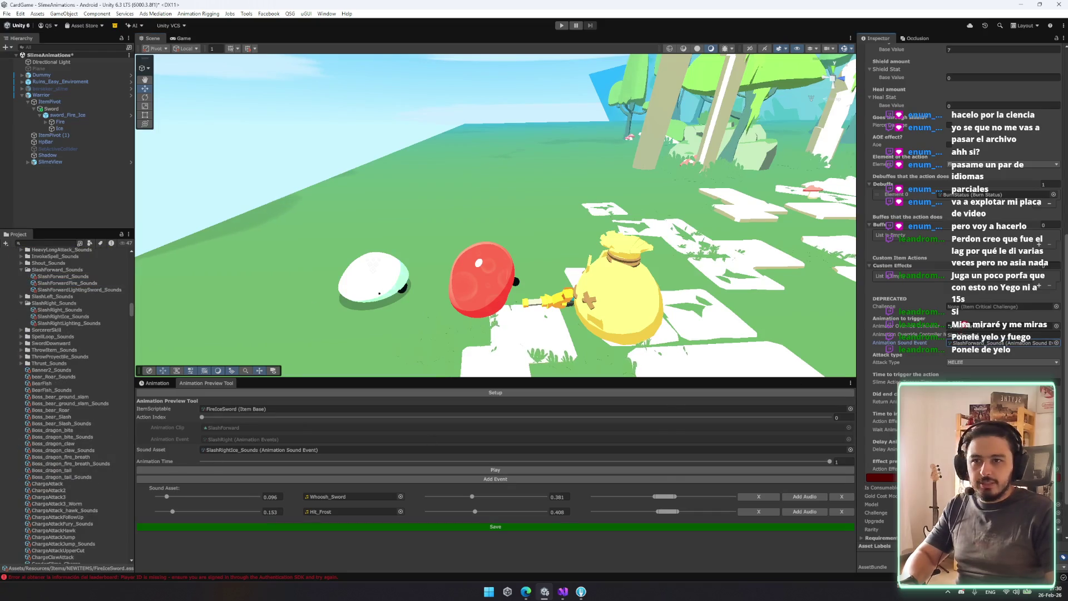
scroll(970, 304, "up", 5)
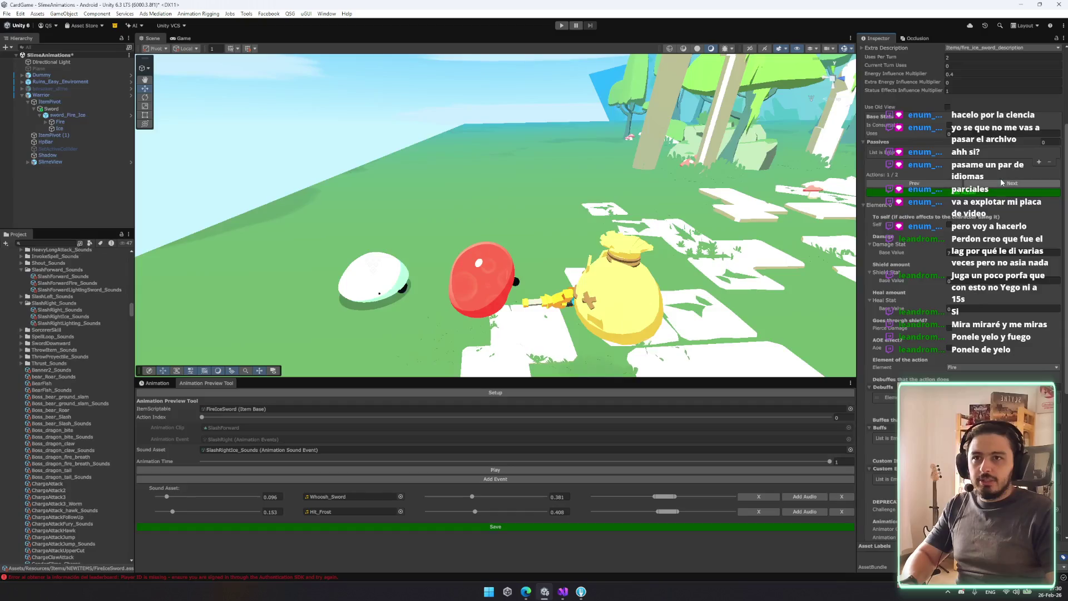
scroll(971, 304, "down", 4)
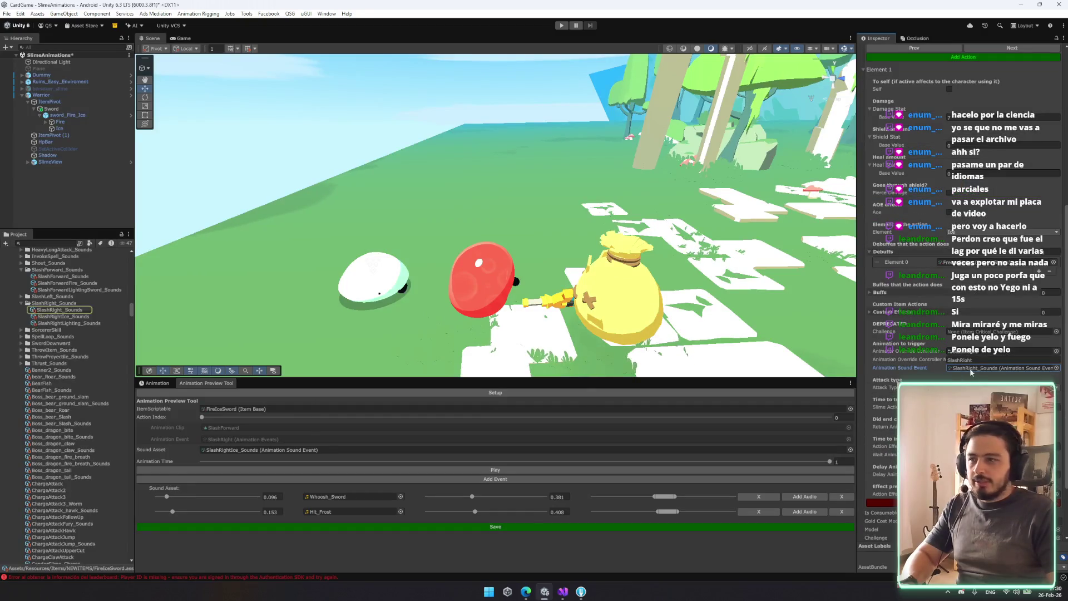
left_click_drag(55, 316, 1001, 367)
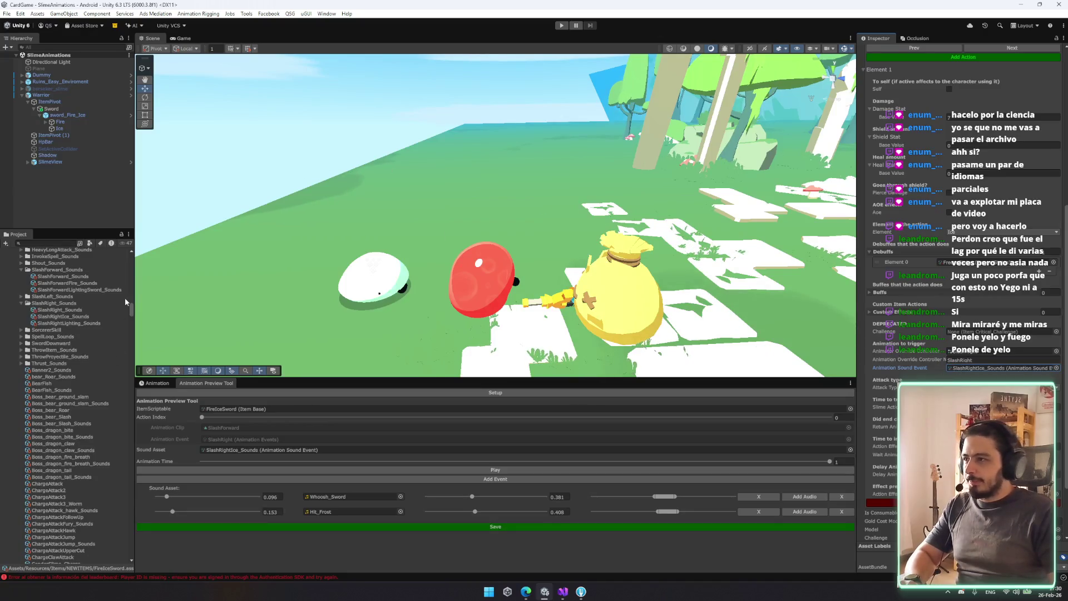
left_click_drag(132, 313, 140, 241)
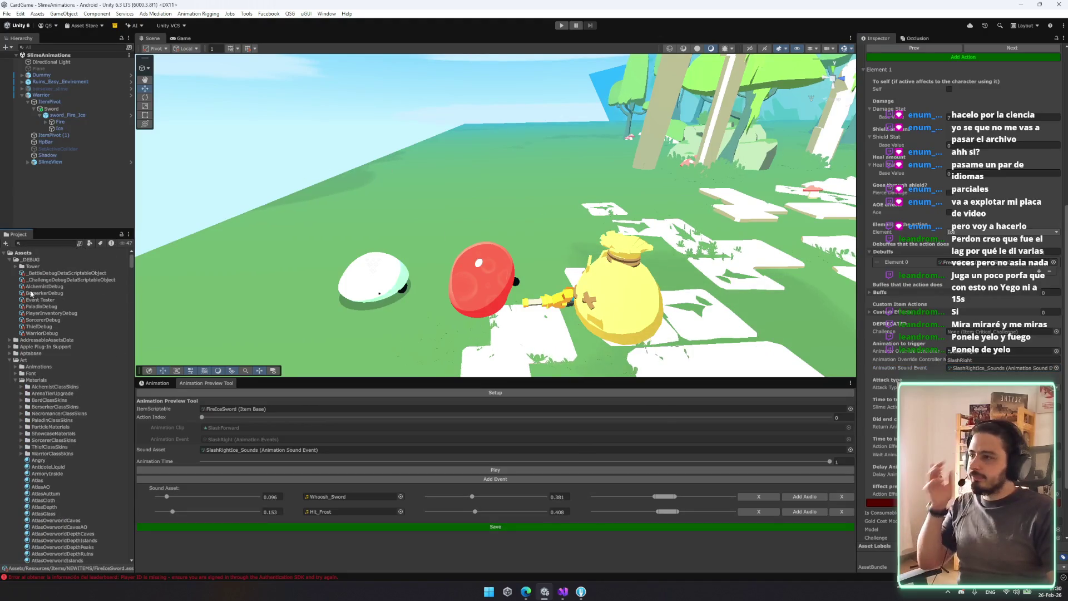
Make FireIceSword the first item in PlayerInventoryDebug, replacing Banner of Ambush, then enter Play mode
left_click(66, 274)
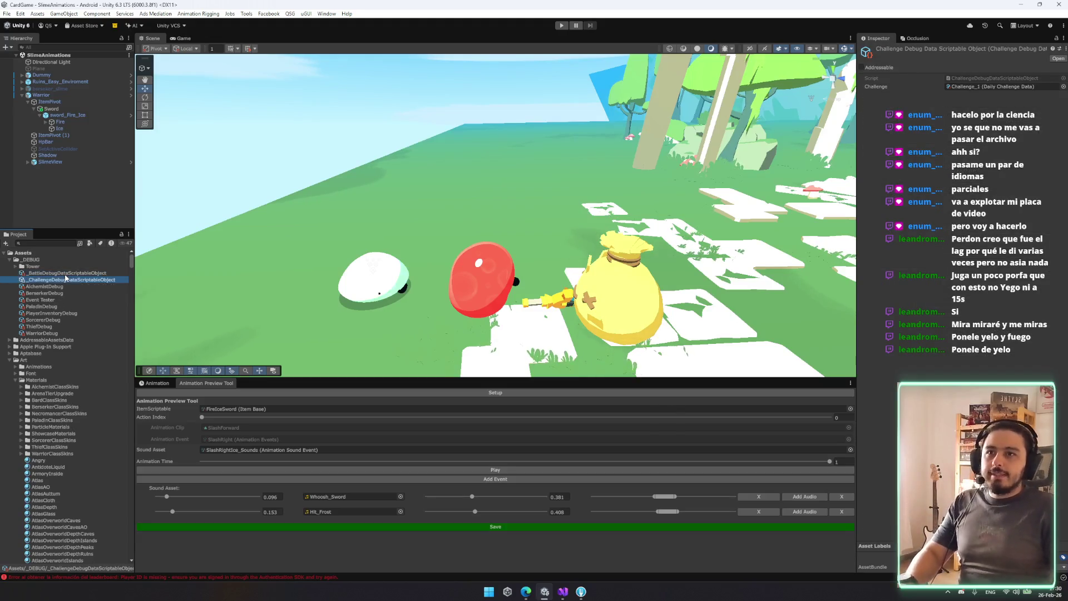
key("Down")
key("Down")
key("Down")
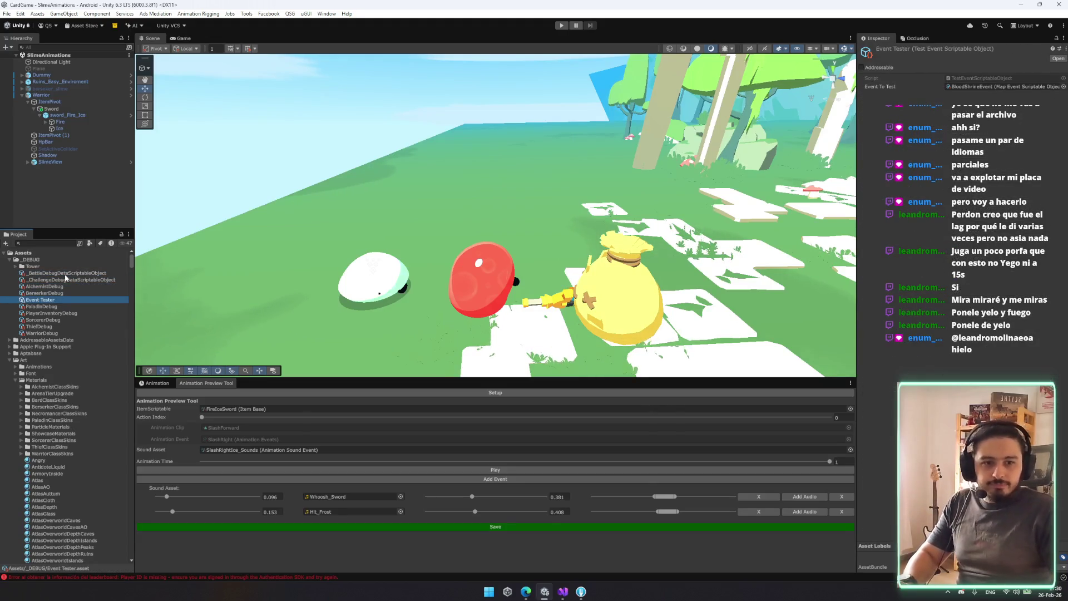
key("Down")
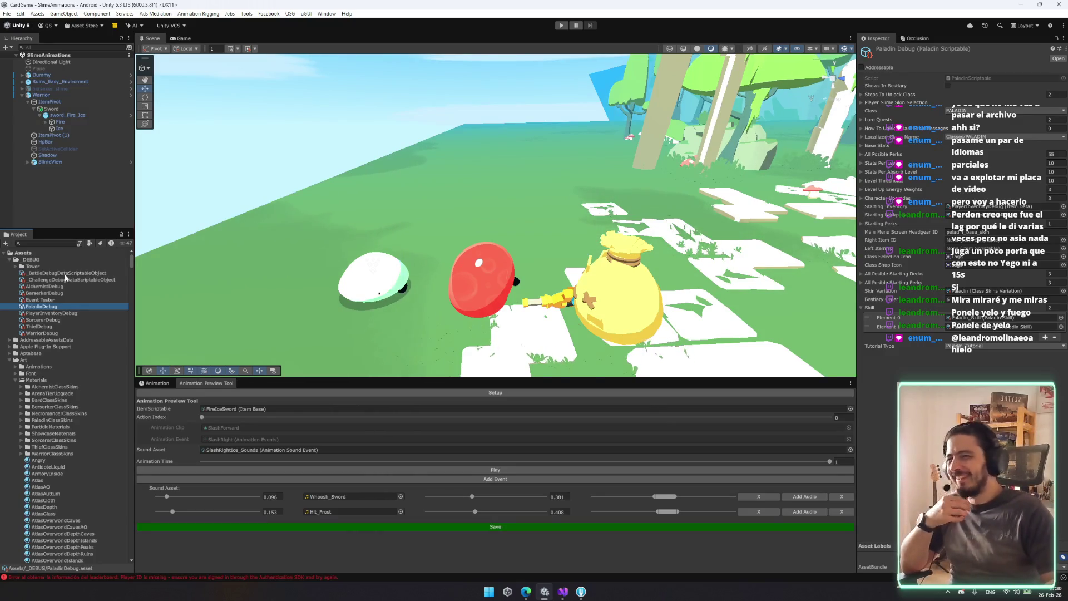
key("Down")
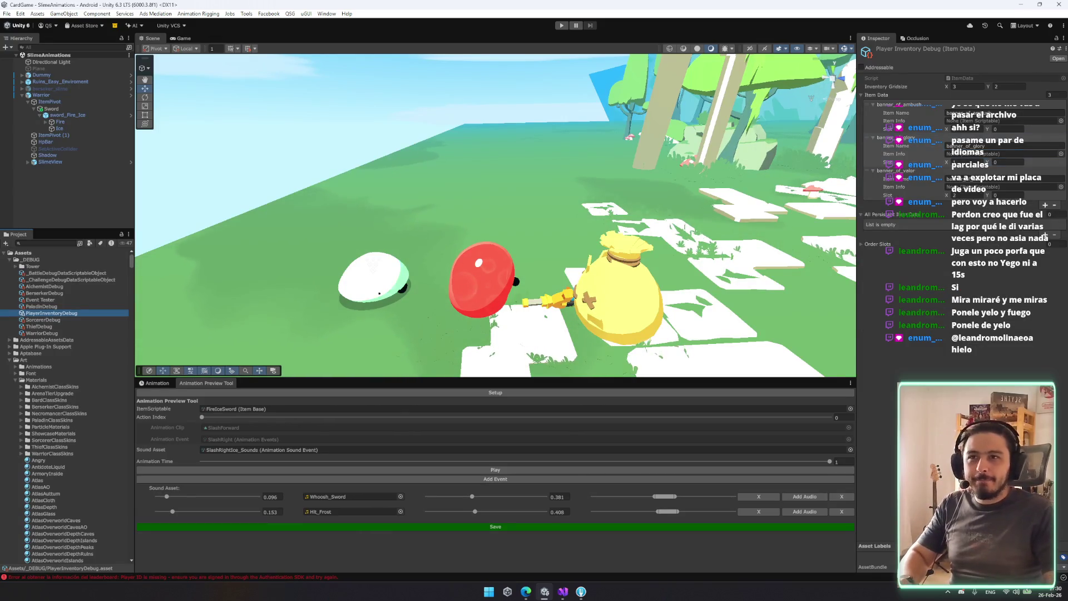
left_click(1061, 121)
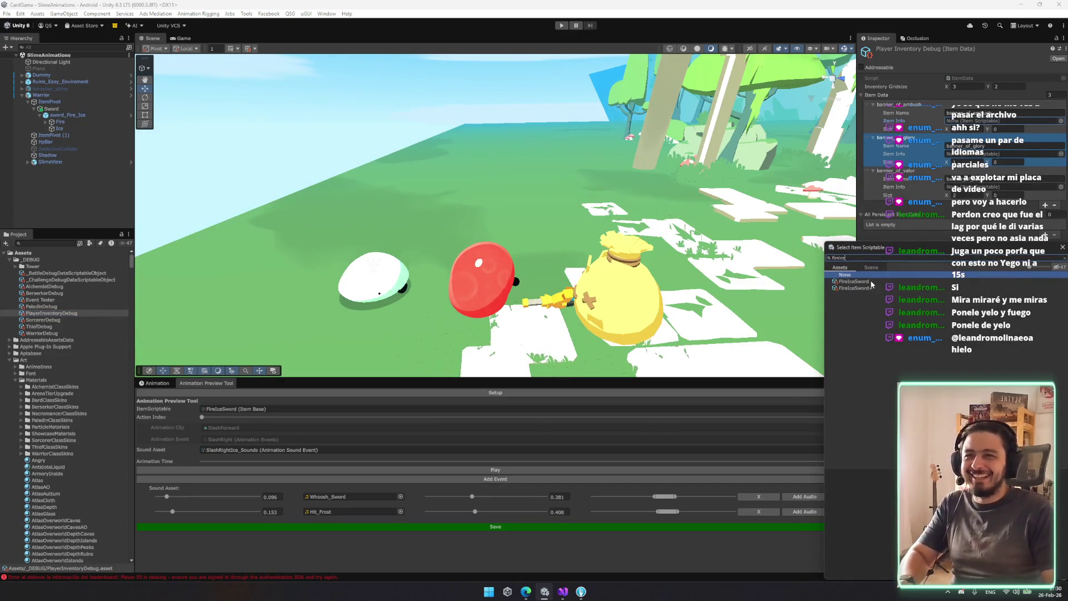
double_click(875, 280)
left_click(558, 27)
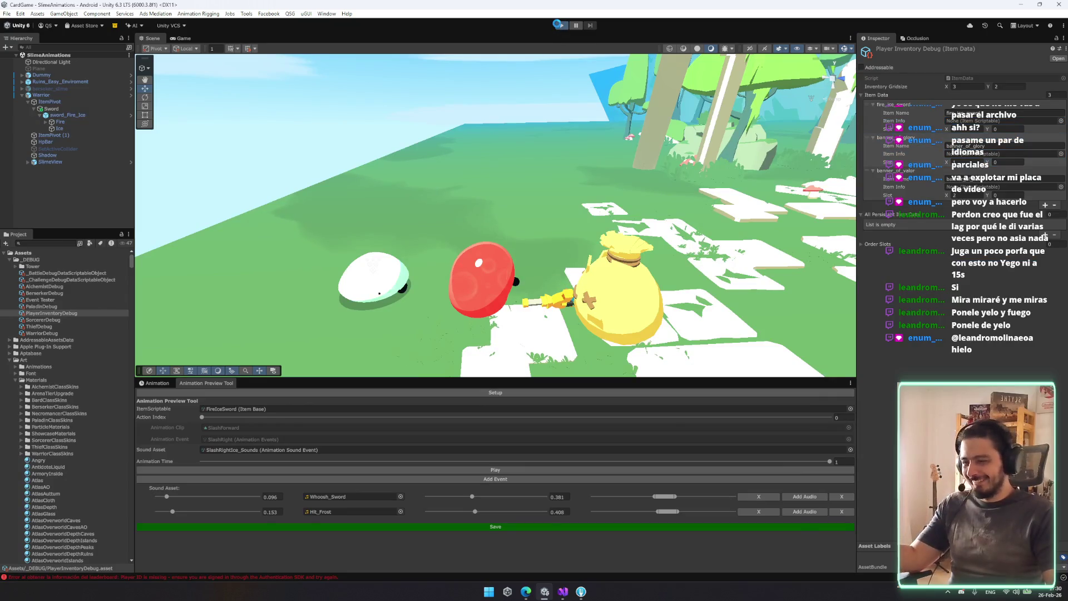
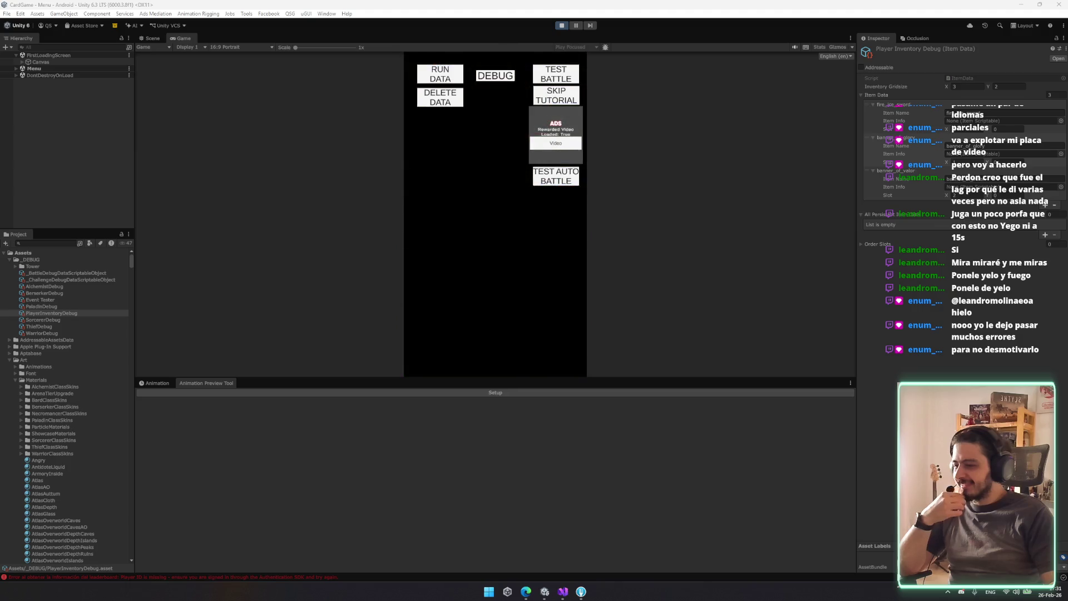
Start a test battle, enlarge the game view, and cast the FIRE ICE card on the enemy
left_click(556, 78)
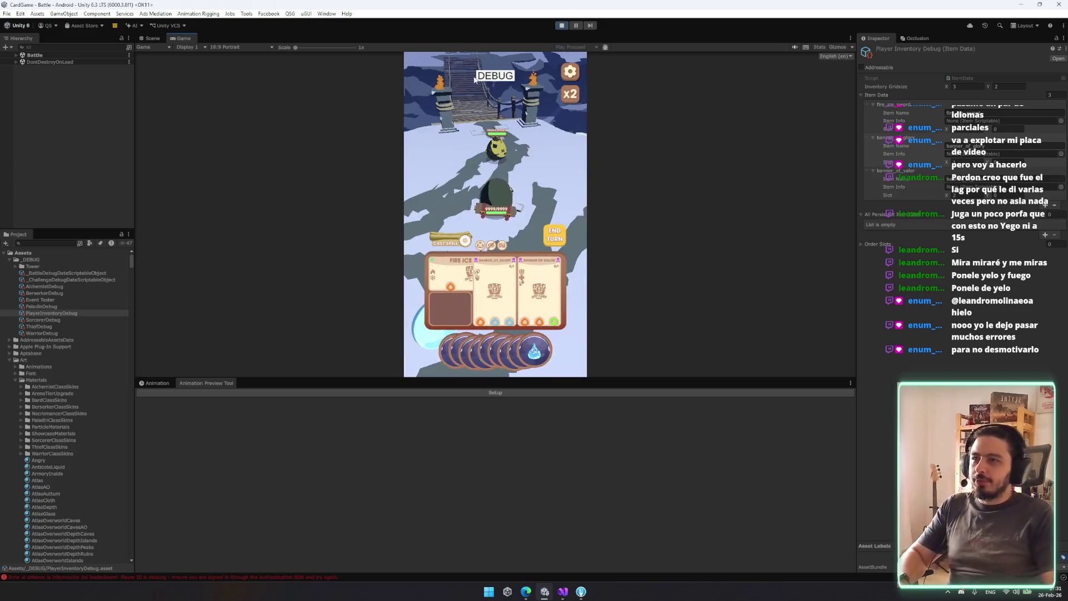
mouse_move(291, 379)
left_mouse_down()
mouse_move(316, 446)
mouse_move(317, 551)
left_mouse_up()
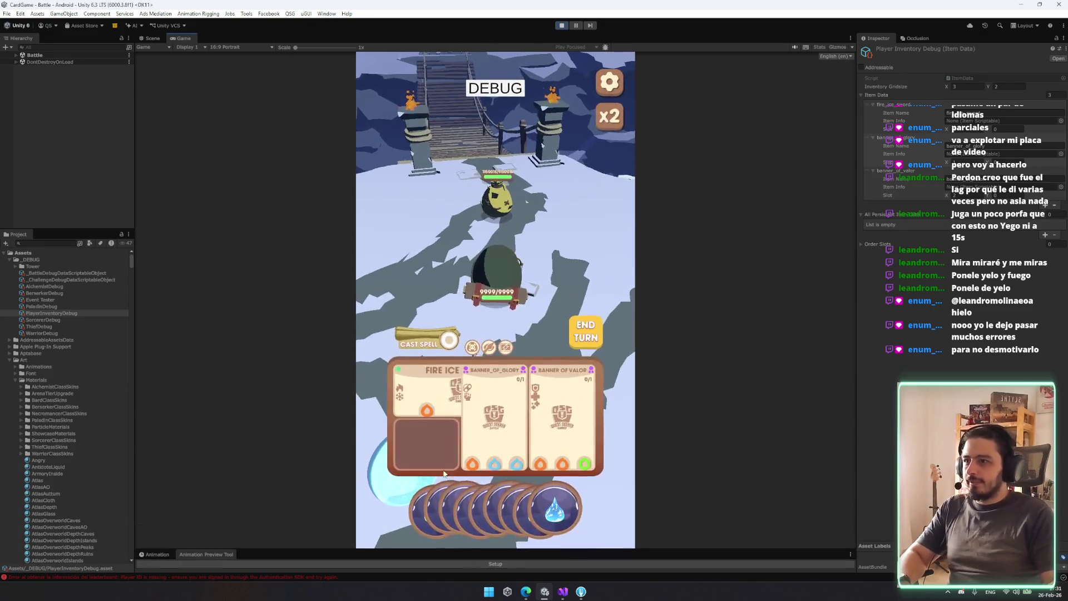
left_click(431, 383)
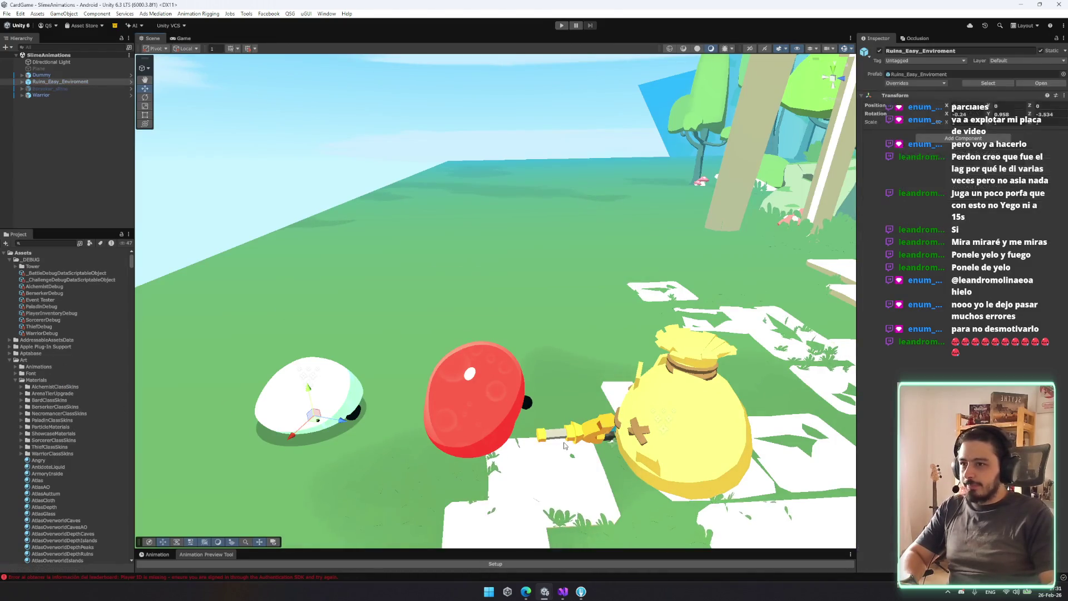
Dock the Game view beside the Scene view and resize the scene and animation panels
left_click_drag(377, 550, 372, 393)
mouse_move(183, 38)
left_mouse_down()
mouse_move(183, 362)
mouse_move(175, 303)
mouse_move(825, 295)
mouse_move(780, 312)
left_mouse_up()
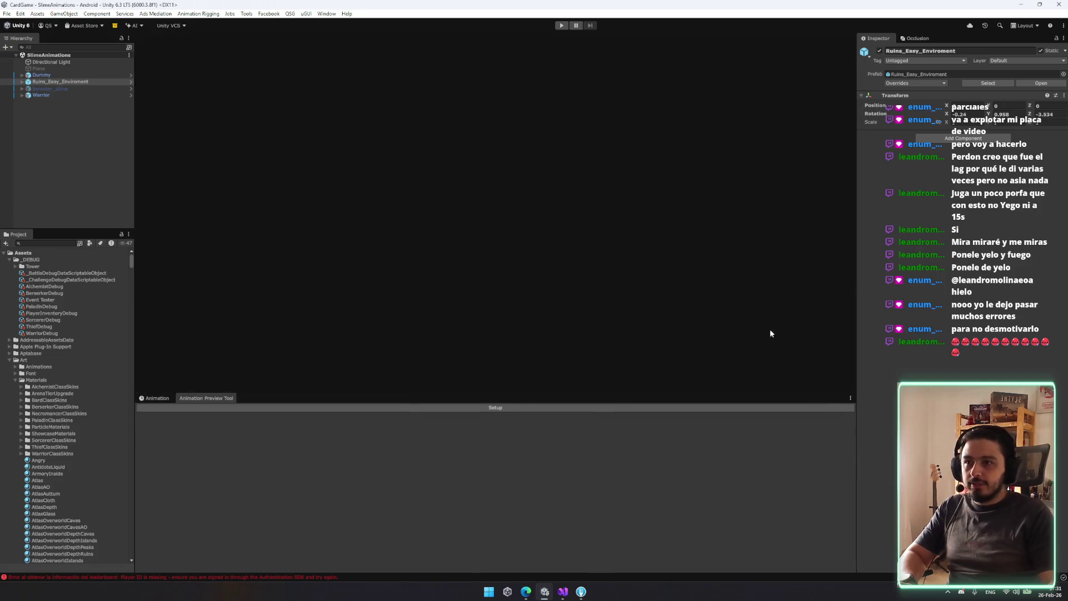
mouse_move(206, 398)
left_mouse_down()
mouse_move(200, 372)
mouse_move(166, 402)
left_mouse_up()
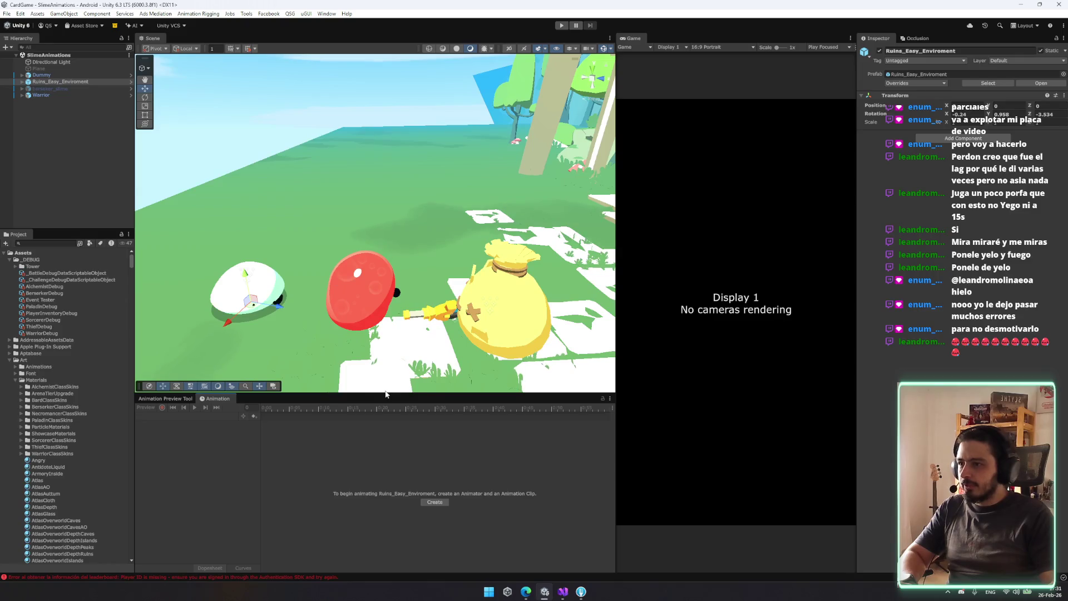
left_click_drag(386, 395, 386, 445)
left_click_drag(135, 217, 112, 219)
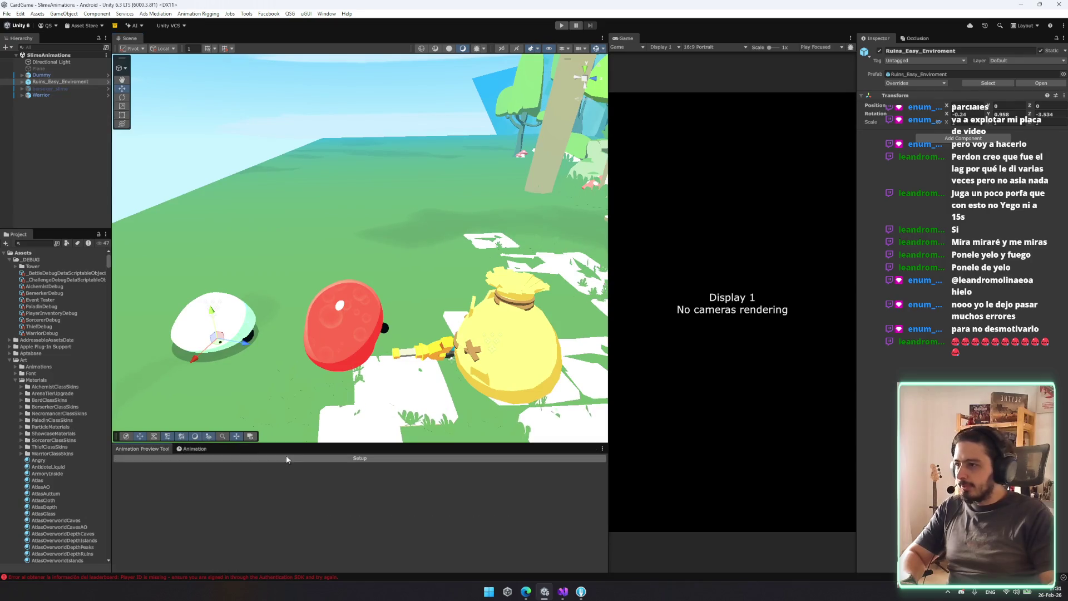
Switch to the Animation Preview Tool, give it more room, and run its Setup
left_click(142, 449)
left_click_drag(337, 444, 336, 423)
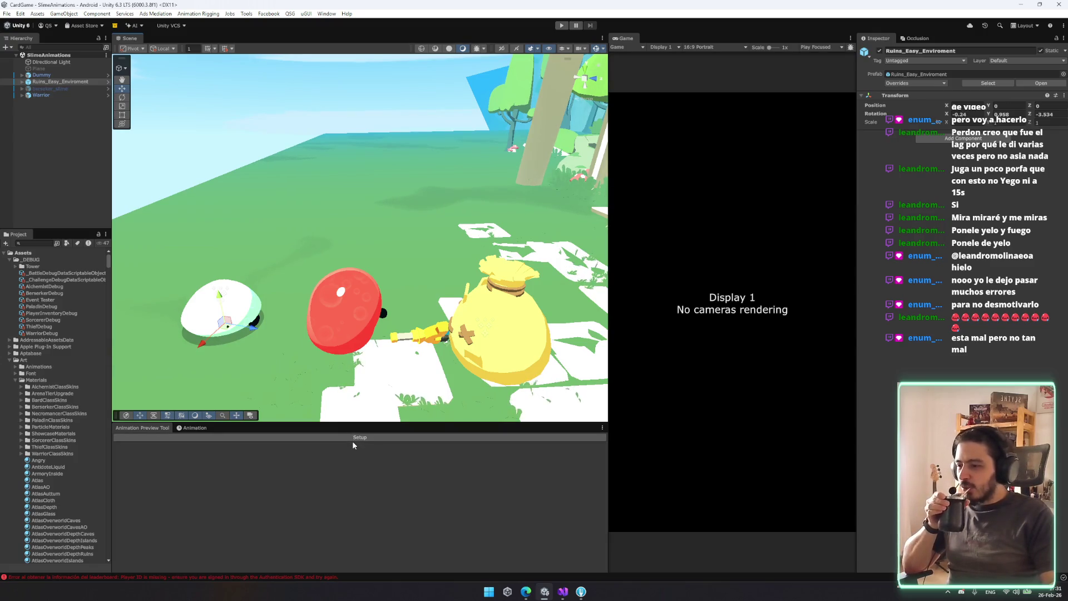
left_click(352, 438)
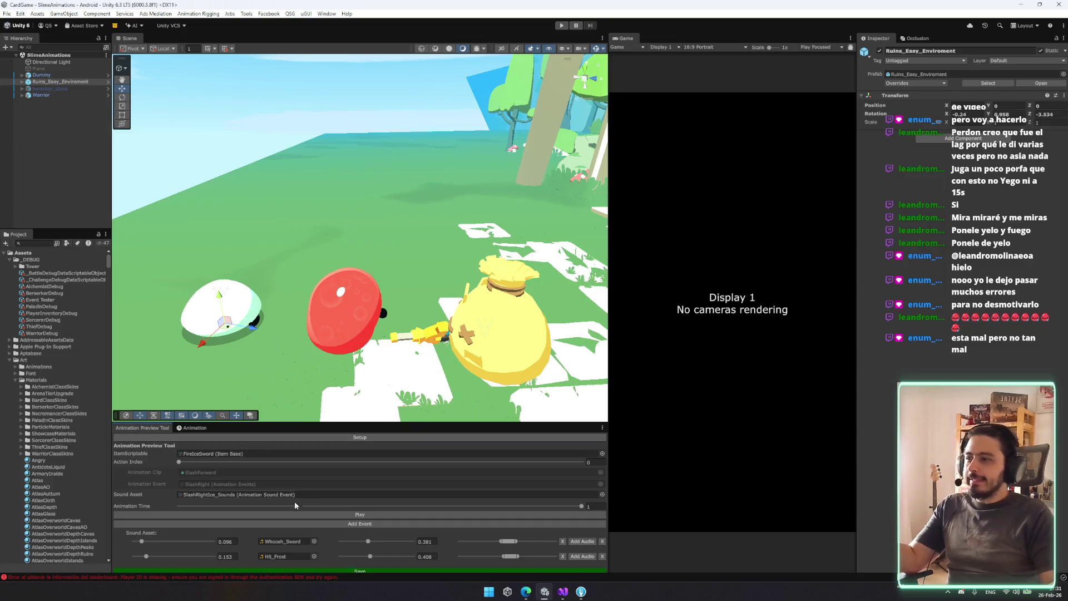
Move Hit_Frost to 0.26 in SlashRightIce_Sounds, preview the attack, and narrow its sound range
left_click_drag(415, 424, 415, 409)
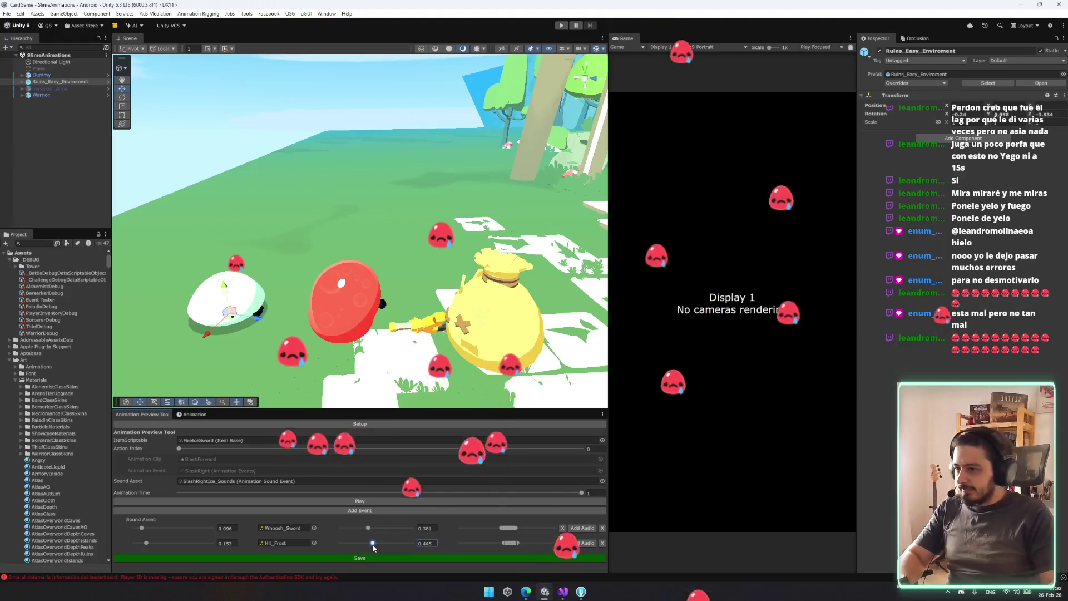
left_click_drag(371, 543, 359, 544)
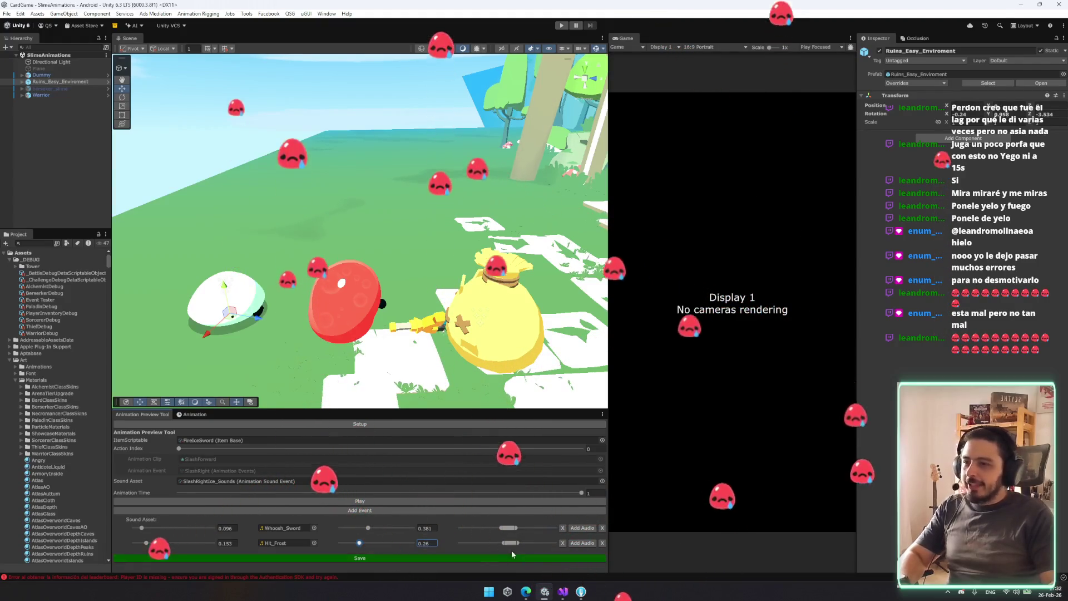
left_click(421, 499)
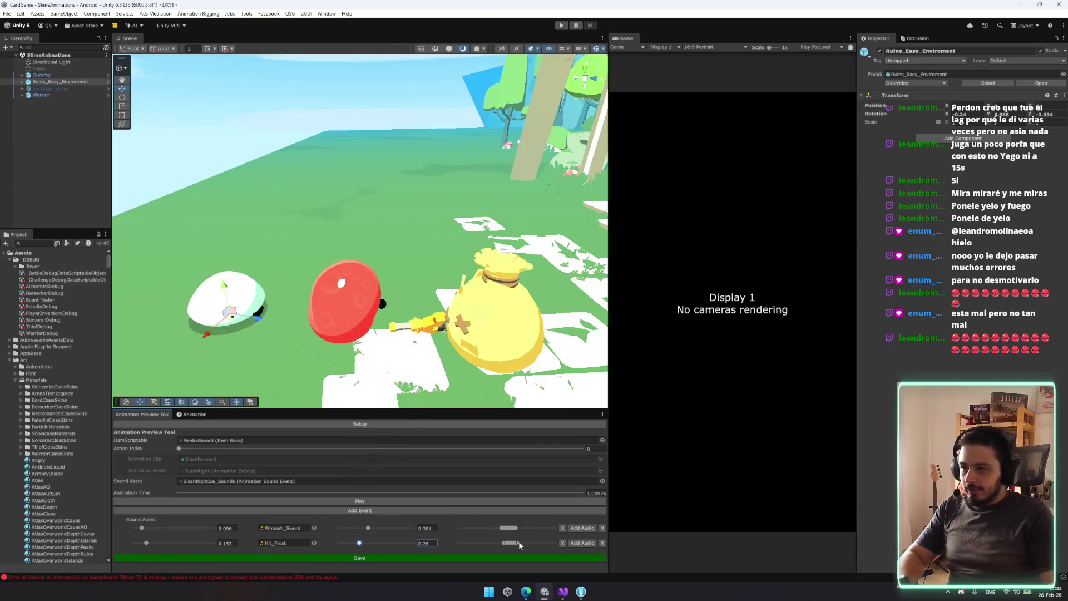
left_click_drag(514, 542, 516, 545)
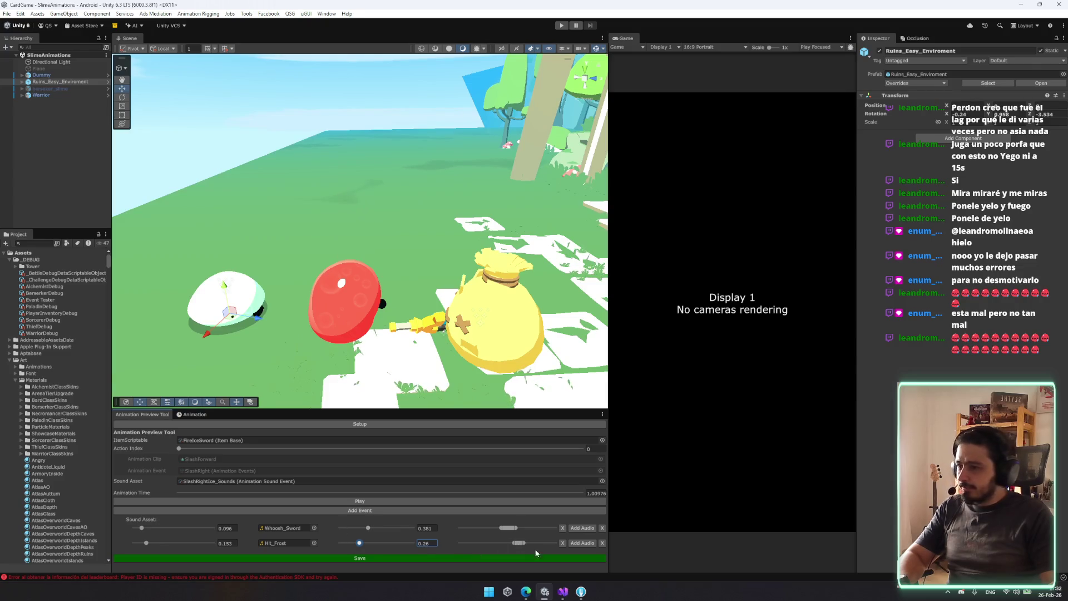
left_click_drag(525, 542, 523, 542)
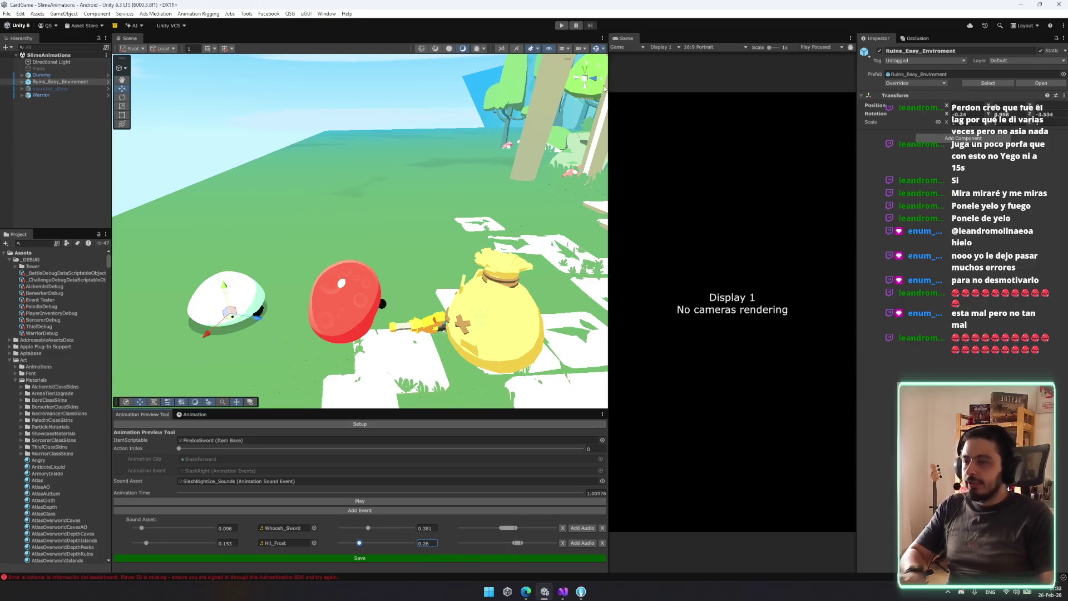
Swap the Sound Asset to SlashForwardFire_Sounds and shift Hit_Fire later to 0.577
left_click(356, 448)
left_click(246, 479)
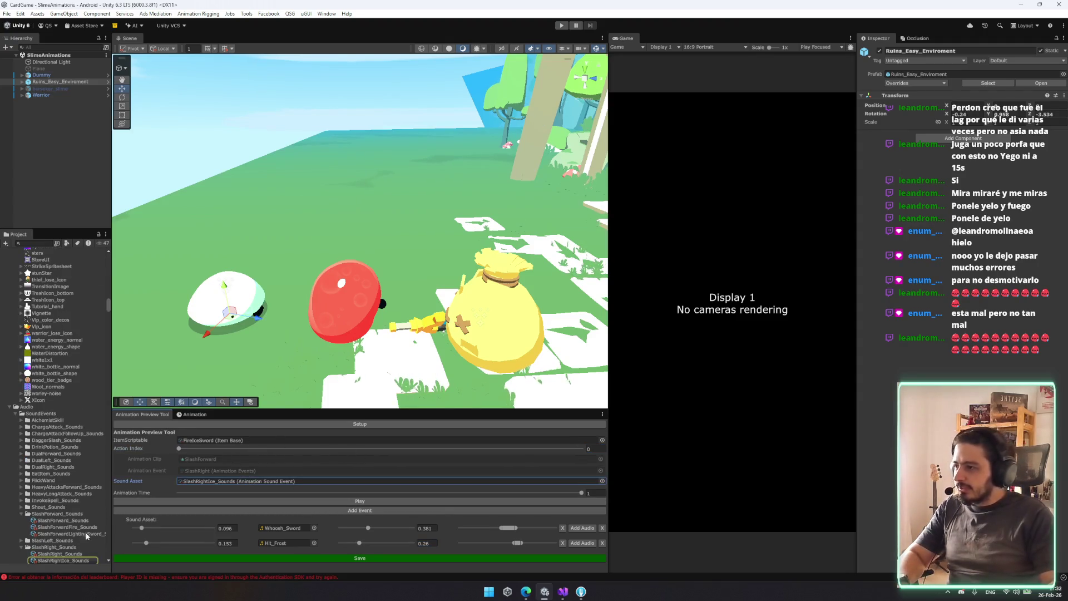
scroll(86, 533, "down", 3)
left_click_drag(86, 478, 293, 481)
left_click_drag(370, 558, 371, 558)
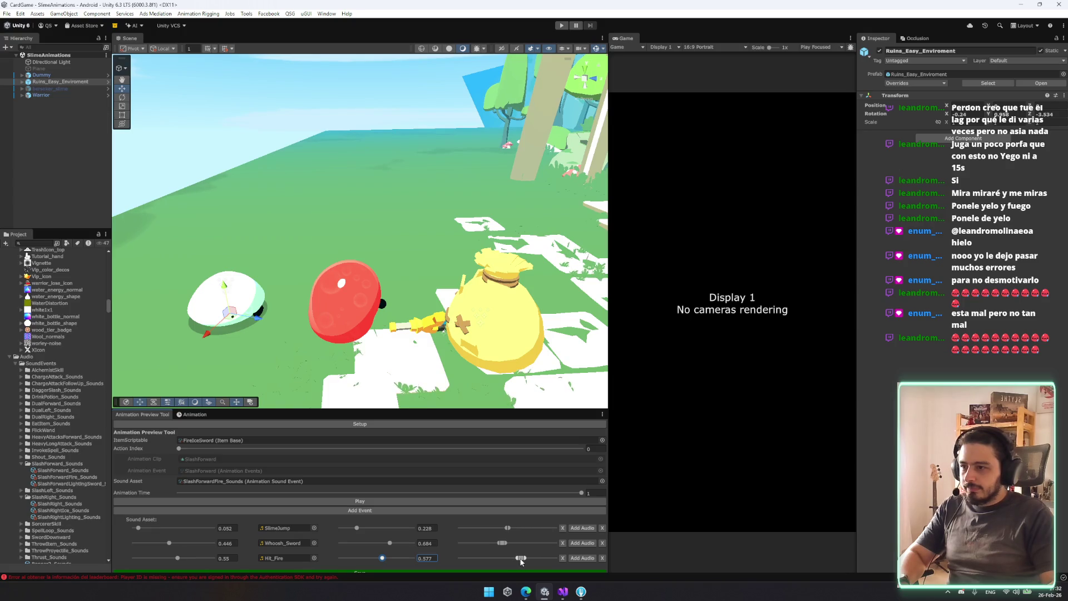
Run the game in Play mode up to the Rogue Slime loading screen
left_click(562, 25)
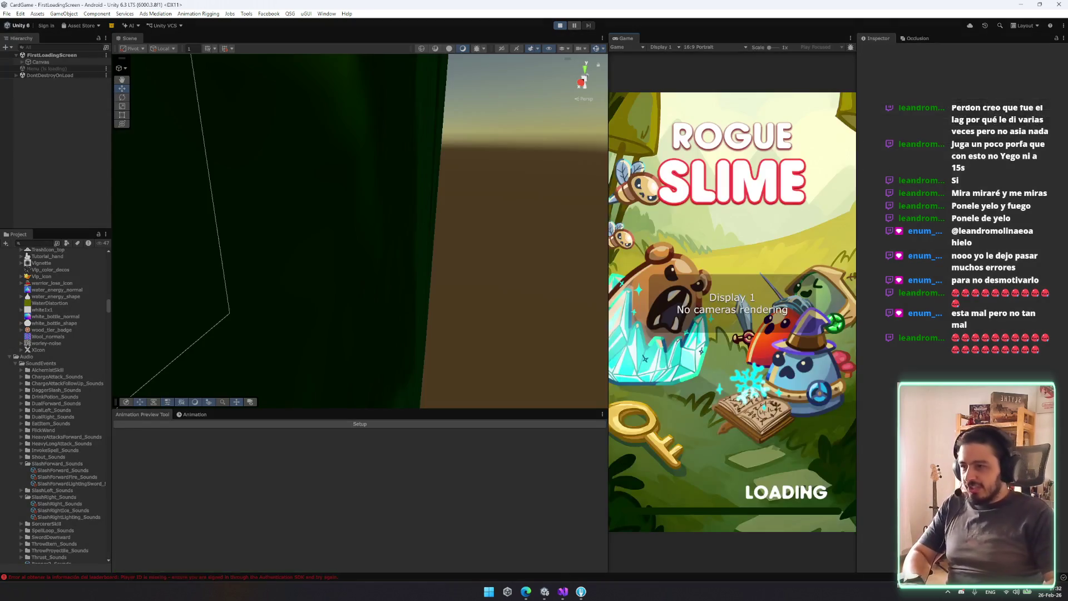
key("super")
key("Escape")
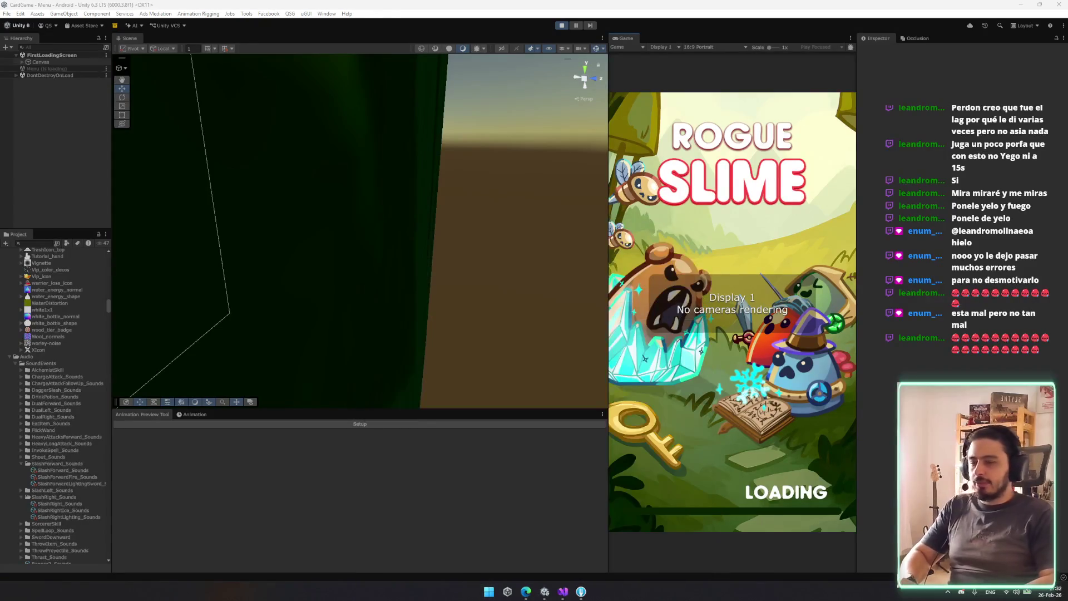
Open Rogue Slime's Steamworks Wishlist Actions page via 'wish' and highlight the Wishlist Deletions figure
type("wish")
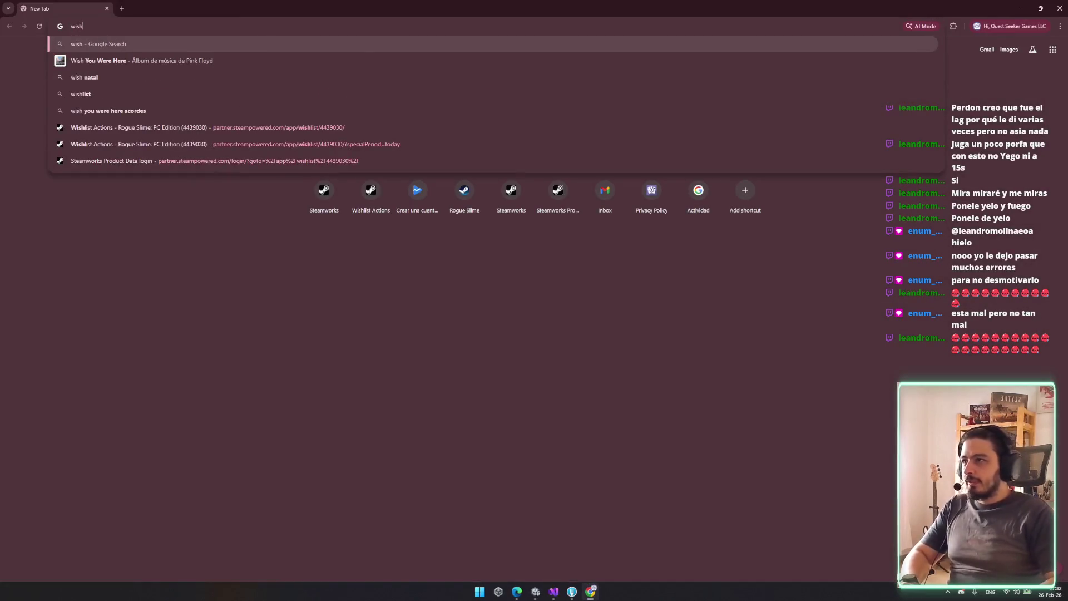
left_click(307, 127)
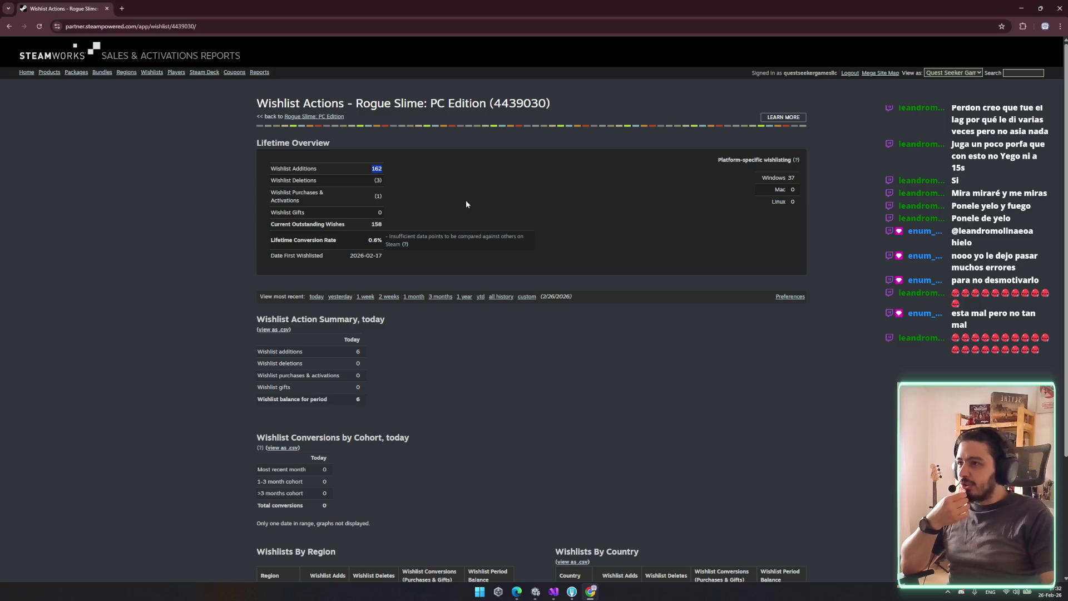
triple_click(402, 180)
Select the country table rows down to the Total, then close the browser tab
scroll(467, 195, "down", 3)
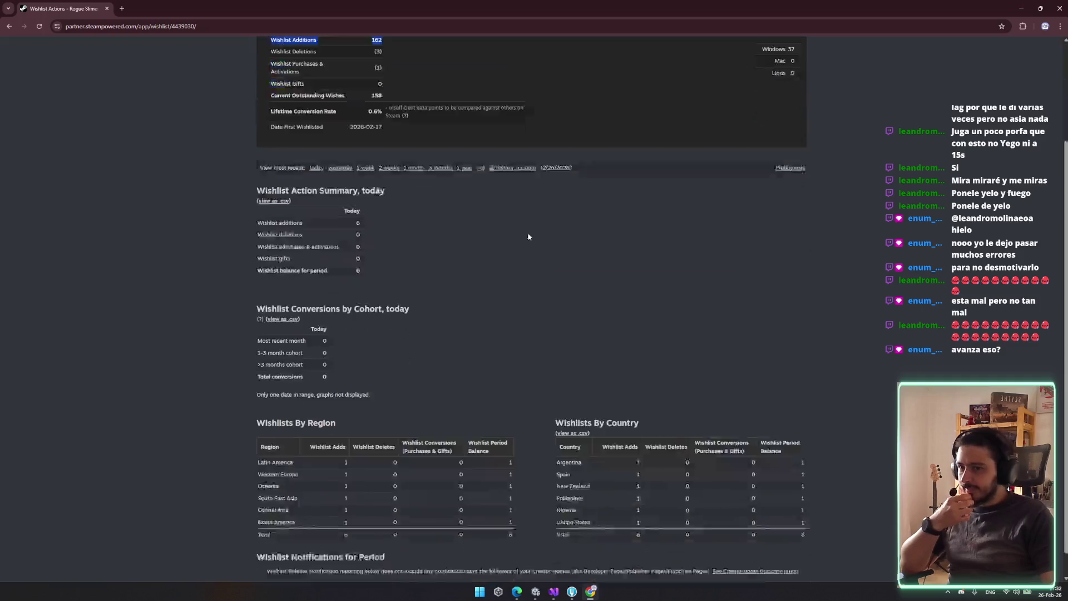
mouse_move(632, 455)
left_mouse_down()
mouse_move(651, 510)
mouse_move(640, 456)
left_mouse_up()
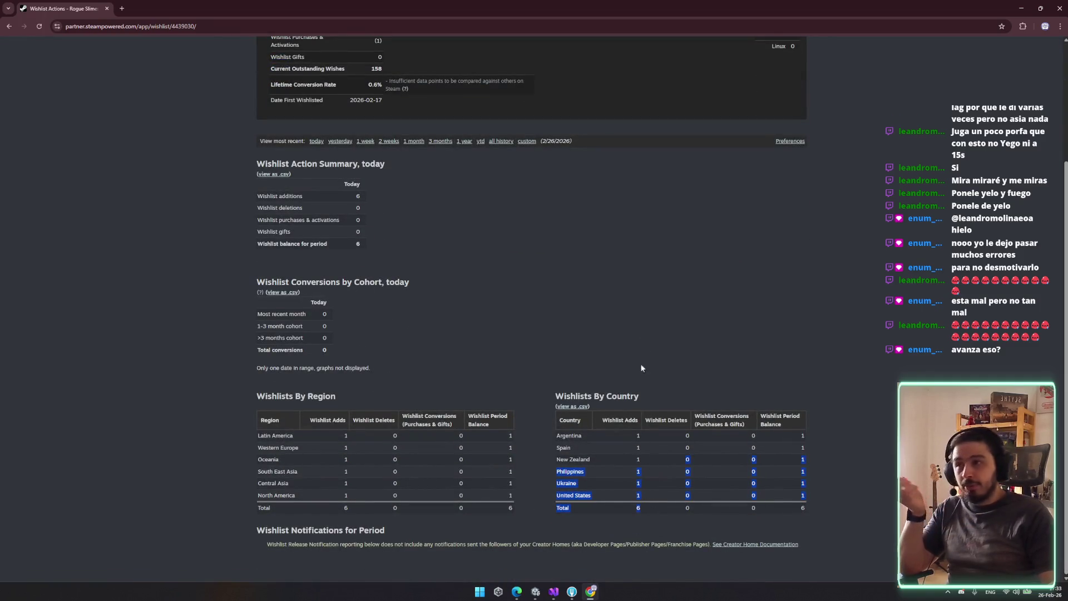
scroll(613, 296, "up", 3)
scroll(567, 369, "down", 3)
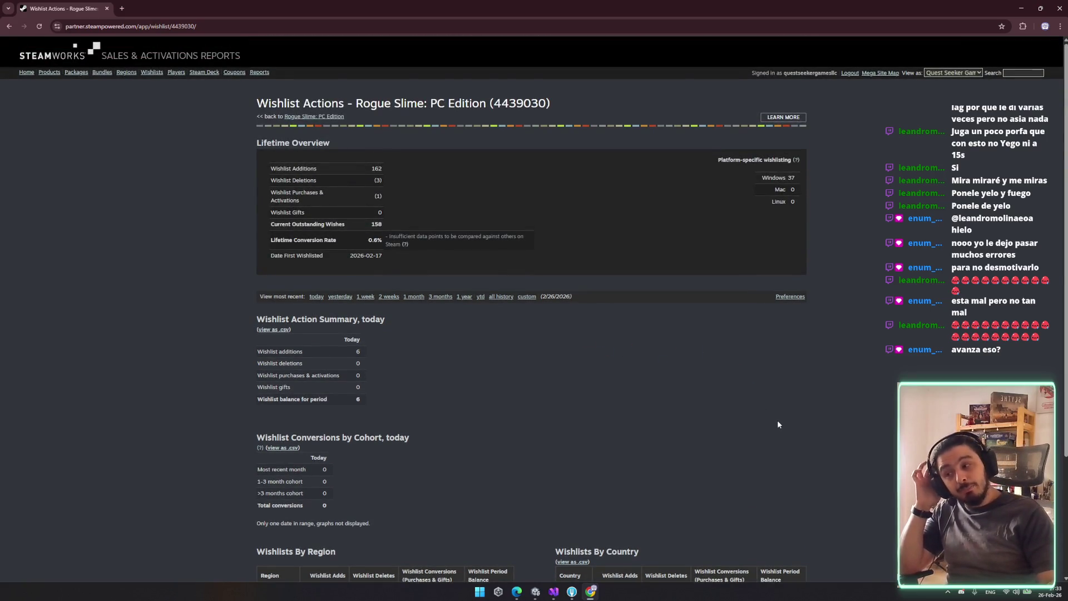
key("ctrl+w")
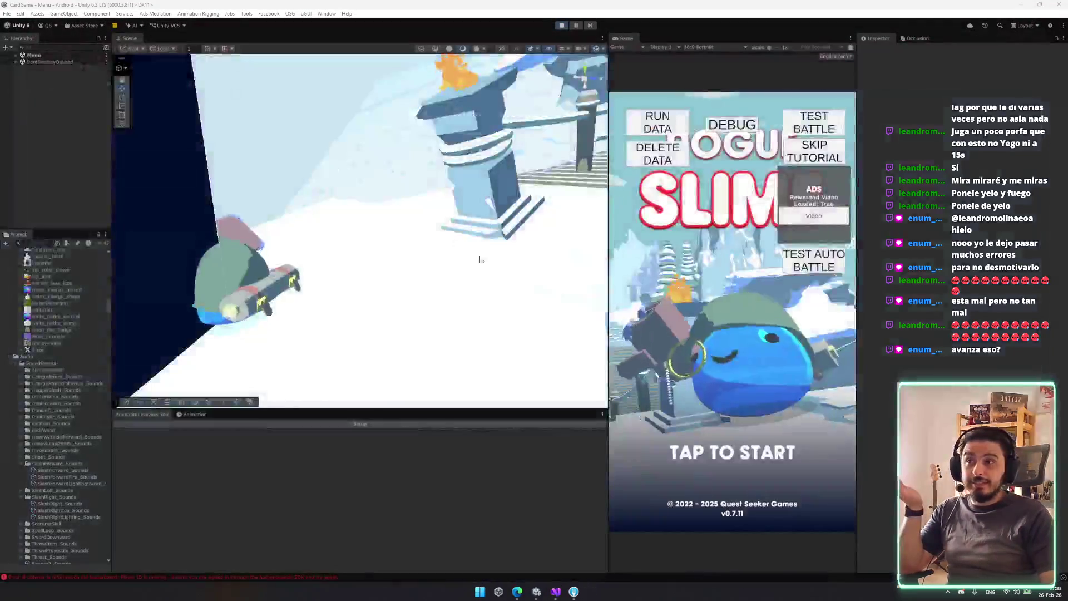
Widen the Game view, then relaunch the browser and open the Wishlist Actions report
mouse_move(611, 259)
left_mouse_down()
mouse_move(547, 220)
mouse_move(560, 214)
left_mouse_up()
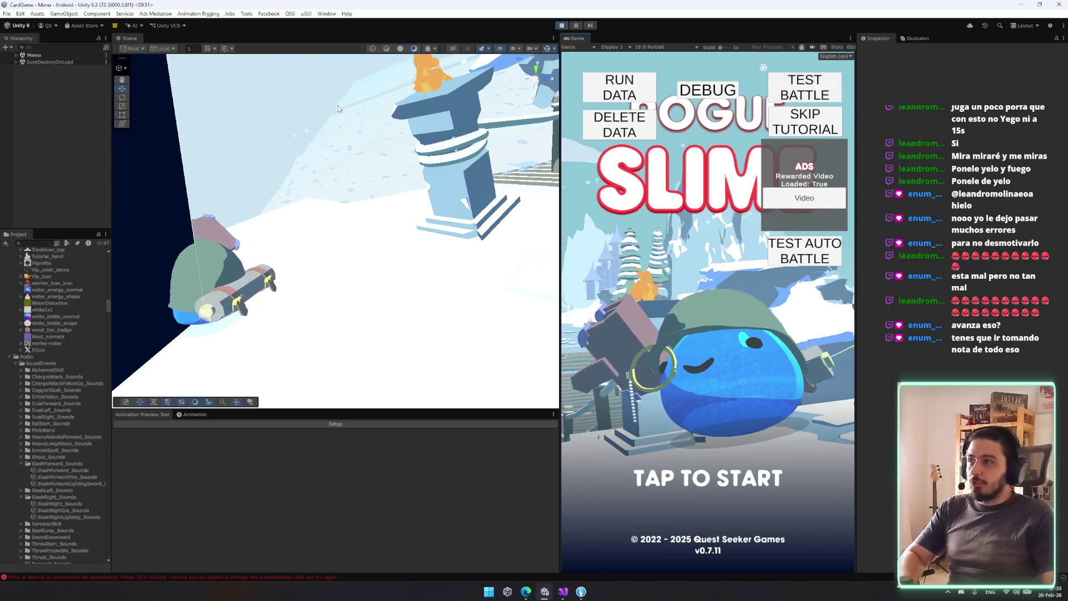
left_click(526, 591)
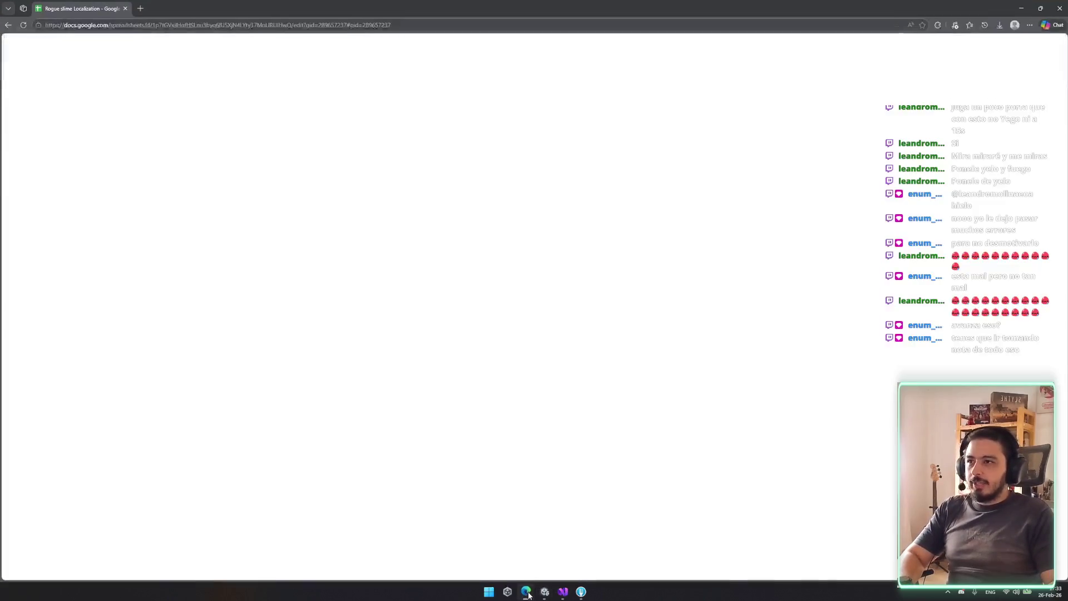
left_click(529, 587)
key("super")
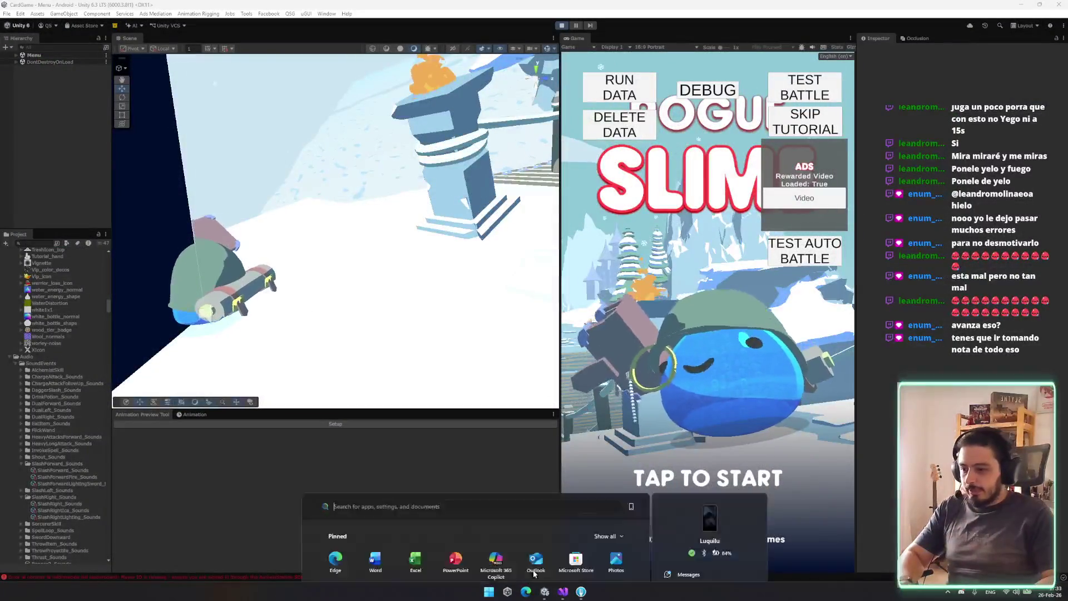
type("g")
key("Return")
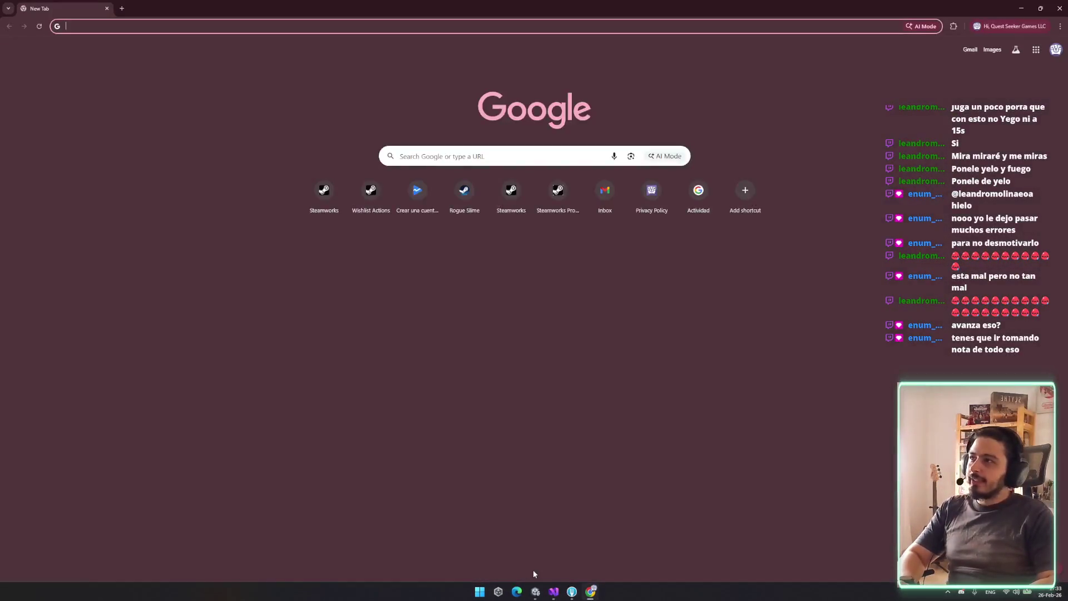
left_click(370, 192)
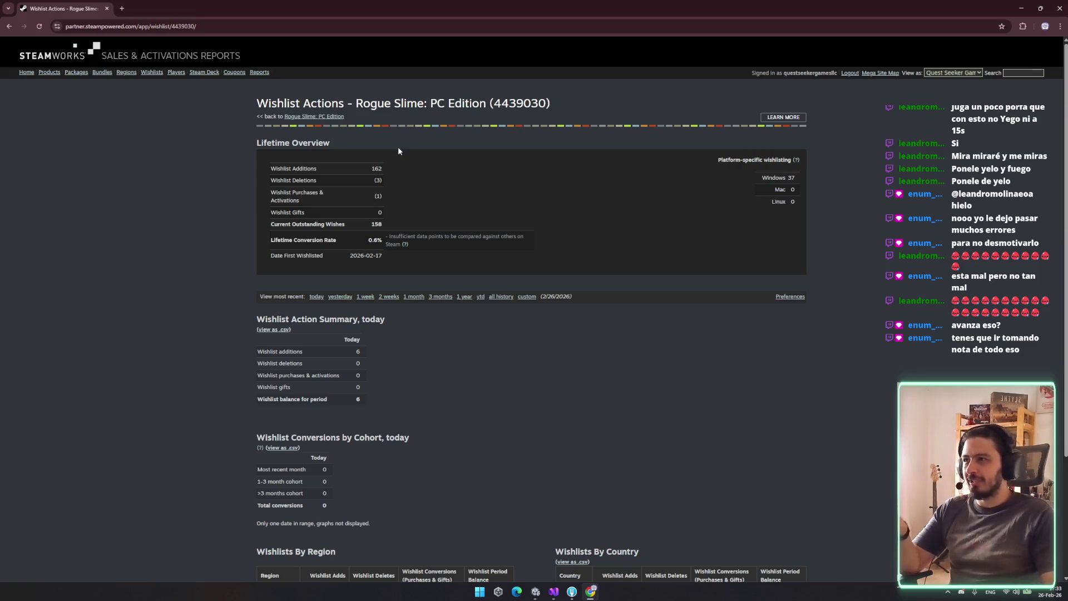
Show all wishlist history (2/17–2/26) and zoom the daily chart to Feb-21 through Feb-25
left_click(495, 297)
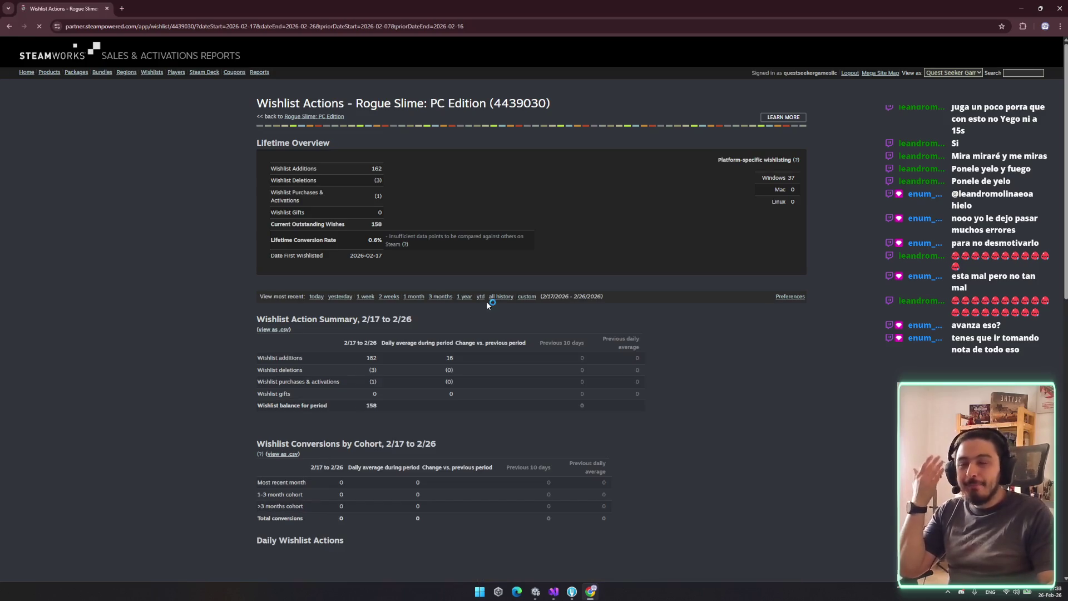
scroll(517, 351, "down", 5)
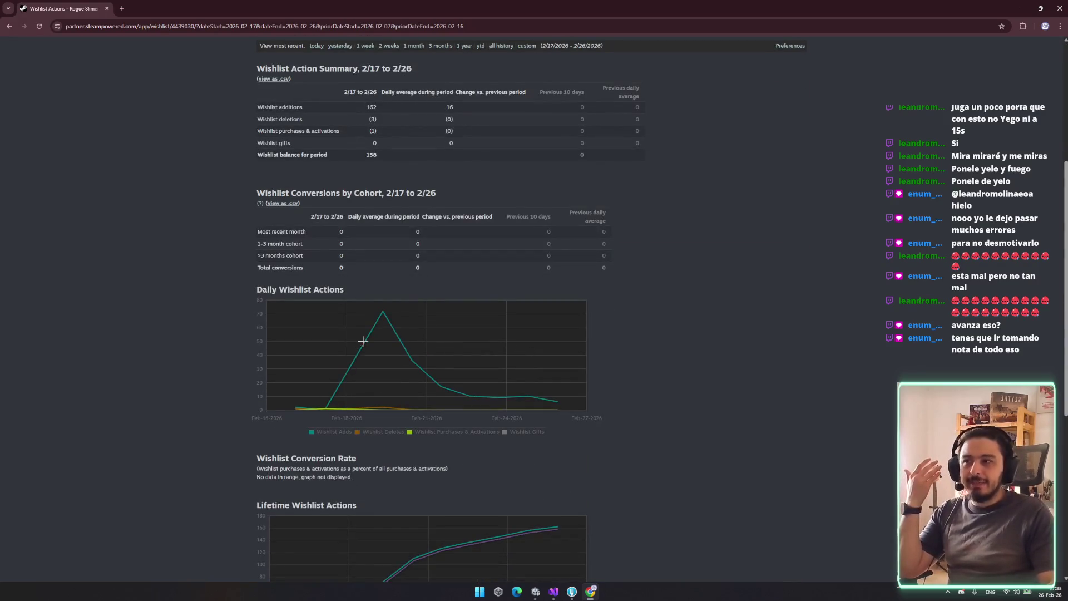
left_click_drag(441, 402, 550, 401)
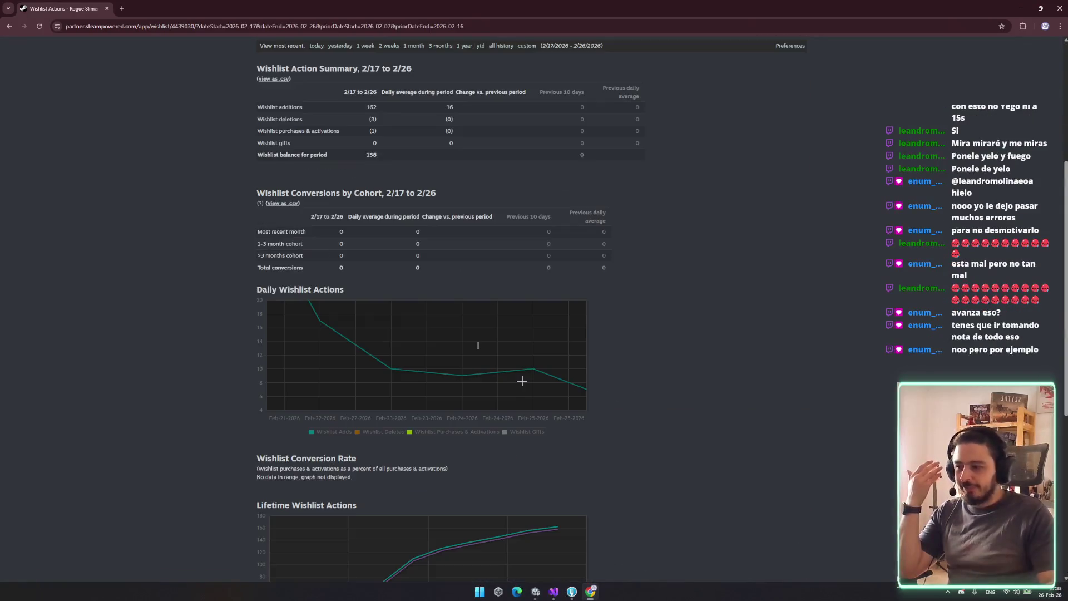
scroll(615, 400, "down", 3)
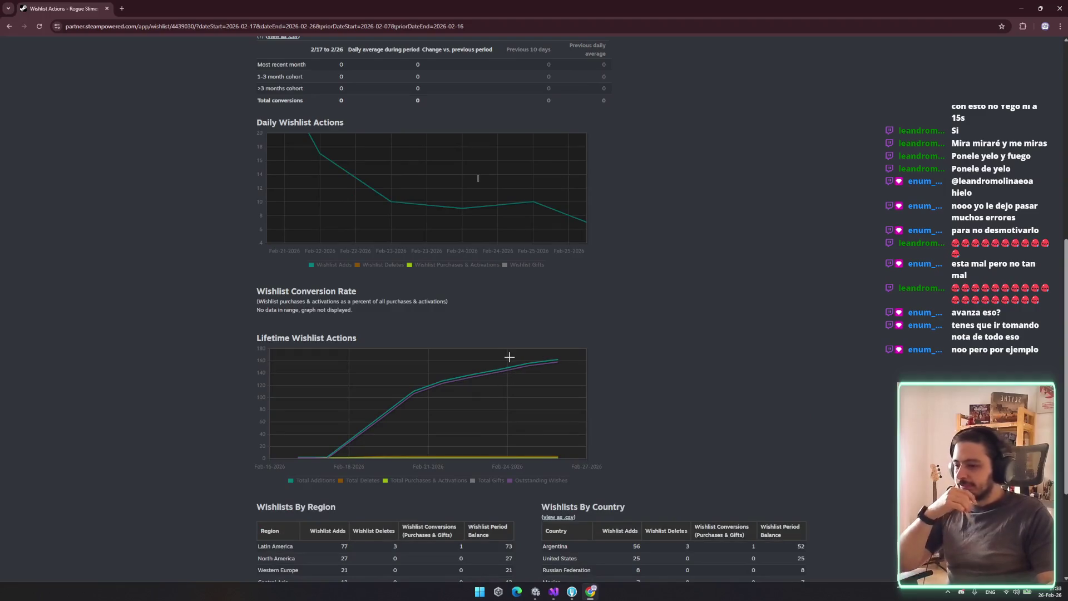
scroll(521, 208, "up", 2)
scroll(521, 208, "up", 3)
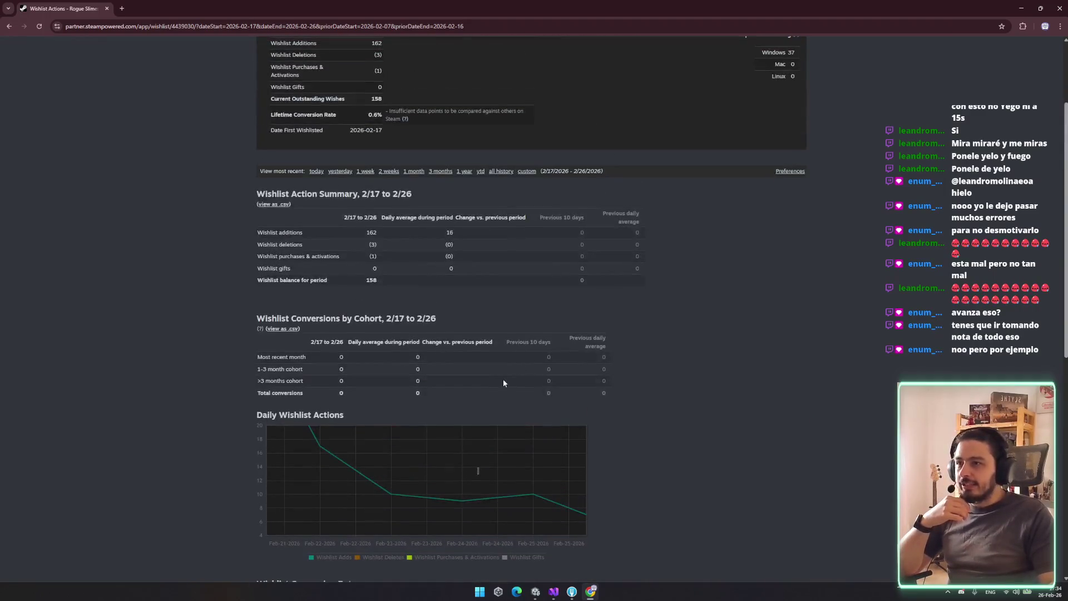
Reset the daily chart to Feb-16–Feb-27 and inspect data points, including the 72-add Feb-20 peak
left_click(499, 172)
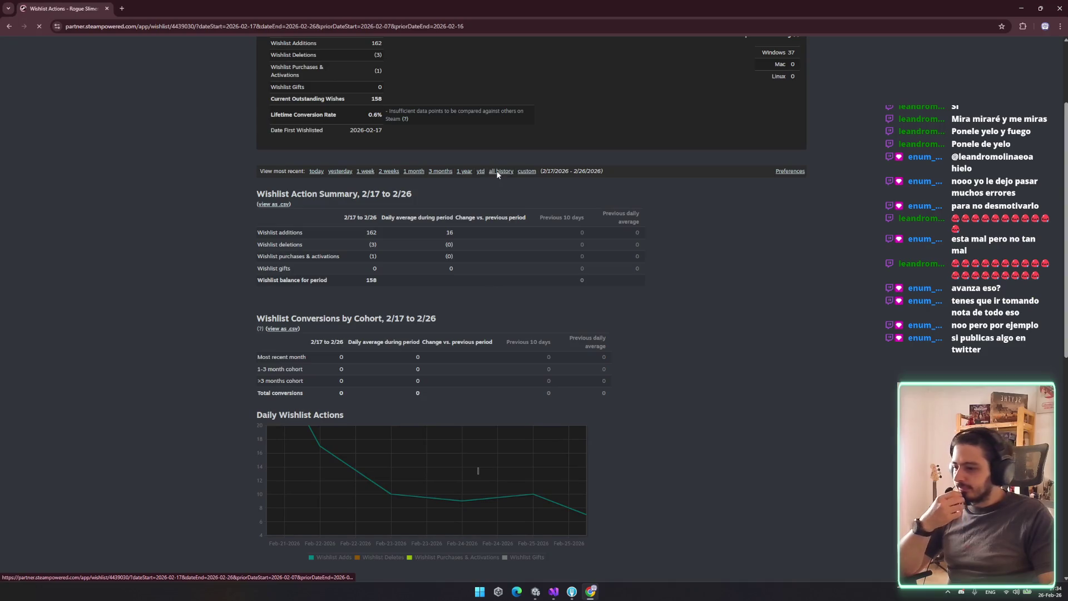
scroll(636, 388, "down", 3)
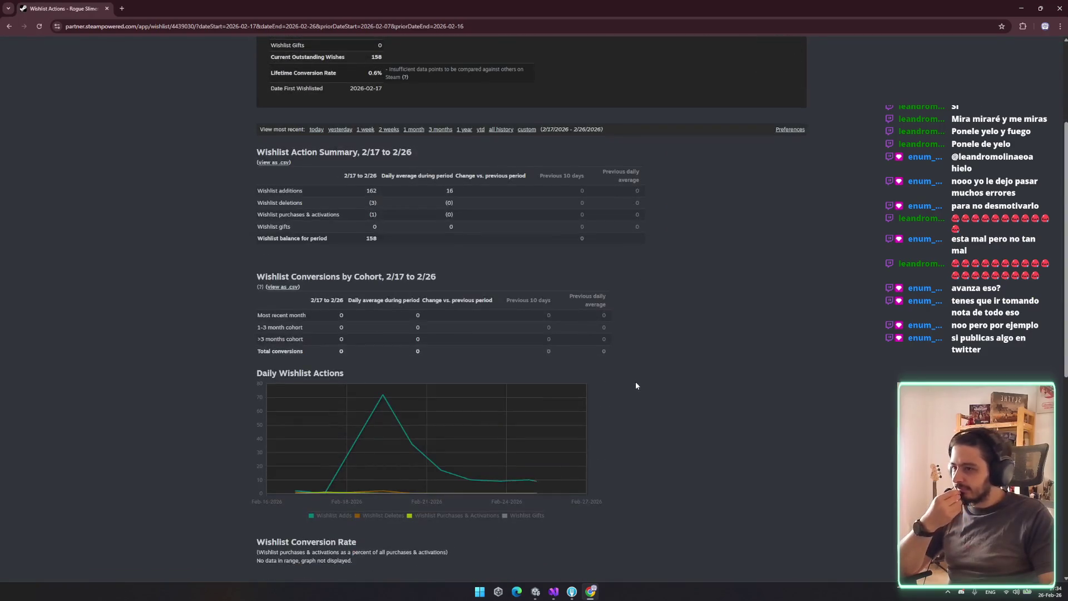
scroll(636, 385, "down", 1)
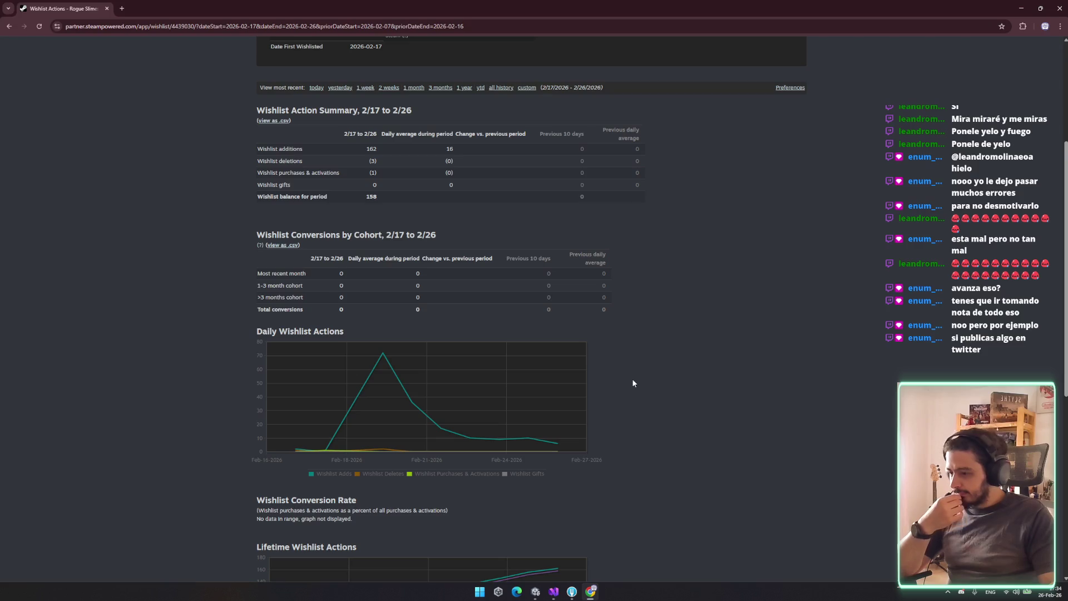
mouse_move(558, 445)
mouse_move(496, 440)
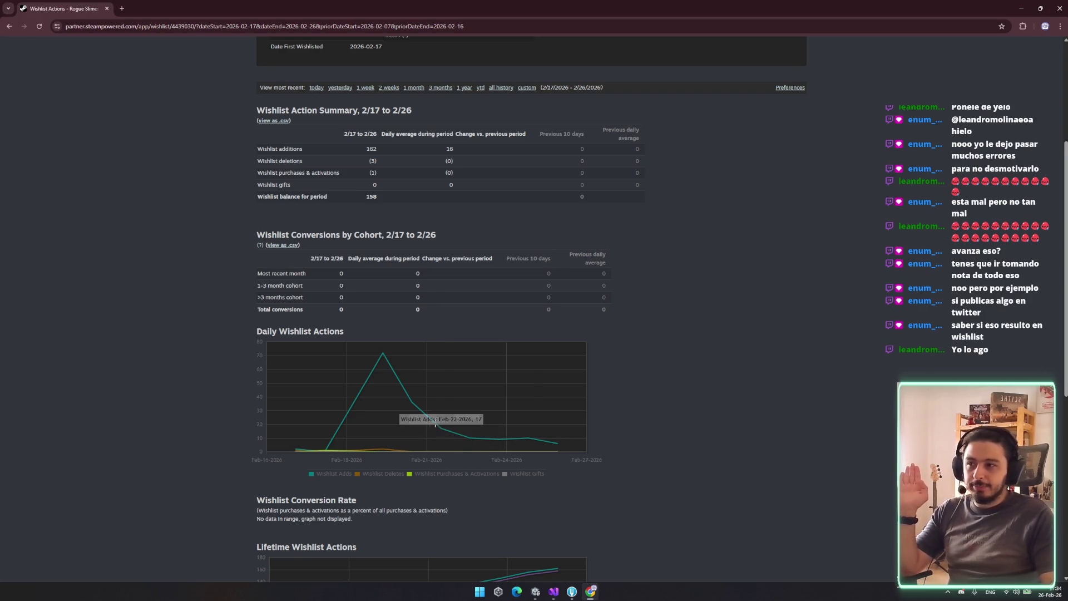
mouse_move(379, 355)
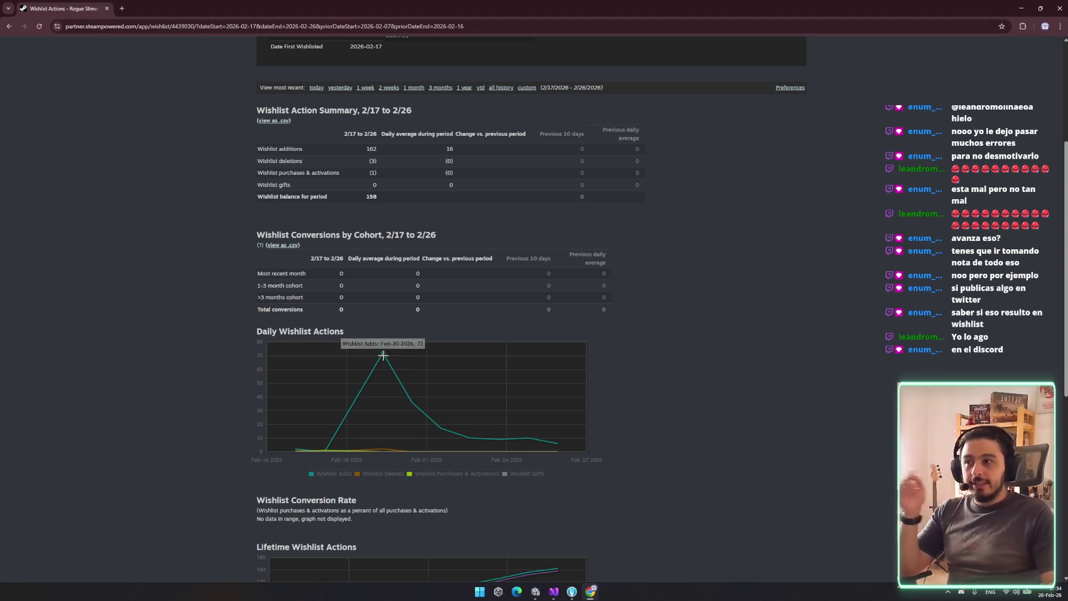
mouse_move(411, 405)
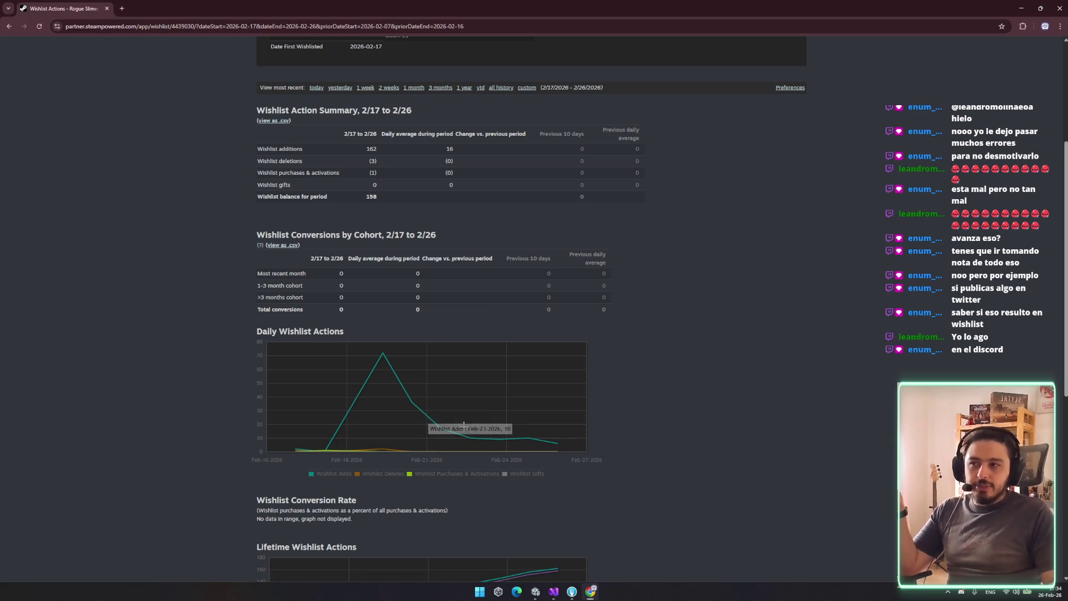
mouse_move(382, 386)
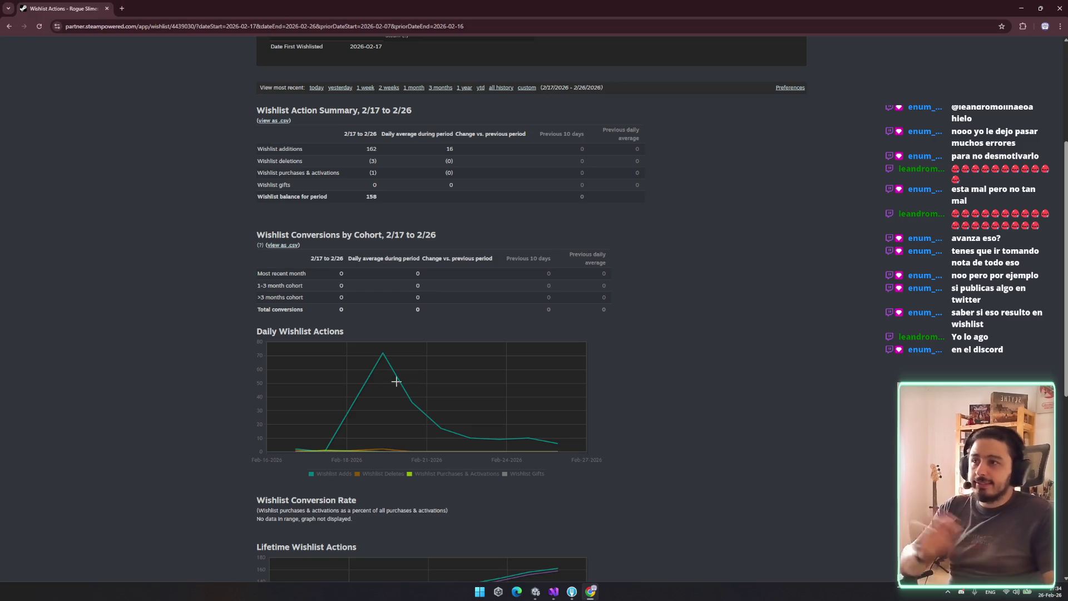
mouse_move(457, 433)
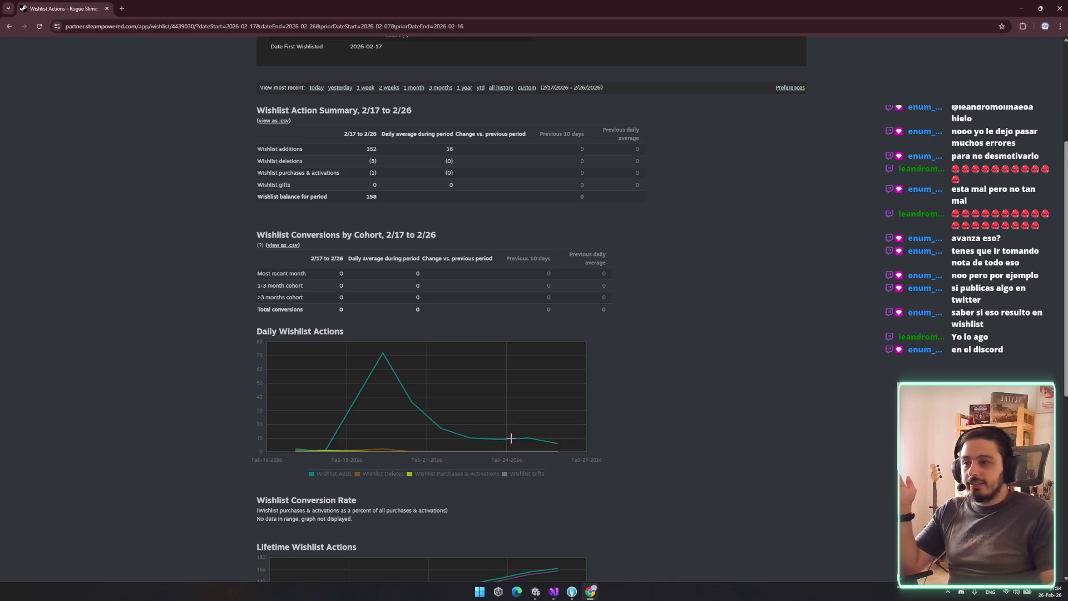
Review the region and country tables: Latin America 77 of 162, Argentina leading with 56
scroll(472, 374, "up", 4)
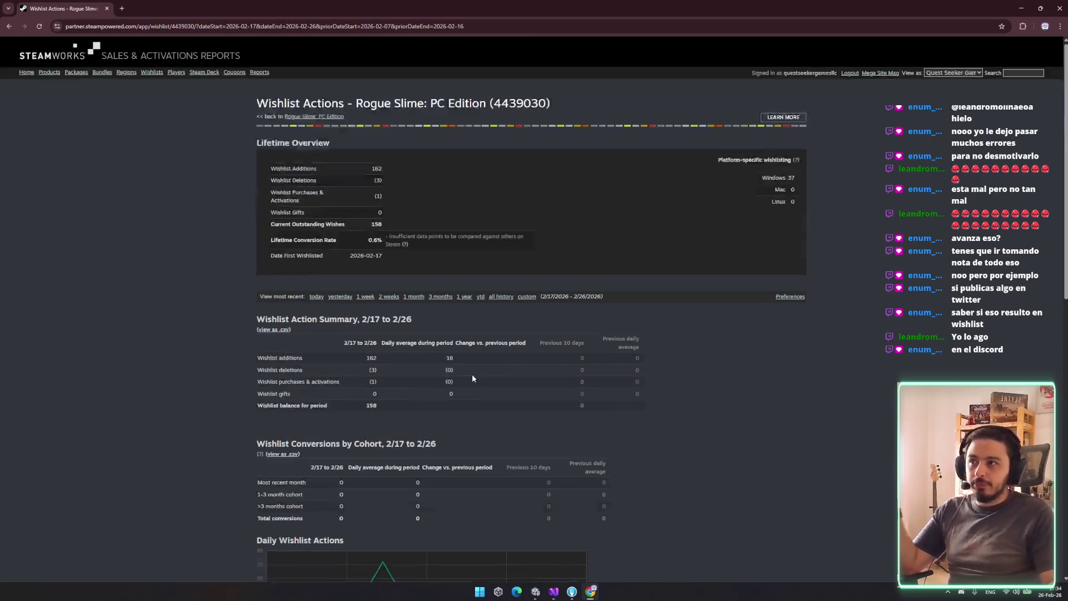
scroll(459, 255, "down", 3)
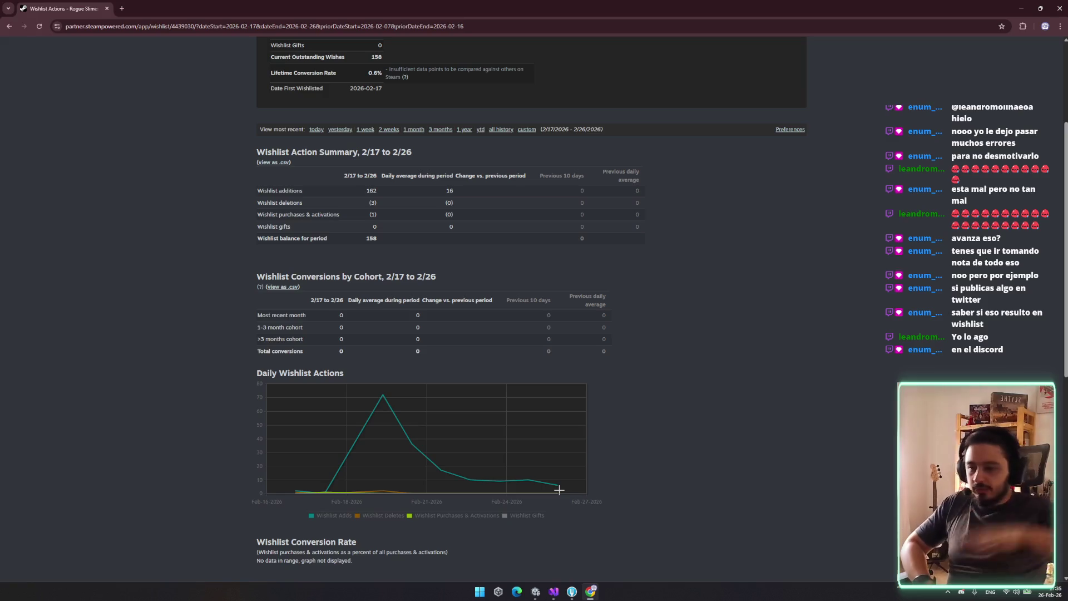
scroll(510, 494, "down", 4)
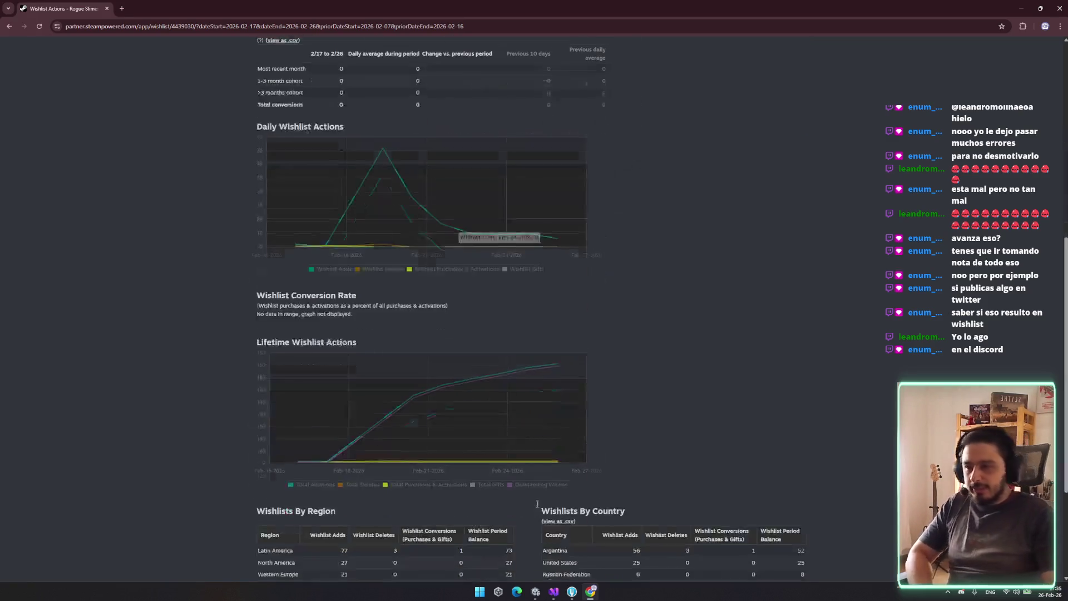
scroll(642, 491, "down", 3)
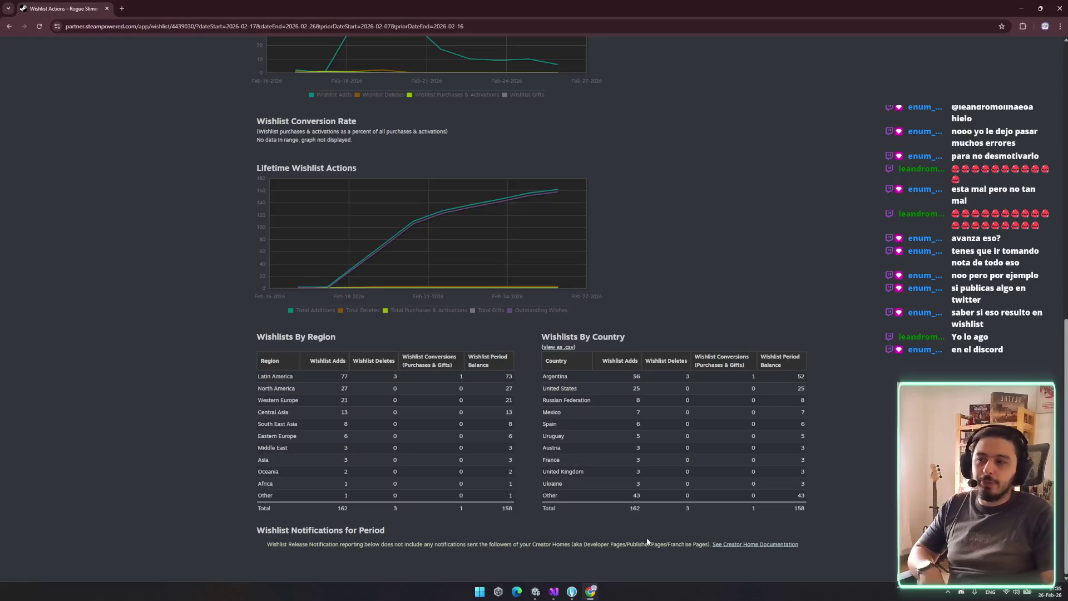